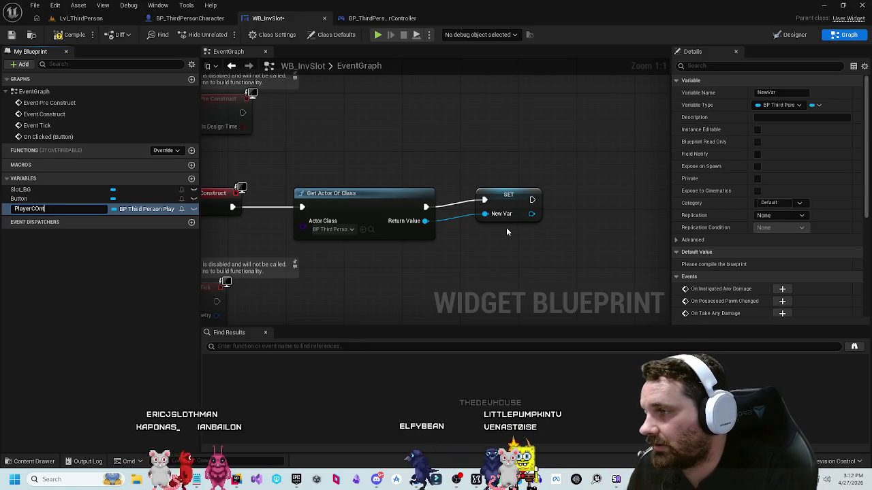
Step: Rename the variable to PlayerController
type("roller")
key("Return")
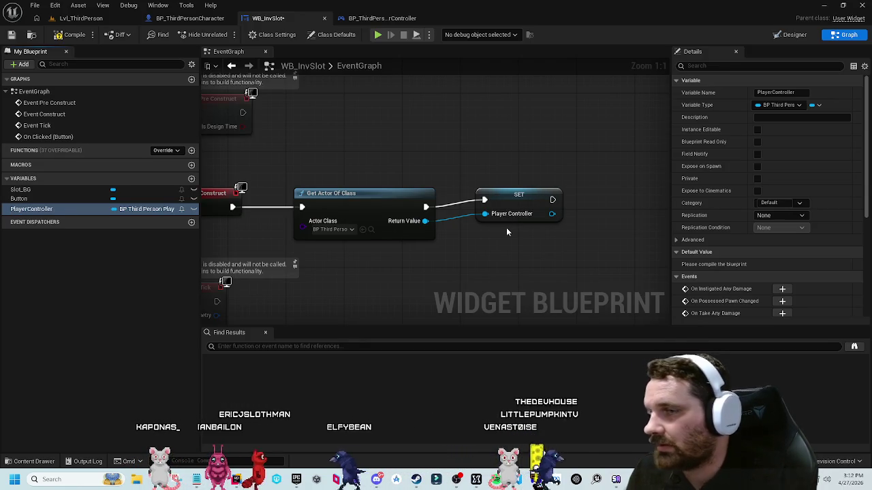
left_click(524, 204)
Step: Place a PlayerController getter driving a Select Inventory Slot call beside On Clicked (Button)
mouse_move(573, 124)
left_mouse_down()
mouse_move(214, 286)
mouse_move(205, 278)
left_mouse_up()
mouse_move(592, 222)
left_mouse_down()
mouse_move(330, 146)
mouse_move(493, 134)
mouse_move(352, 152)
left_mouse_up()
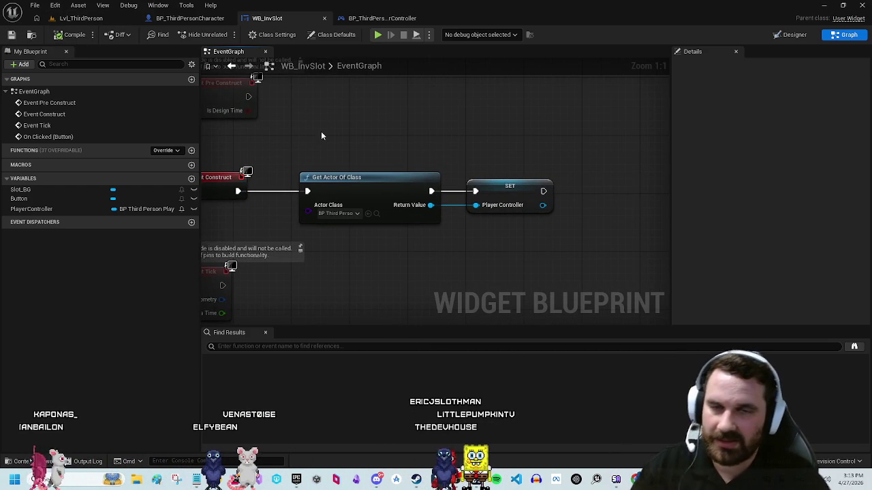
mouse_move(504, 142)
left_mouse_down()
mouse_move(475, 104)
mouse_move(622, 126)
mouse_move(480, 215)
mouse_move(401, 224)
left_mouse_up()
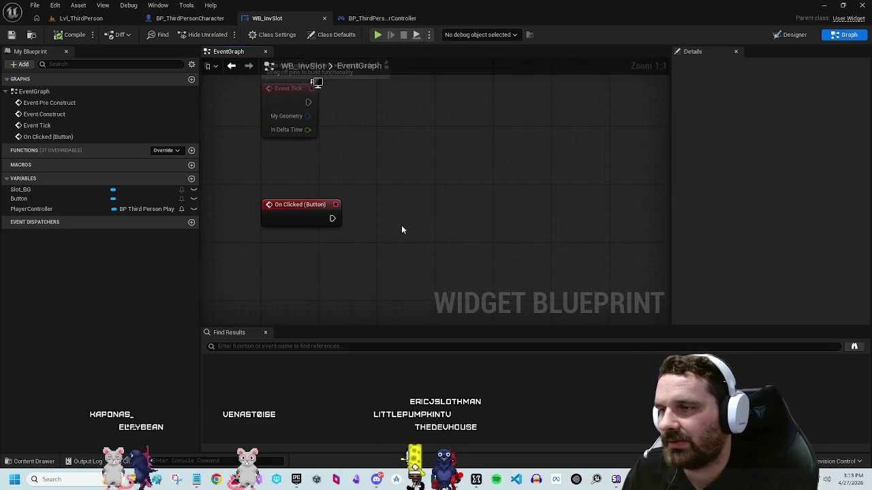
mouse_move(78, 209)
left_mouse_down()
mouse_move(395, 179)
mouse_move(440, 203)
mouse_move(431, 204)
left_mouse_up()
type("select")
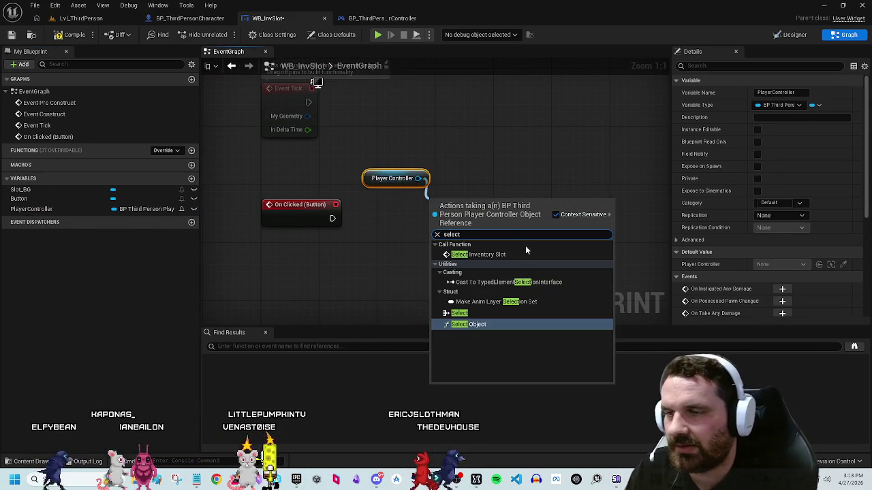
left_click(502, 255)
mouse_move(401, 183)
left_mouse_down()
mouse_move(461, 167)
mouse_move(435, 191)
left_mouse_up()
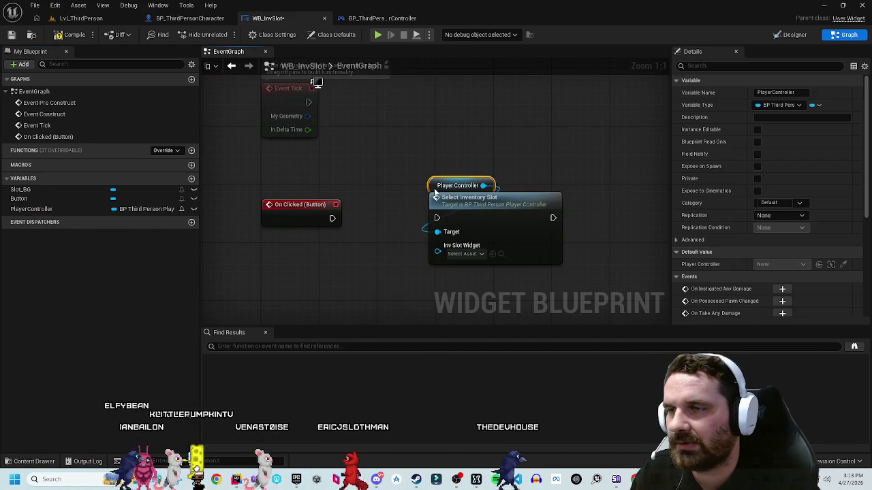
mouse_move(472, 157)
left_mouse_down()
mouse_move(483, 210)
mouse_move(434, 211)
left_mouse_up()
Step: Run Select Inventory Slot from On Clicked, pass Self as Inv Slot Widget, and save WB_InvSlot
left_click_drag(331, 219, 385, 218)
left_click_drag(402, 246, 363, 255)
type("self")
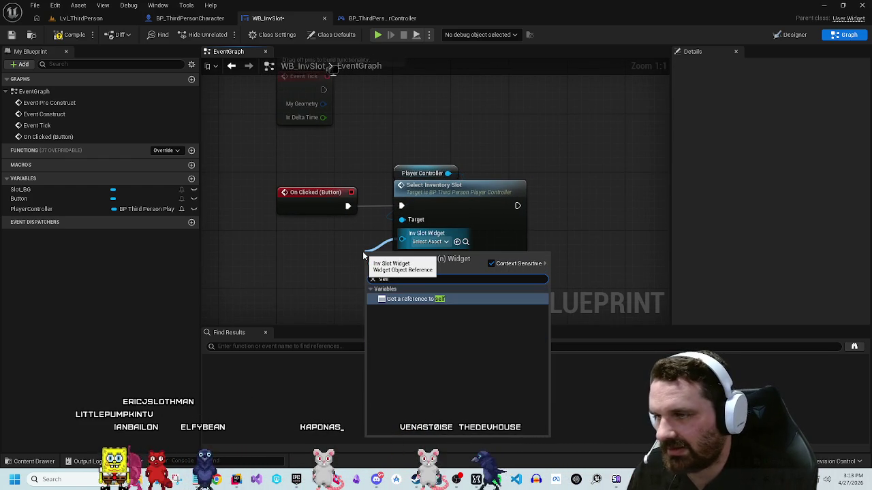
left_click(426, 297)
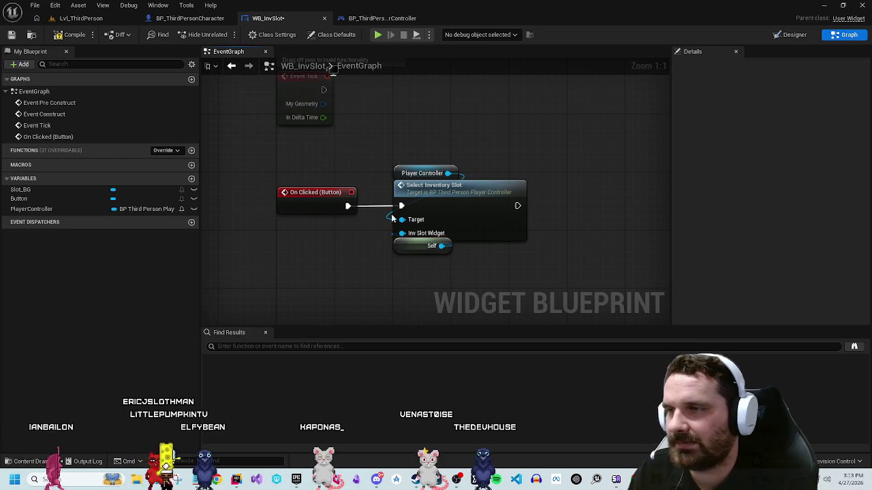
key("ctrl+s")
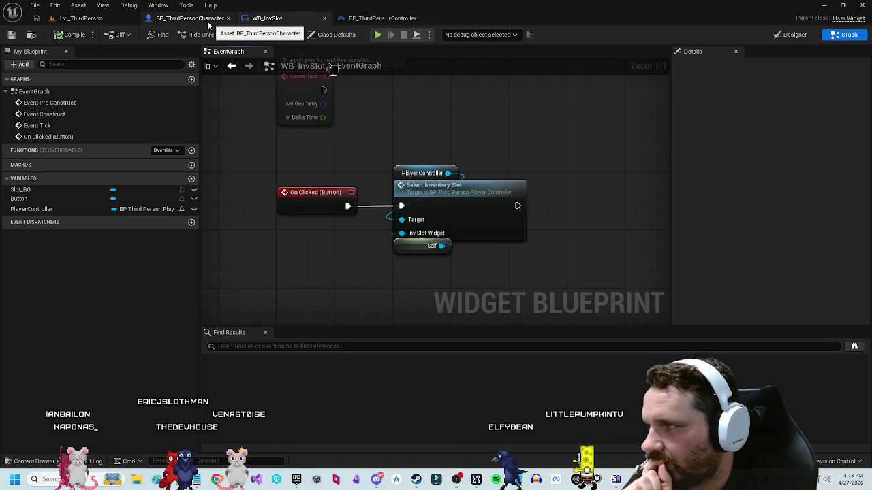
scroll(470, 170, "down", 3)
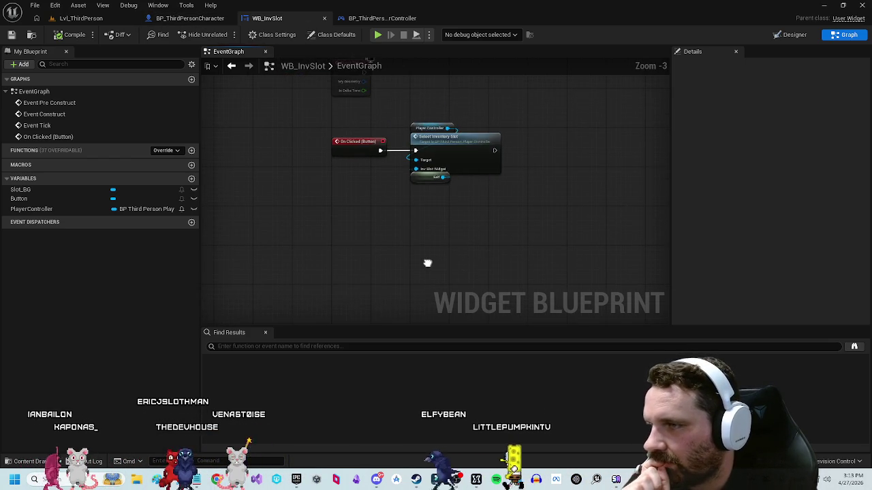
Step: Open the IMC_Default mapping context in Content/Input and view its mappings
left_click(34, 461)
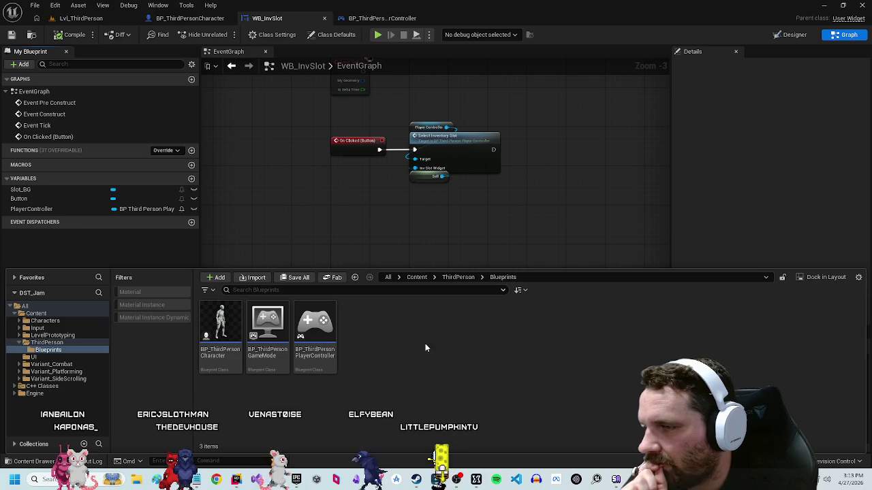
left_click(451, 278)
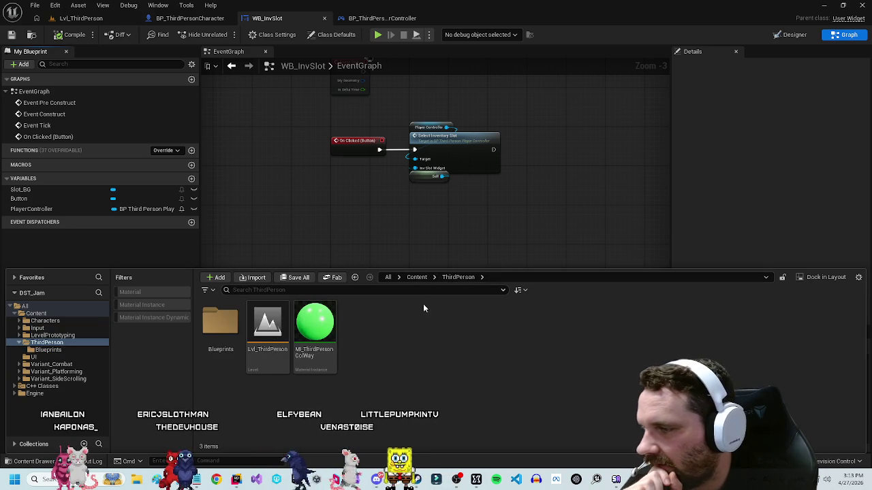
left_click(421, 278)
double_click(268, 323)
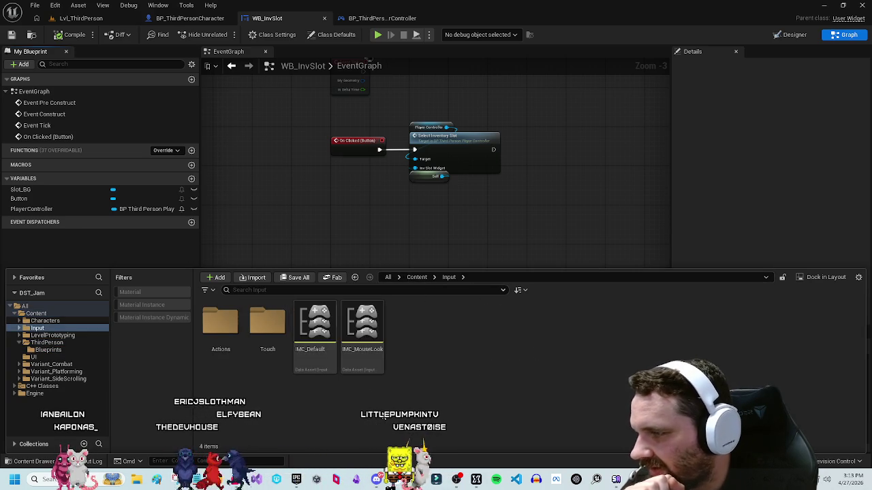
double_click(314, 326)
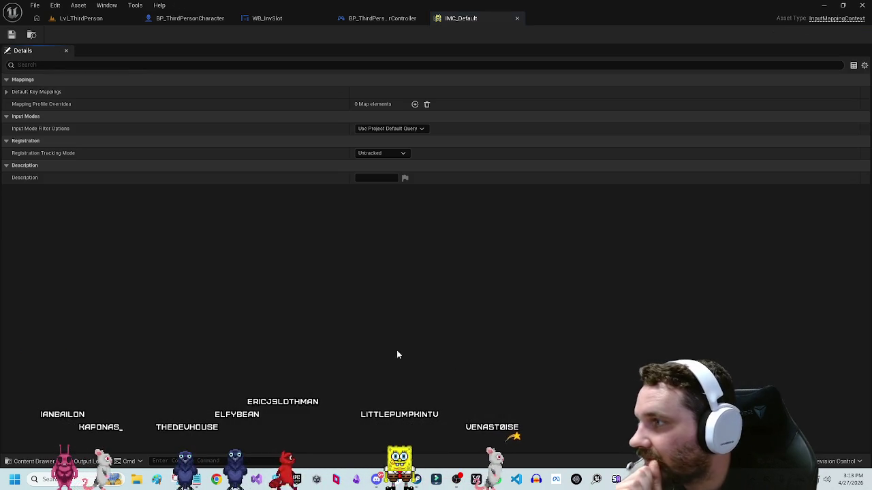
left_click(7, 91)
left_click(13, 104)
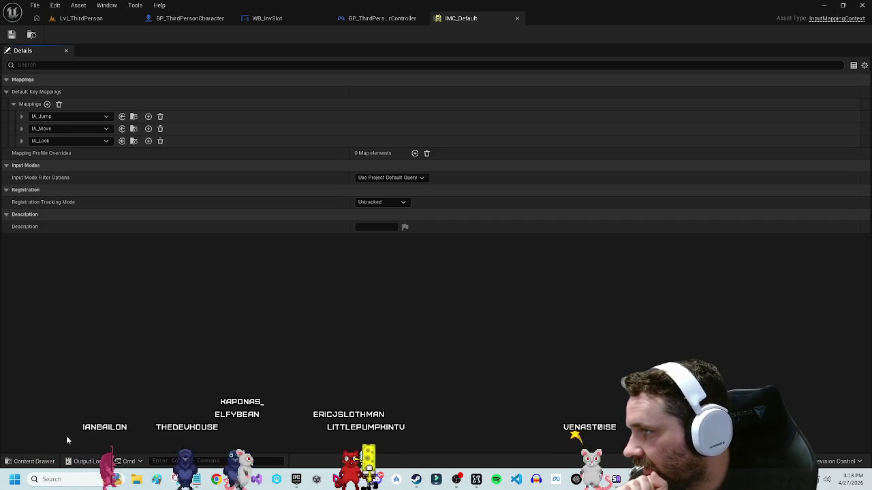
Step: Duplicate IA_Jump in Input/Actions as IA_Interact and open it
left_click(30, 461)
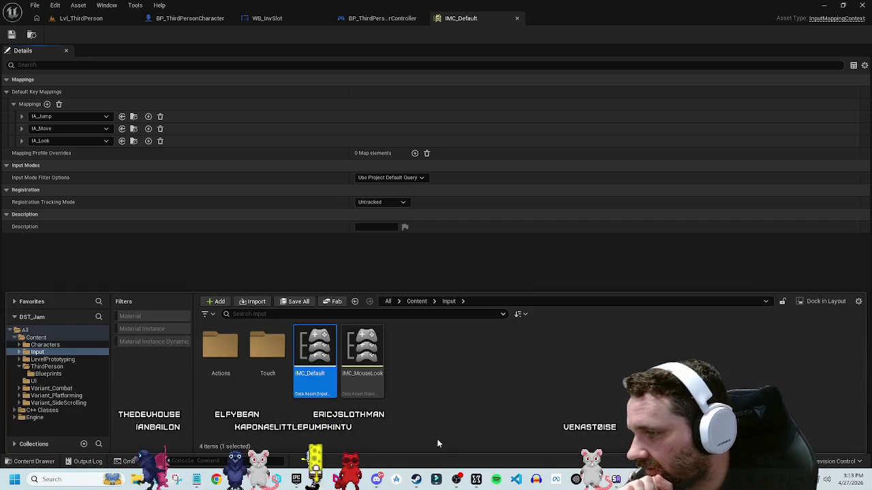
double_click(224, 348)
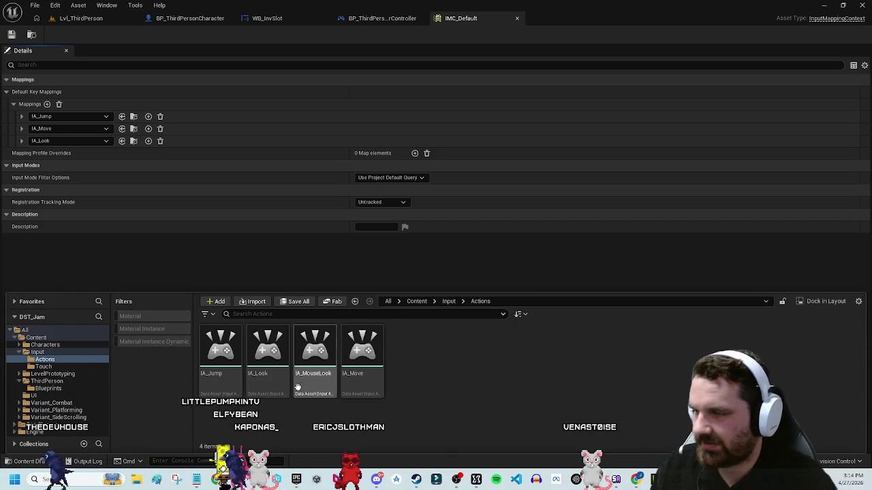
key("ctrl+d")
type("IA_I")
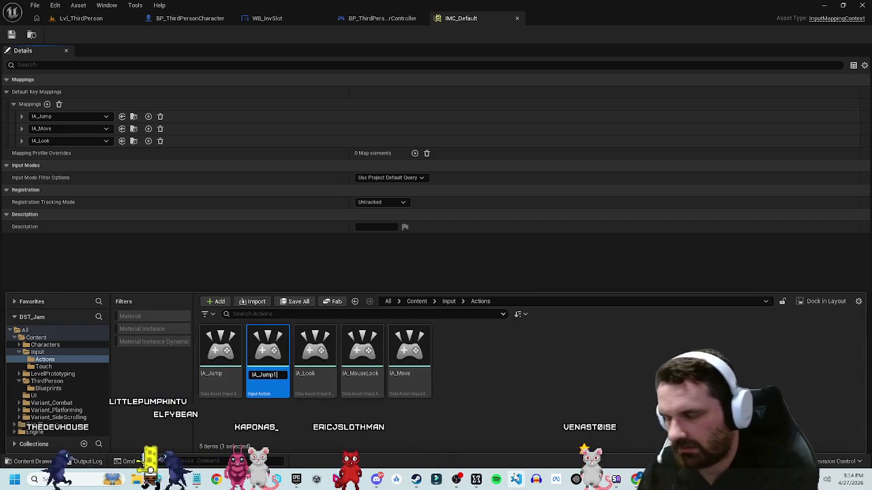
type("nt")
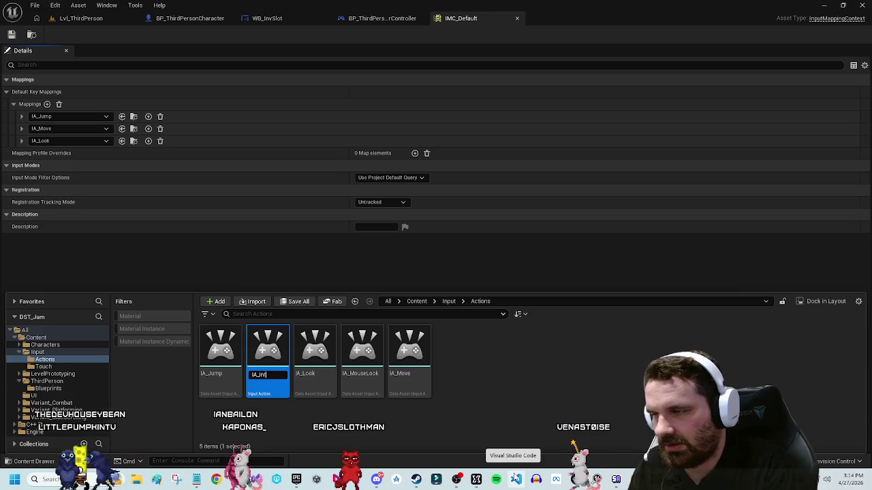
type("eract")
key("Return")
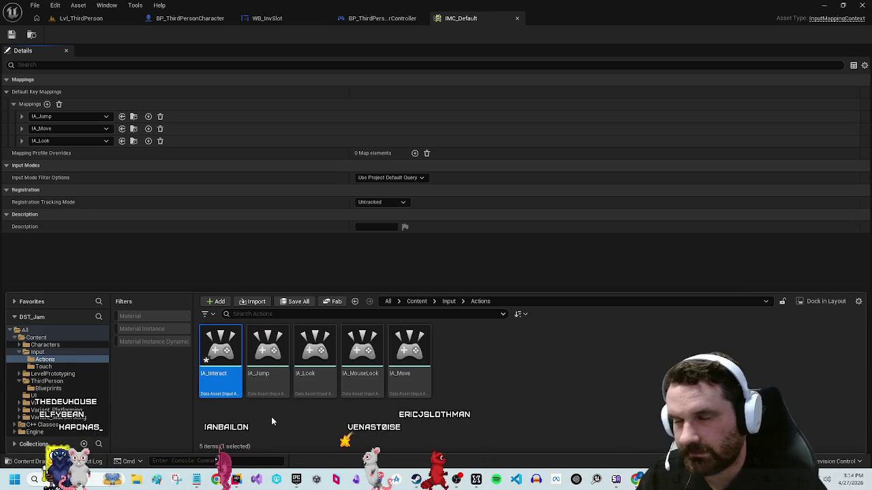
double_click(220, 350)
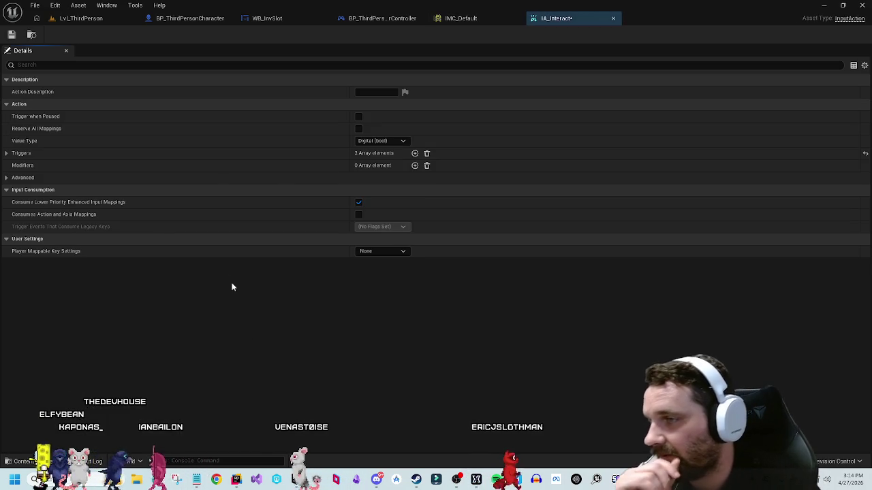
Step: Show IA_Interact's Pressed and Released triggers, save the action, and close its editor
left_click(21, 153)
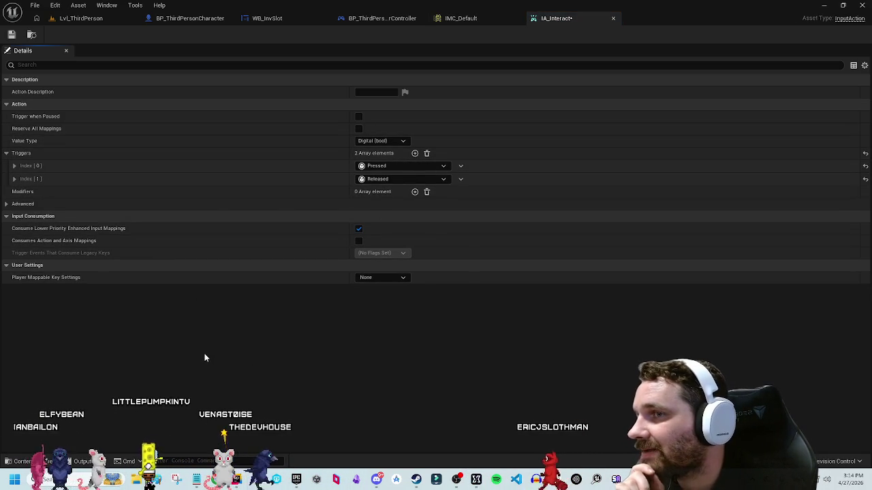
left_click(12, 34)
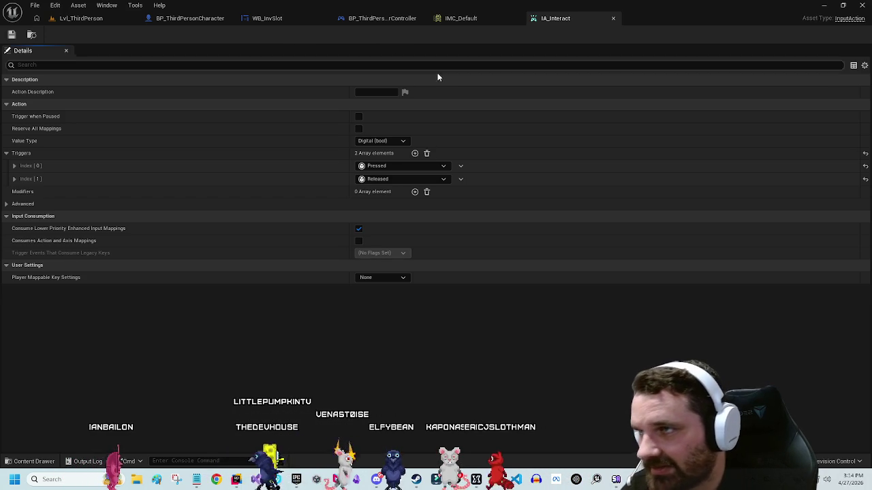
left_click(613, 19)
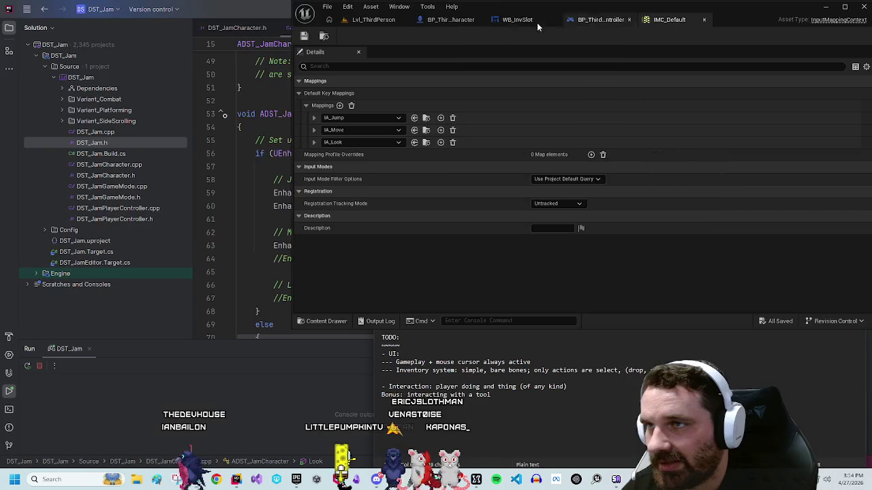
Step: Maximize the editor, close IMC_Default, and open BP_ThirdPersonCharacter's event graph
double_click(598, 20)
middle_click(476, 21)
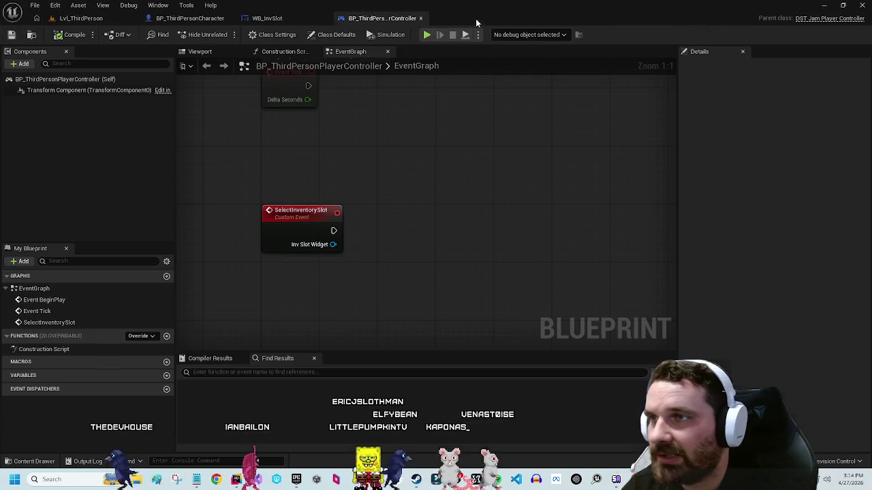
mouse_move(386, 162)
left_mouse_down()
mouse_move(443, 103)
mouse_move(440, 18)
left_mouse_up()
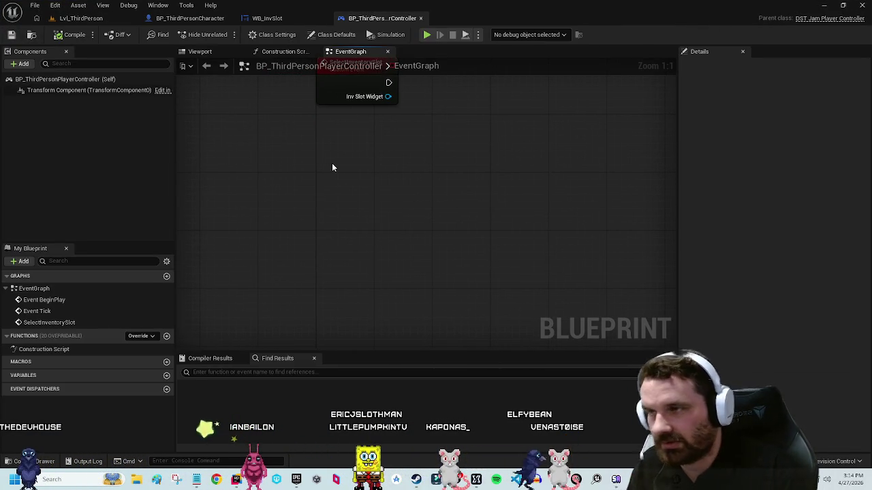
left_click(198, 18)
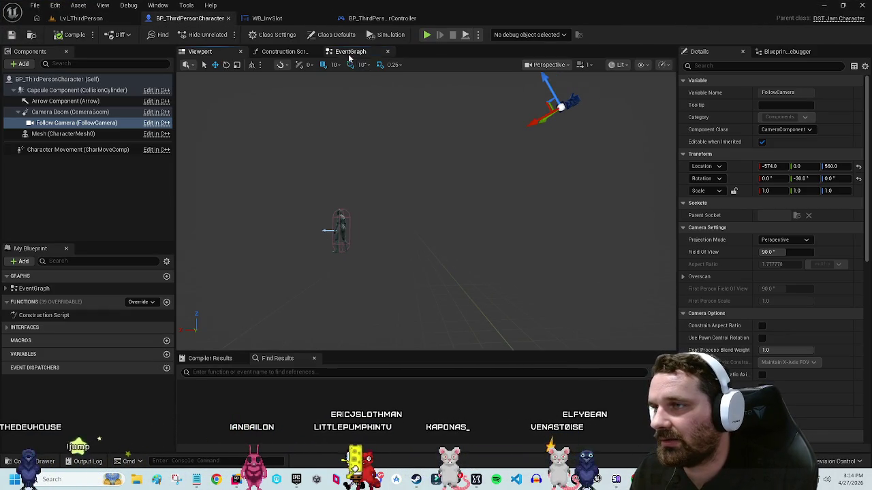
left_click(350, 54)
scroll(463, 252, "down", 3)
scroll(453, 336, "up", 3)
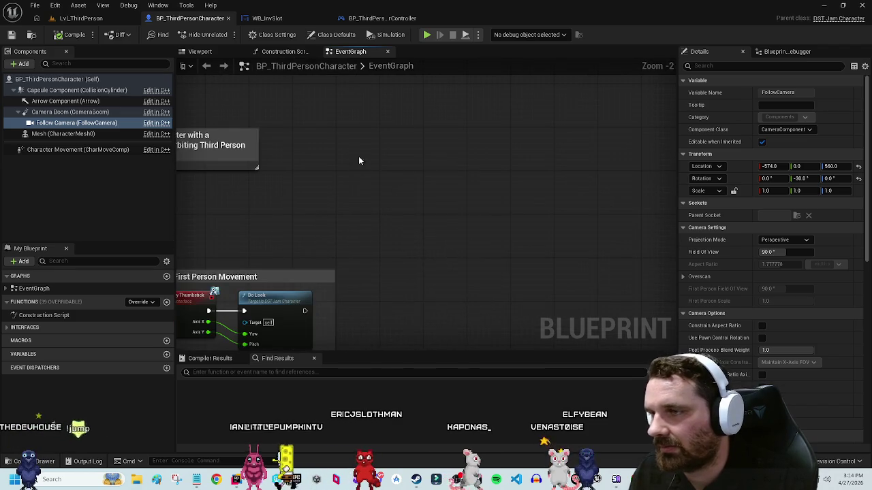
Step: Add an IA_Interact input event node to the graph and save the blueprint
right_click(357, 163)
type("ia")
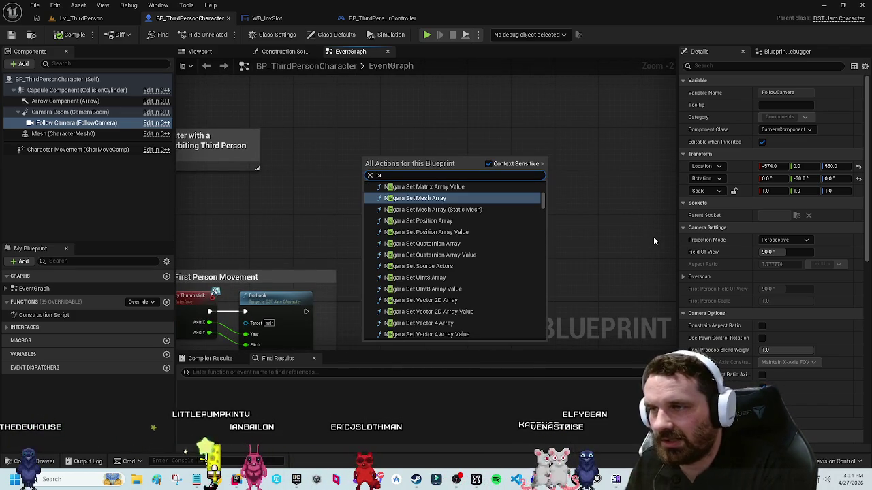
type(" interac")
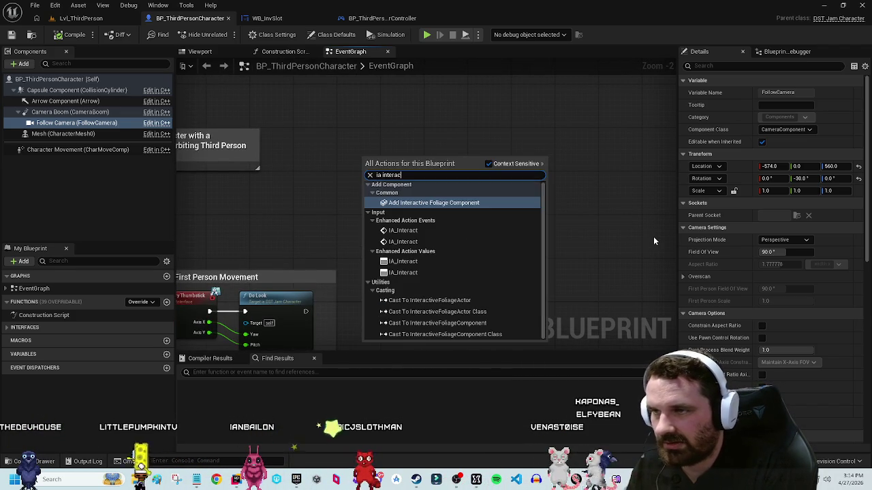
left_click(436, 241)
left_click_drag(392, 147, 391, 143)
left_click(416, 201)
left_click_drag(489, 96, 460, 161)
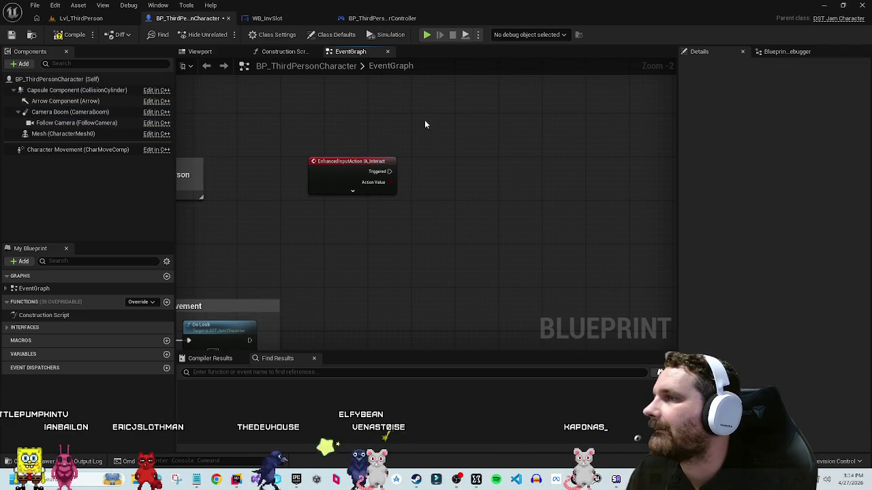
left_click(11, 35)
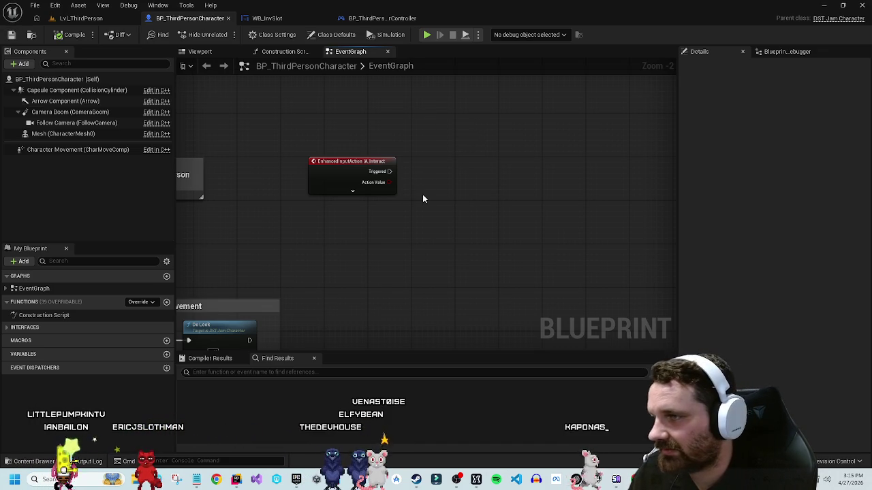
Step: Expand the IA_Interact event and add a comment titled 'check selected slot'
left_click_drag(422, 199, 417, 198)
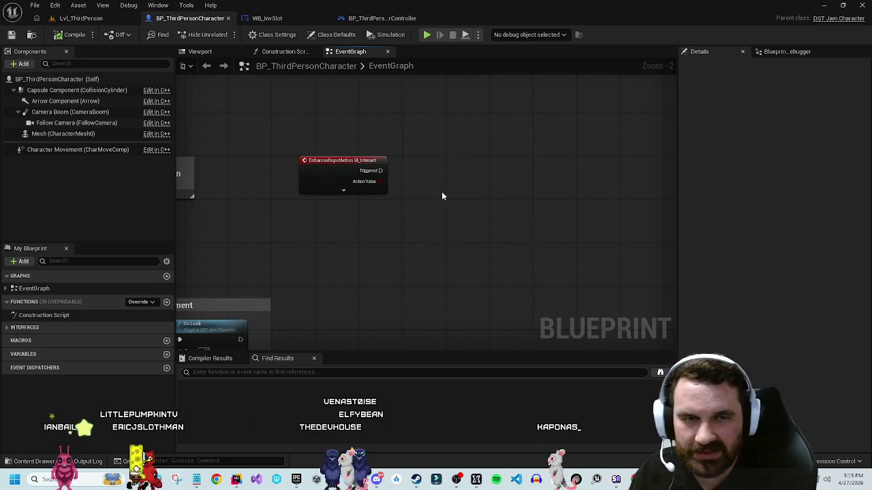
left_click(340, 192)
mouse_move(396, 130)
left_mouse_down()
mouse_move(343, 107)
mouse_move(364, 72)
left_mouse_up()
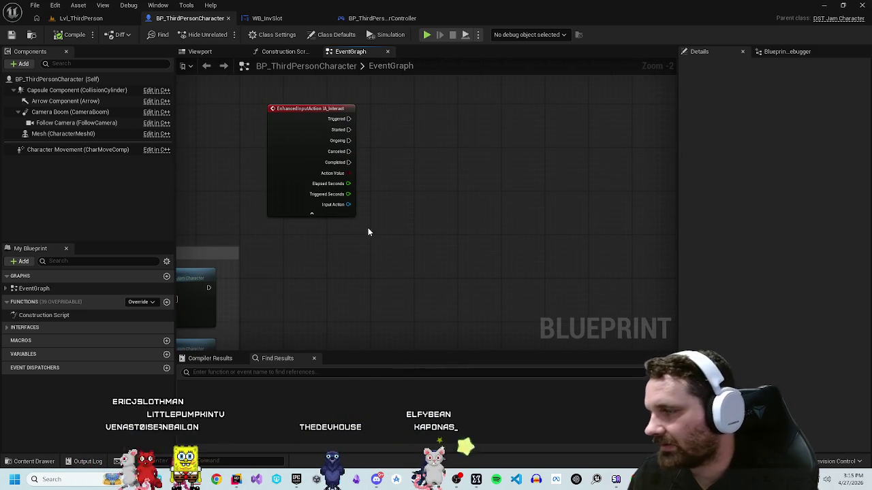
left_click_drag(363, 234, 302, 280)
key("c")
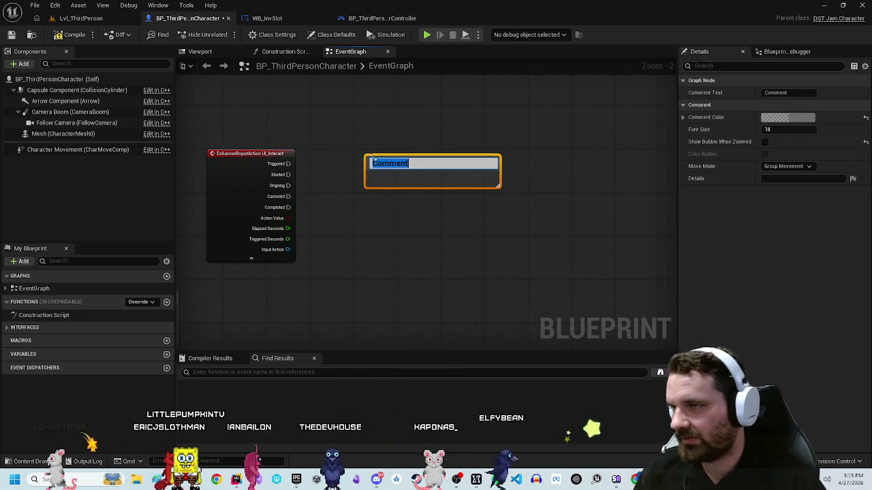
type("check selected slot")
key("Return")
left_click(560, 189)
Step: Add a second comment titled 'do thing if slot is not empty'
left_click_drag(560, 189, 475, 182)
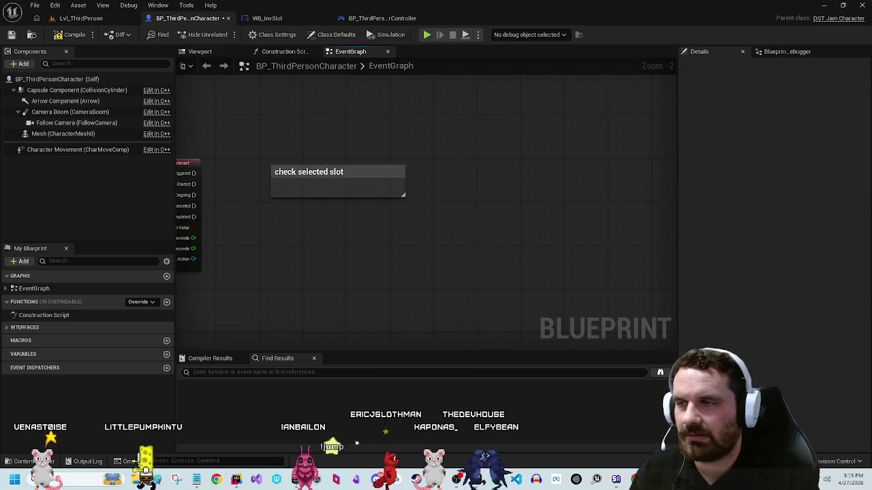
right_click(475, 181)
type("do")
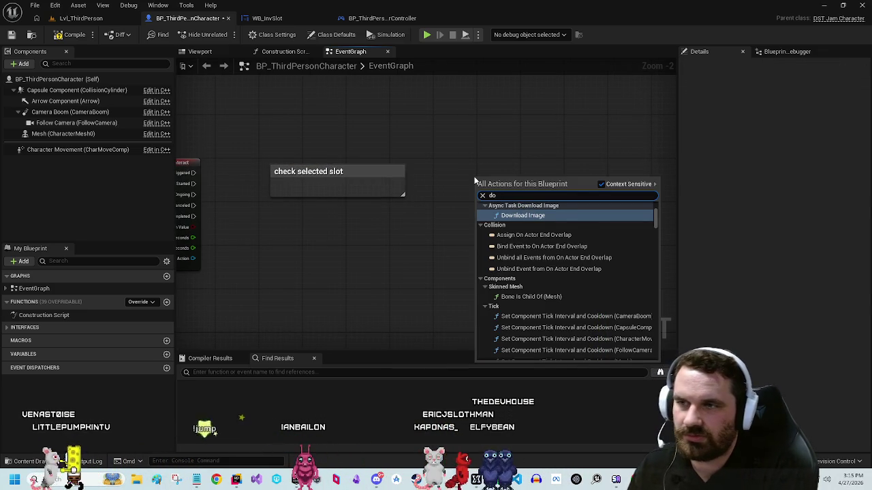
type(" thing i")
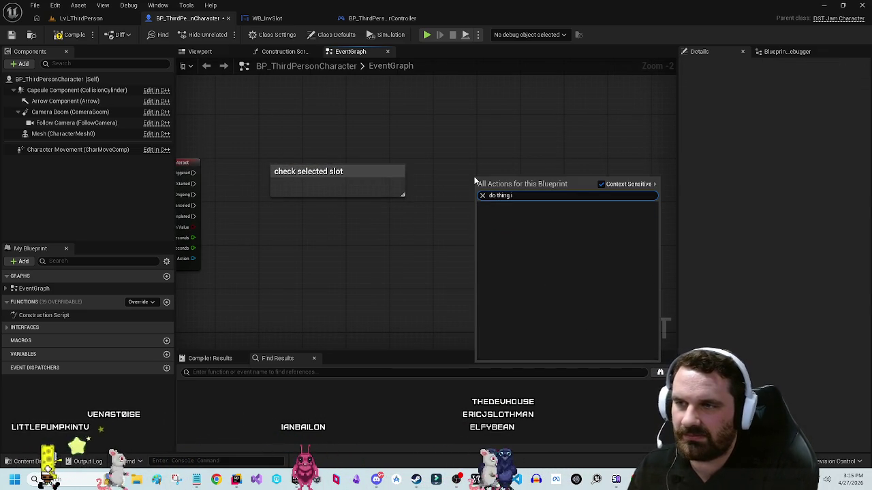
key("Escape")
key("c")
type("do thing if slot is not")
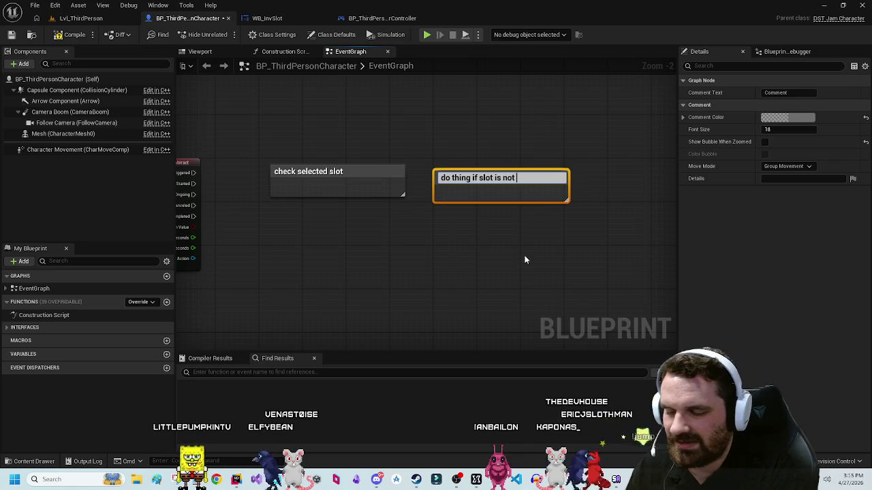
type("empty")
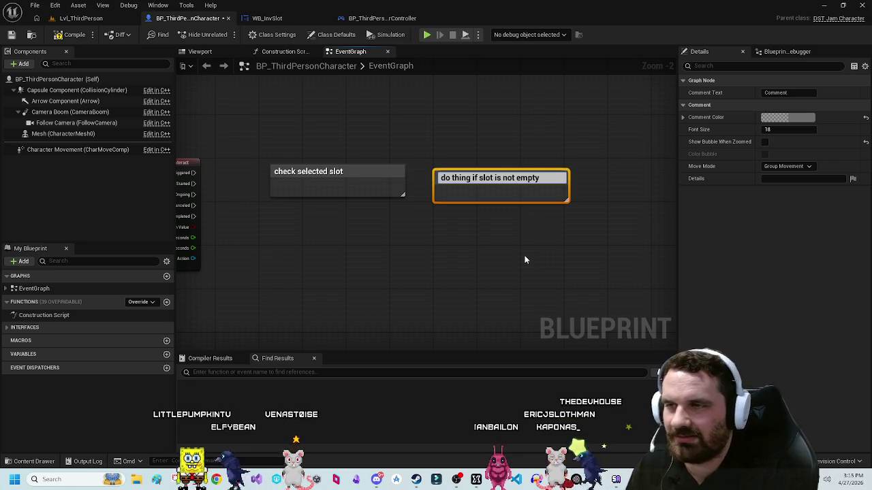
left_click(496, 256)
Step: Bring the First Person Movement nodes into view and list the EventGraph's events
left_click(487, 176)
left_click(401, 254)
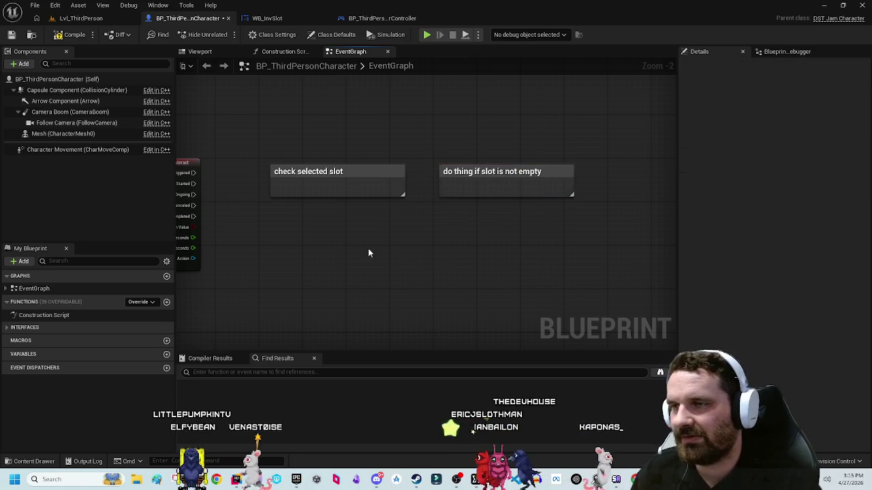
left_click_drag(400, 254, 495, 216)
mouse_move(466, 181)
left_mouse_down()
mouse_move(350, 287)
mouse_move(481, 188)
mouse_move(490, 255)
left_mouse_up()
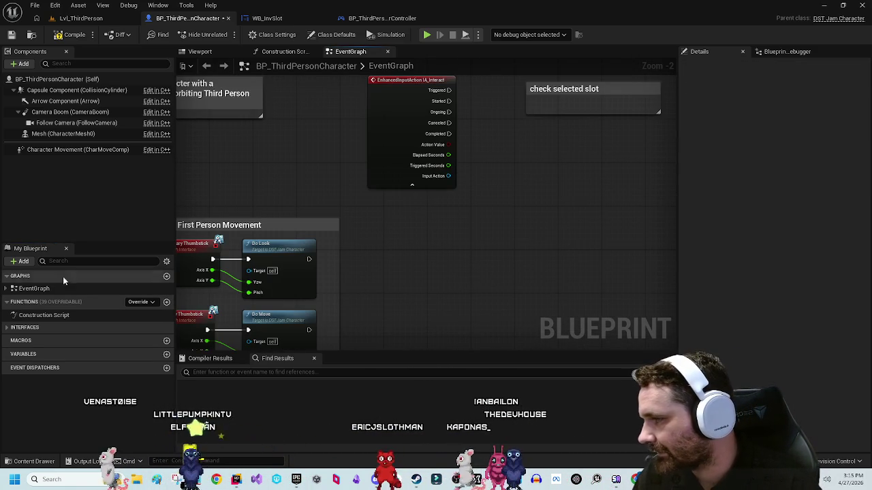
left_click(7, 289)
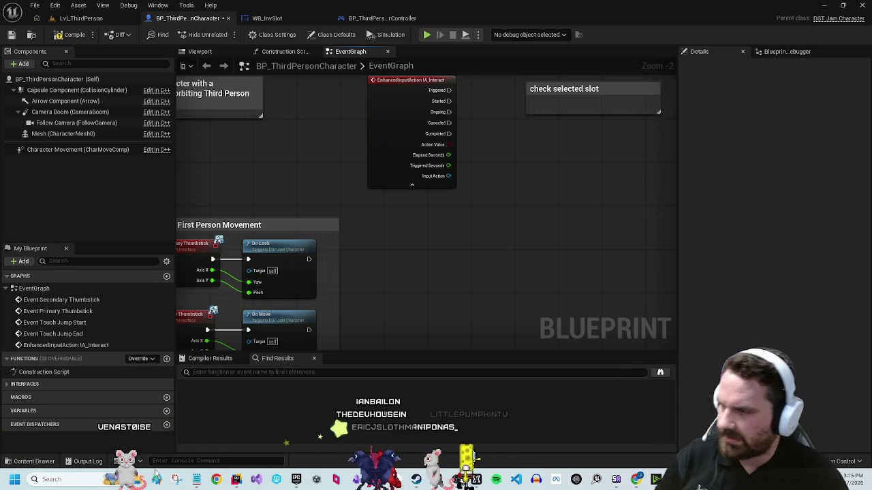
left_click(197, 479)
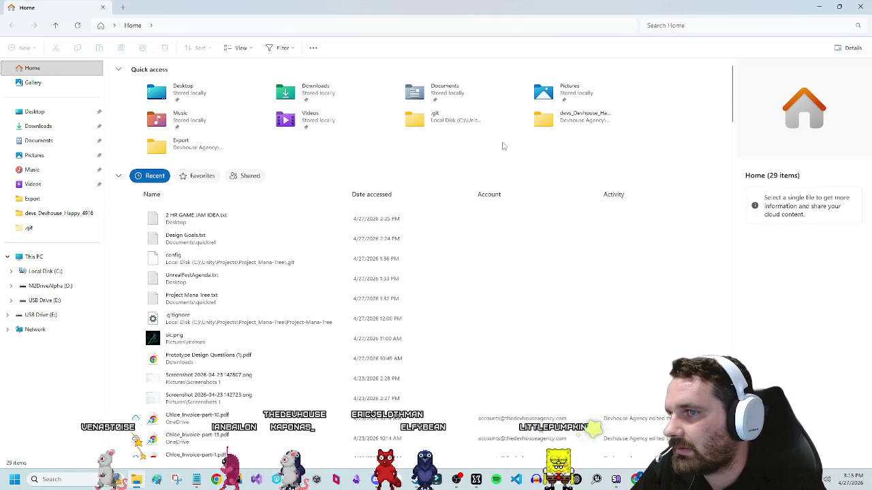
Step: Locate the FBX animation files in Downloads, then return to Unreal's Content folders
left_click(68, 126)
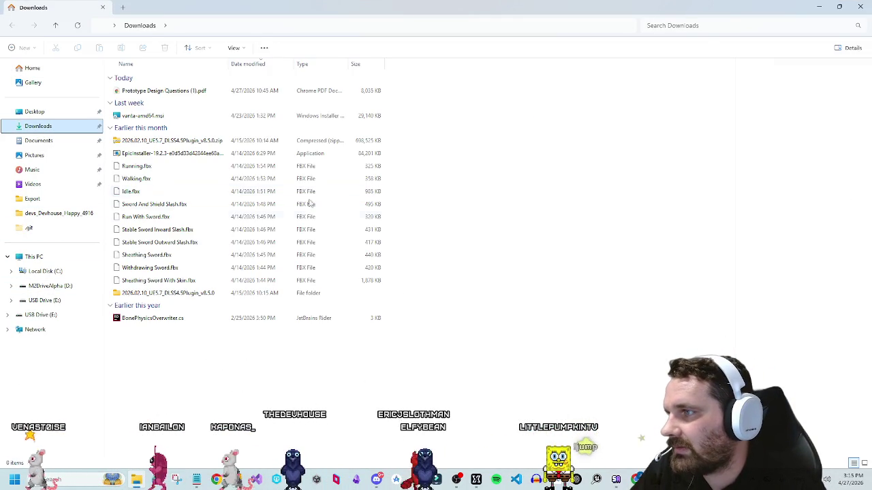
mouse_move(397, 284)
left_mouse_down()
mouse_move(162, 190)
mouse_move(163, 161)
left_mouse_up()
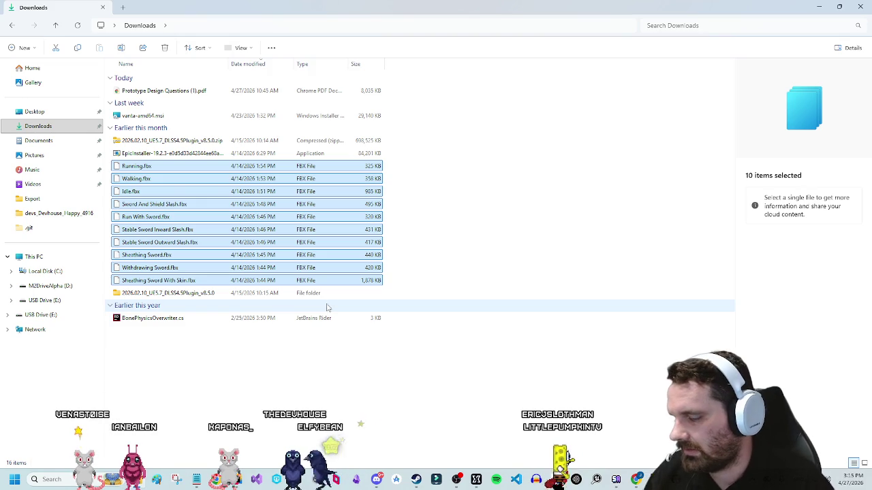
left_click(250, 409)
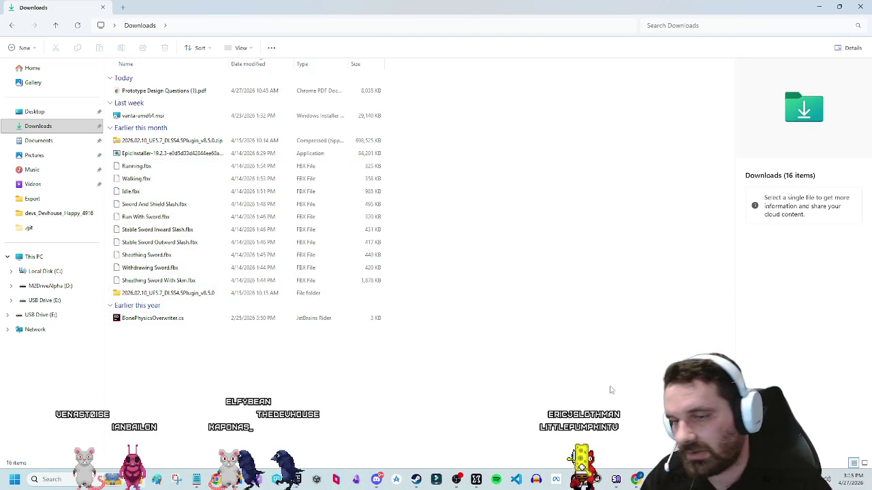
key("alt+Tab")
key("ctrl+space")
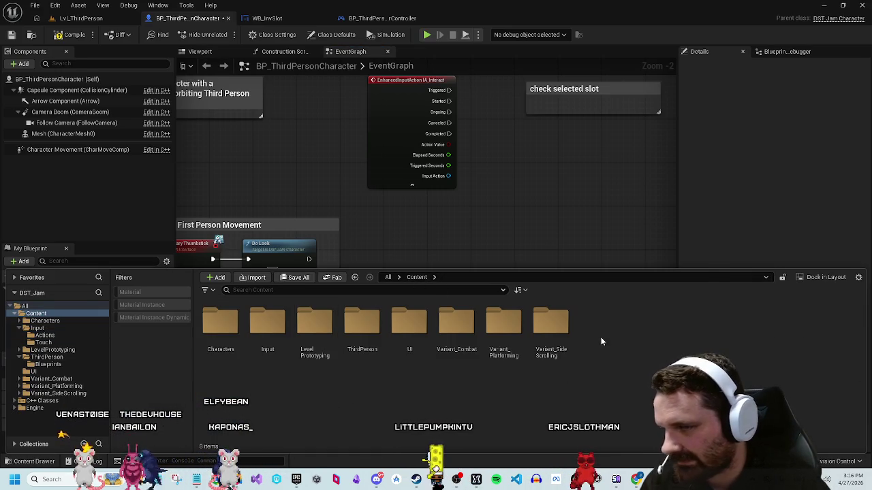
Step: Create a new Anims folder under Content and open it
right_click(598, 346)
left_click(646, 176)
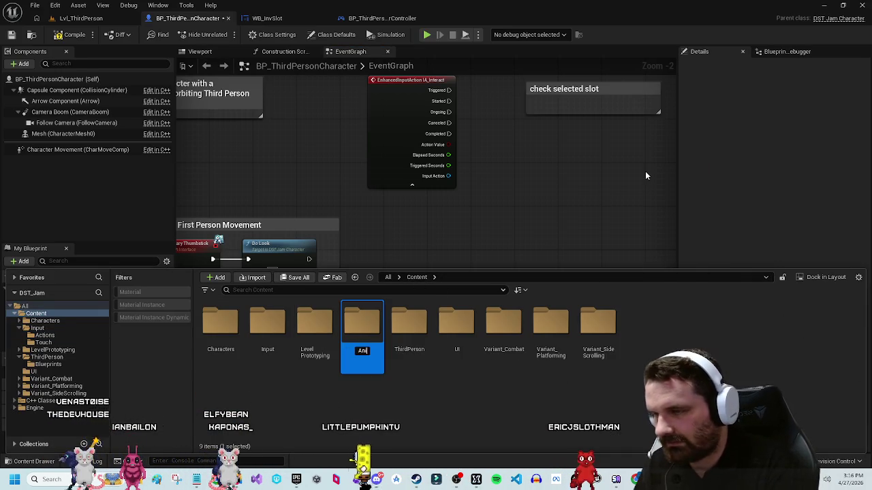
type("ms")
key("Return")
double_click(219, 327)
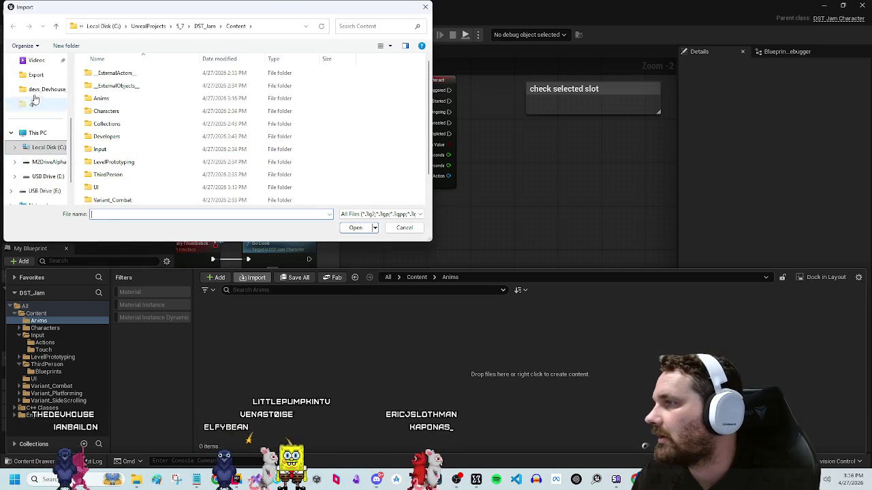
Step: Import the FBX files from Running.fbx through Withdrawing Sword.fbx in Downloads
left_click(41, 122)
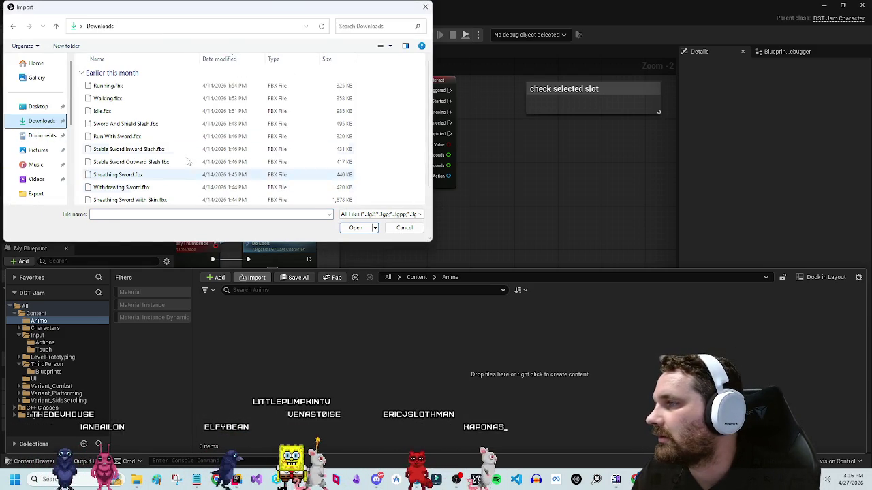
left_click(151, 92)
left_click(191, 175, "shift")
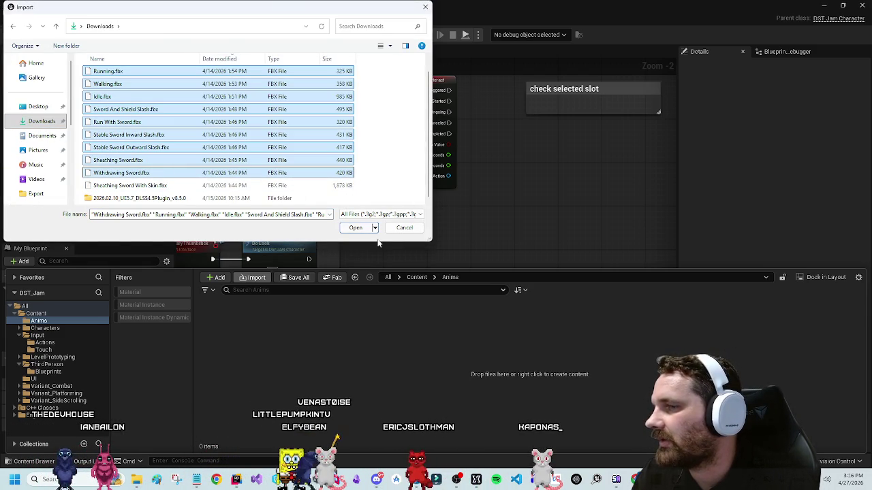
left_click(353, 228)
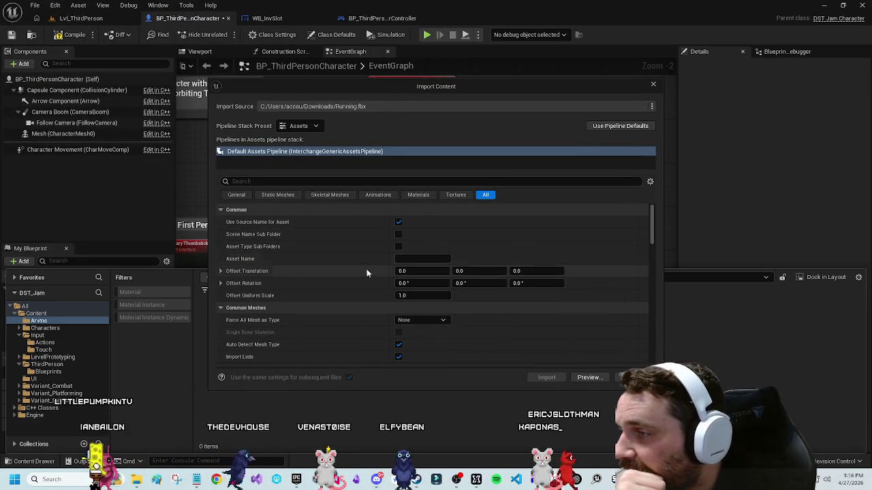
Step: Review the Import Content options, keeping the Assets preset
scroll(366, 286, "down", 1)
scroll(367, 286, "down", 5)
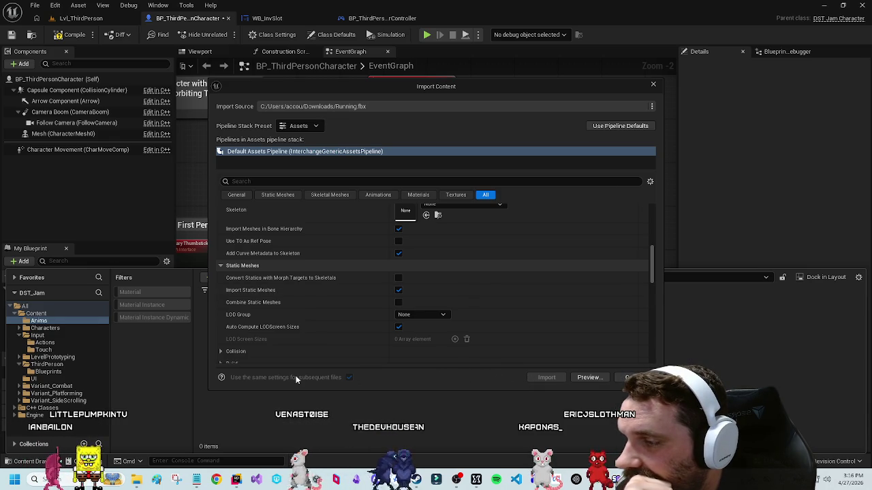
scroll(317, 309, "up", 6)
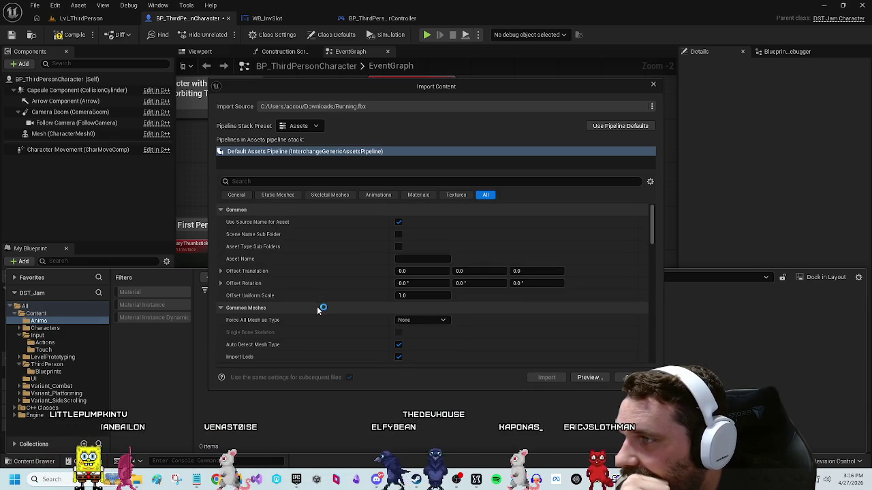
left_click(315, 126)
left_click(298, 136)
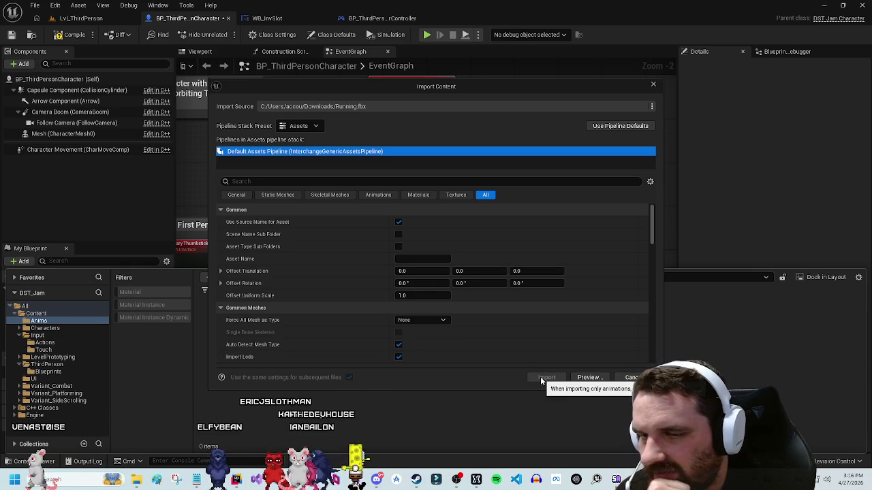
left_click(245, 199)
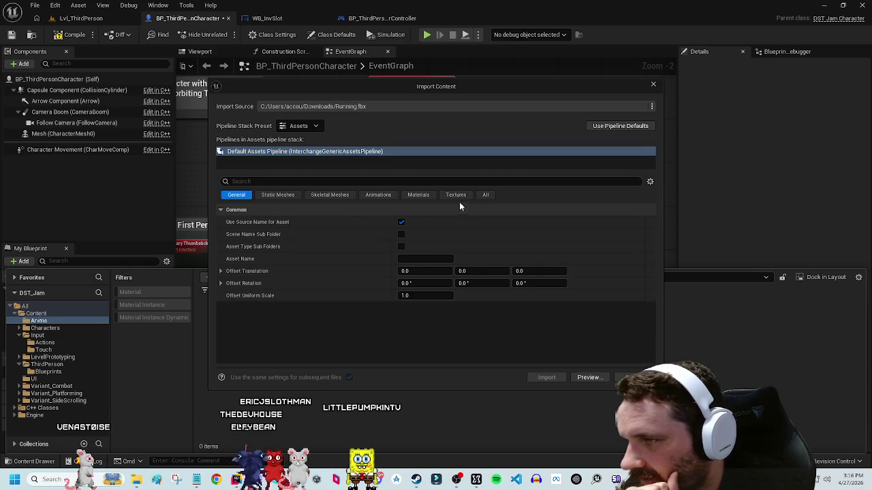
left_click(485, 195)
Step: Set the import skeleton to SK_Mannequin and start the import
scroll(354, 291, "down", 1)
scroll(354, 285, "down", 3)
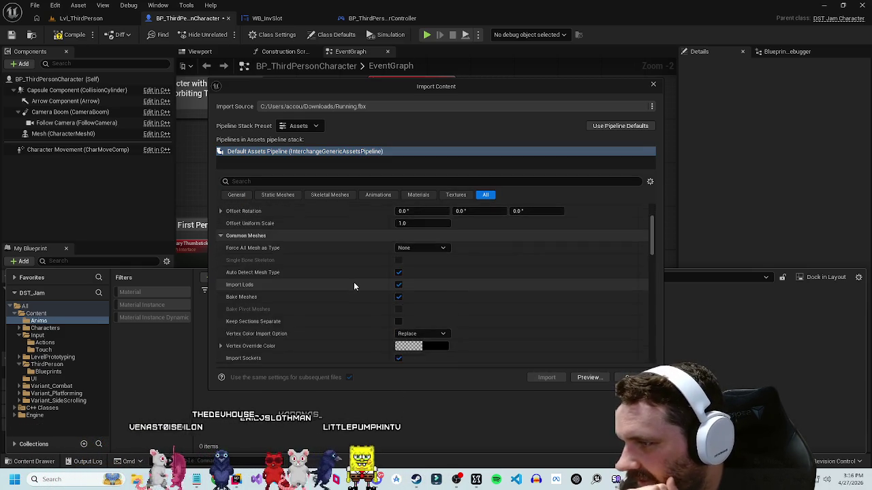
scroll(354, 279, "down", 3)
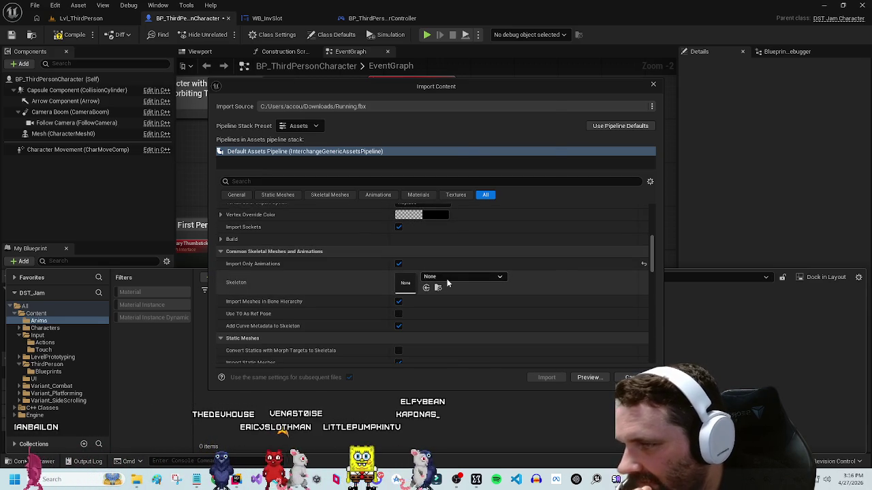
left_click(449, 277)
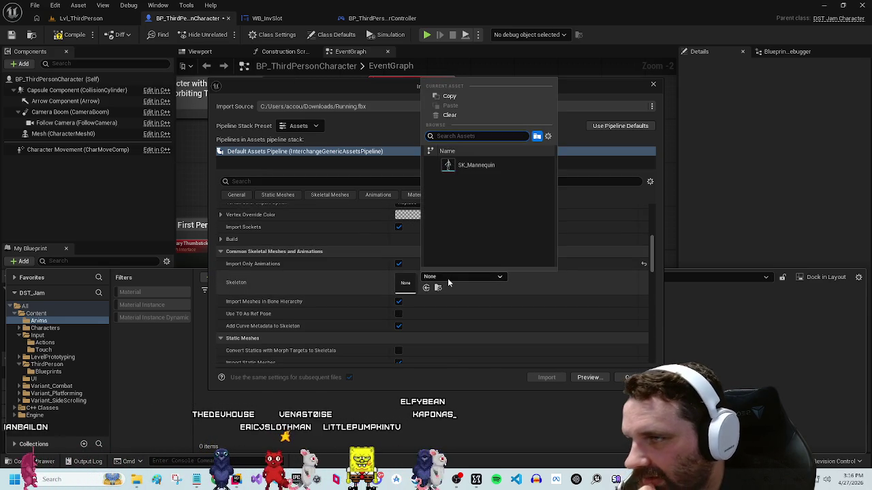
left_click(472, 351)
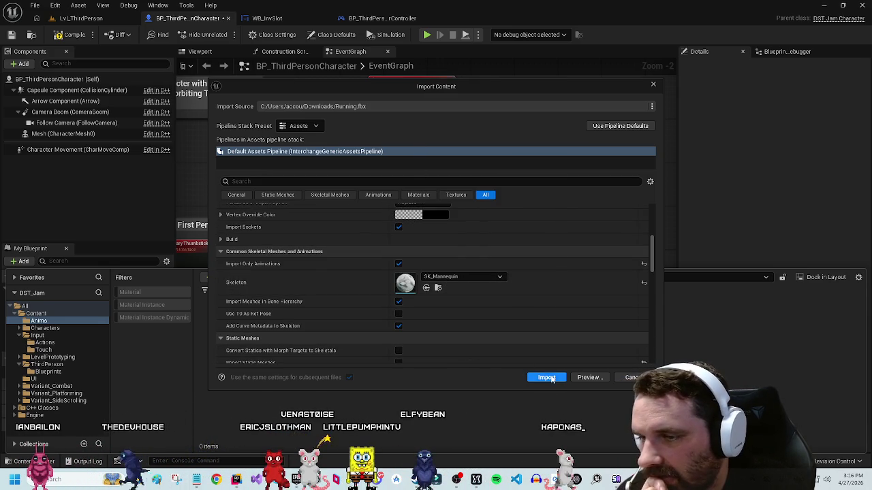
left_click(547, 377)
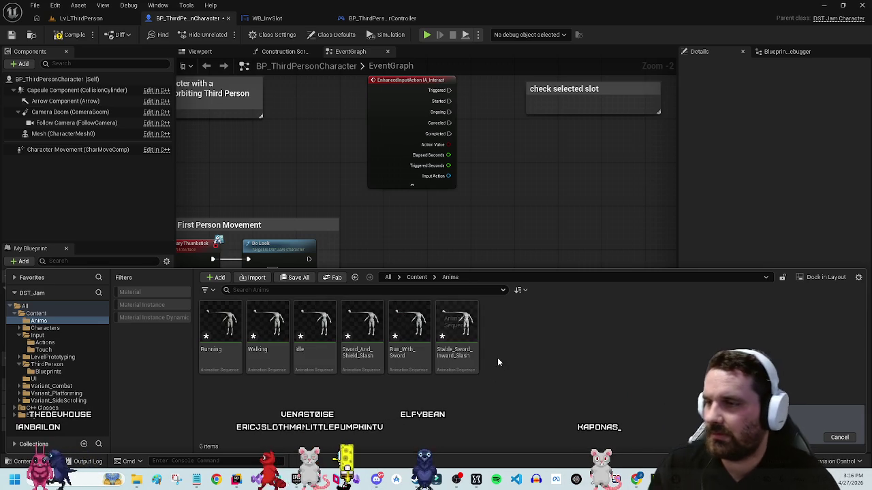
Step: Preview the imported Idle animation, then close its tab to return to BP_ThirdPersonPlayerController
left_click(225, 325)
double_click(224, 325)
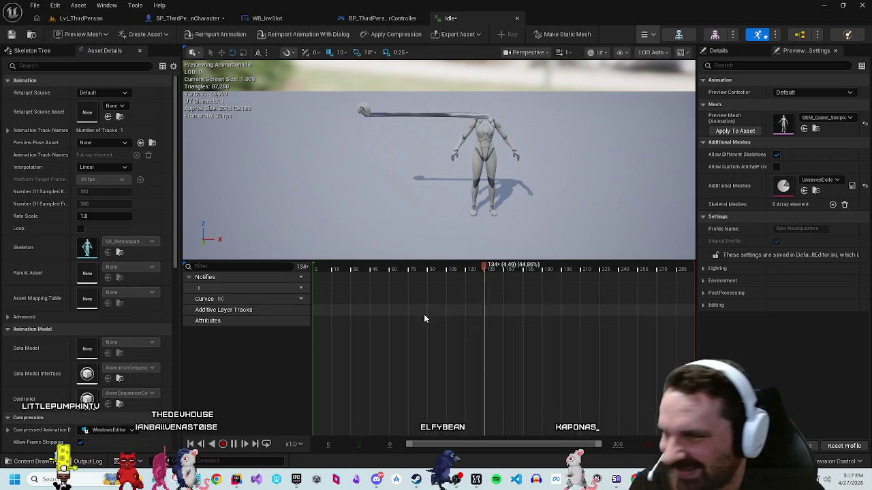
key("alt+Tab")
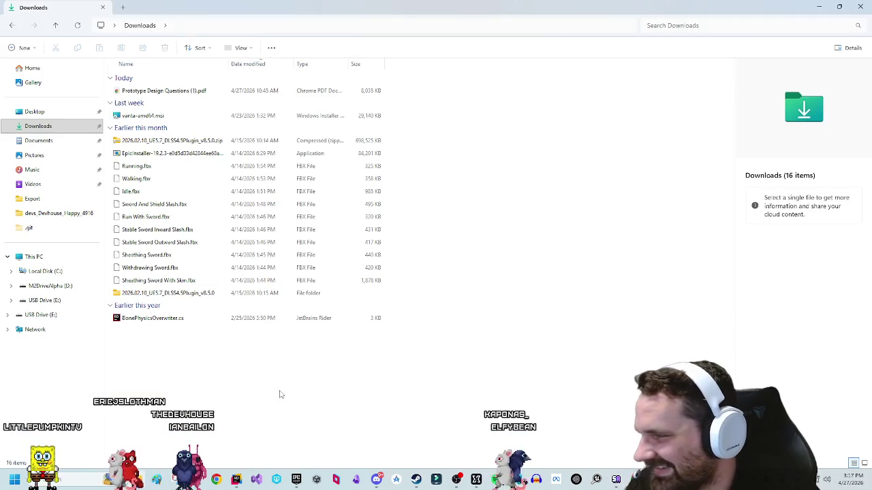
key("alt+Tab")
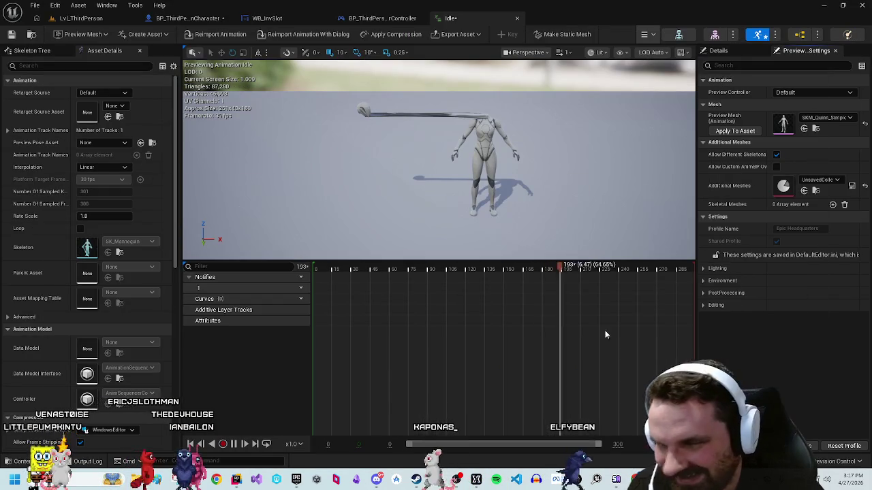
left_click(517, 18)
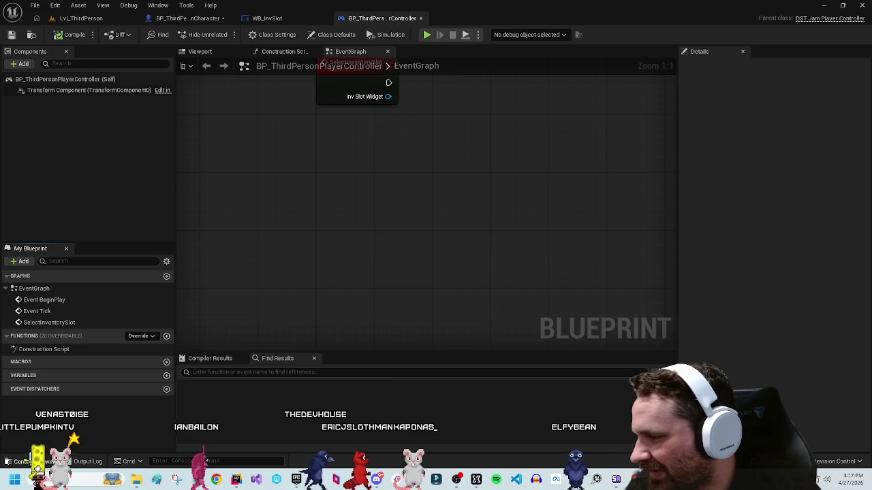
Step: Begin importing an FBX from Downloads into Anims, check its skeleton setting, then cancel
key("ctrl+space")
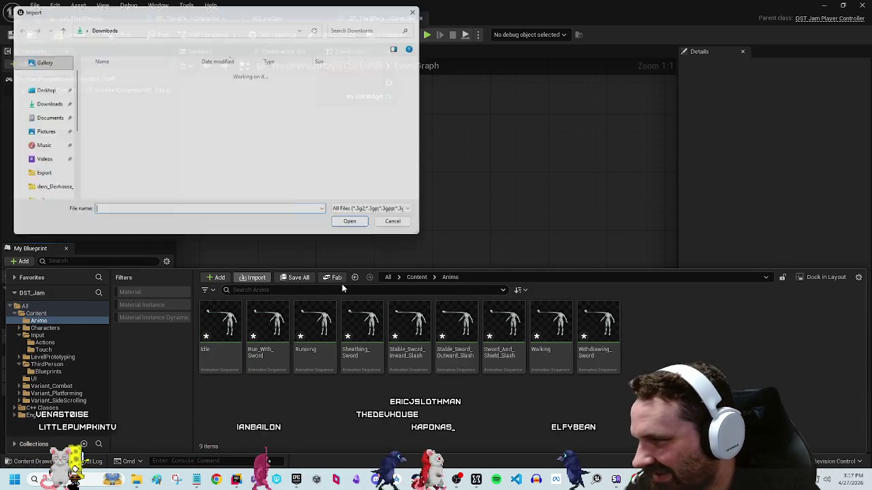
double_click(146, 198)
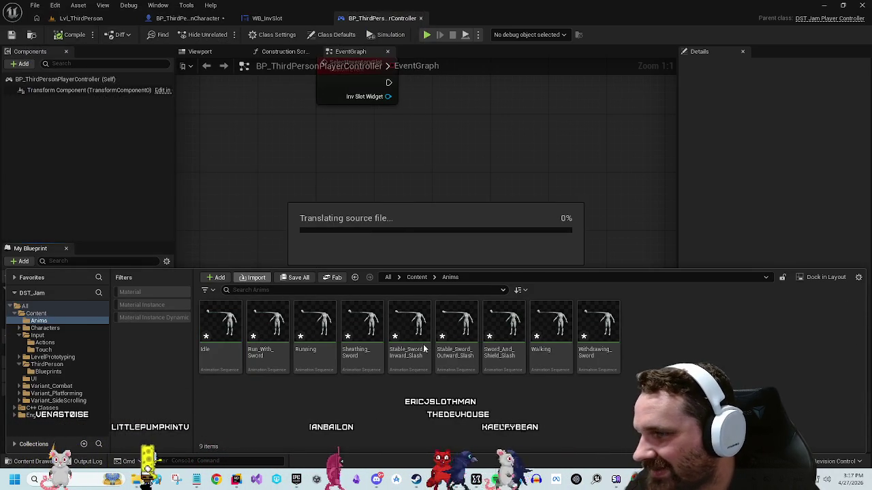
scroll(362, 304, "down", 3)
scroll(361, 304, "down", 5)
left_click(451, 218)
left_click(448, 218)
scroll(342, 277, "up", 3)
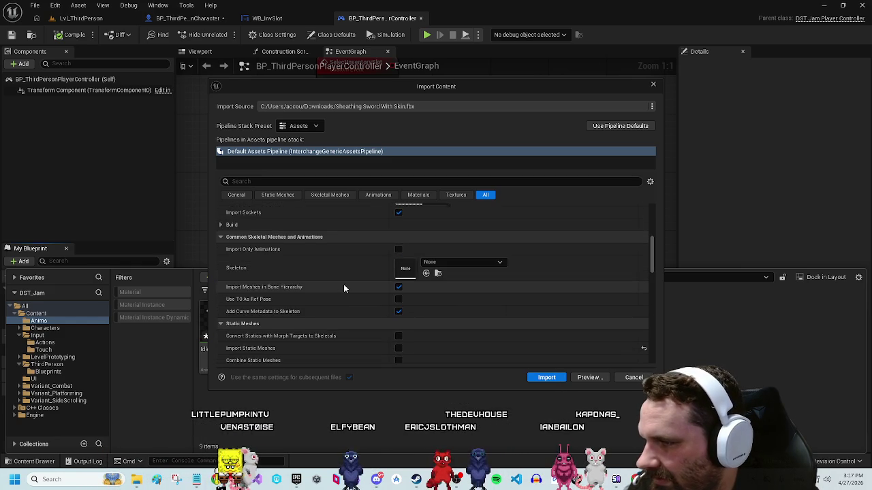
scroll(343, 284, "up", 5)
scroll(344, 289, "up", 6)
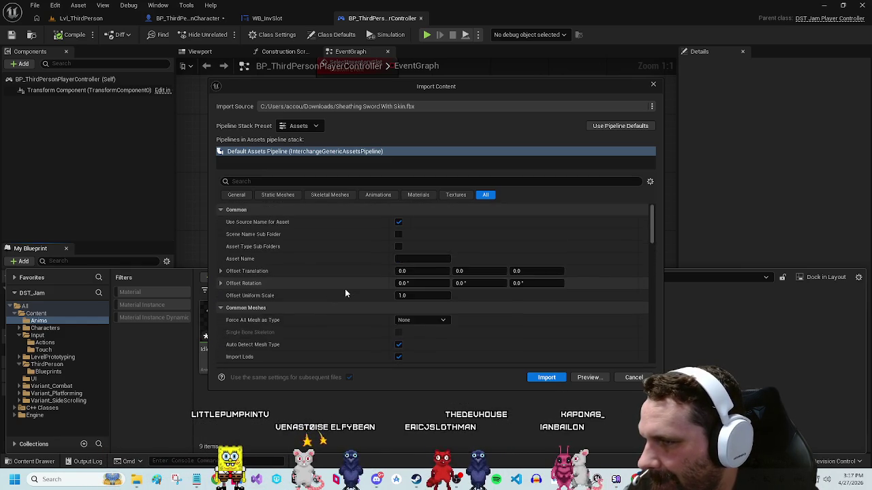
scroll(345, 290, "down", 10)
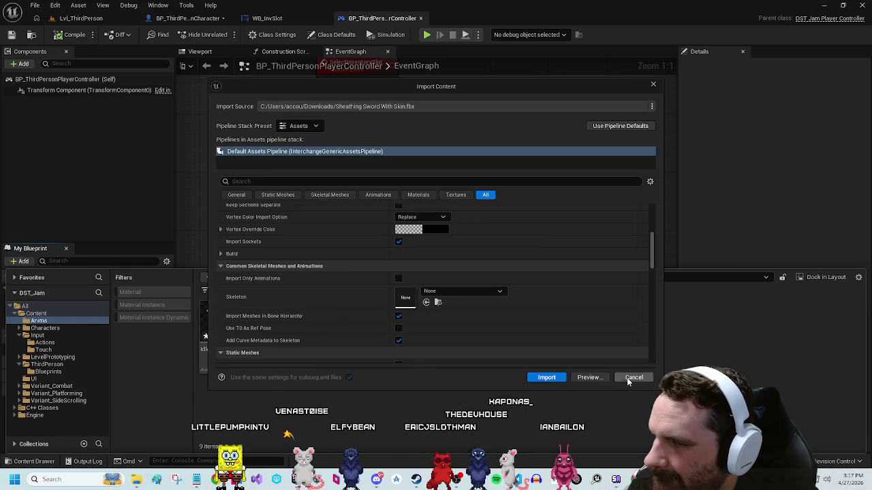
left_click(627, 377)
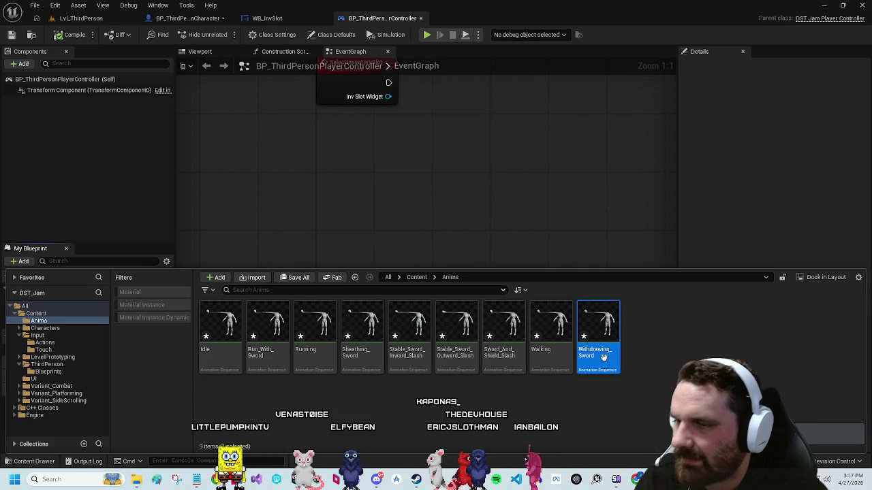
Step: Force-delete all nine animation sequences from the Anims folder
left_click(219, 327, "shift")
key("Delete")
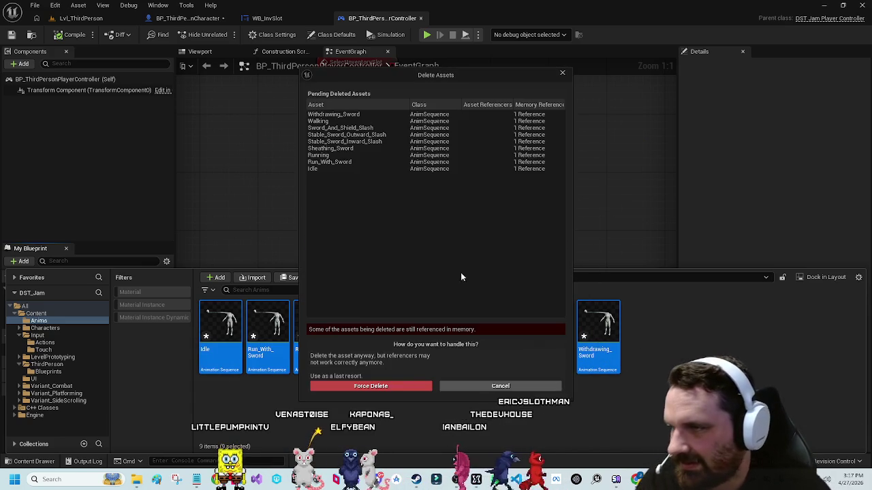
left_click(361, 386)
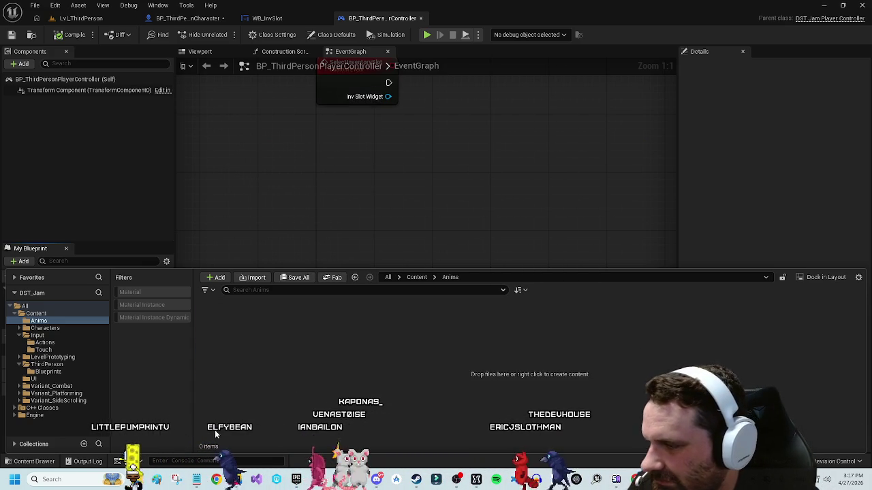
left_click(136, 480)
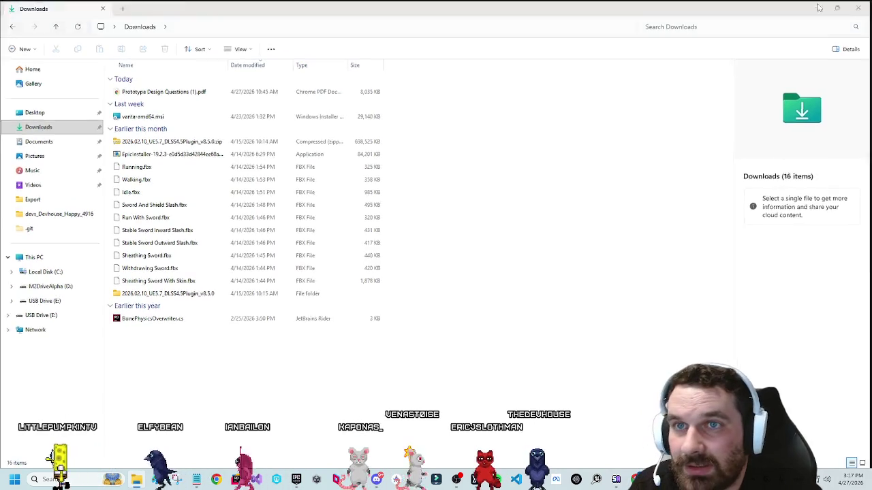
Step: Import Sheathing Sword With Skin.fbx into Anims with default settings and open its skeletal mesh
left_click(819, 7)
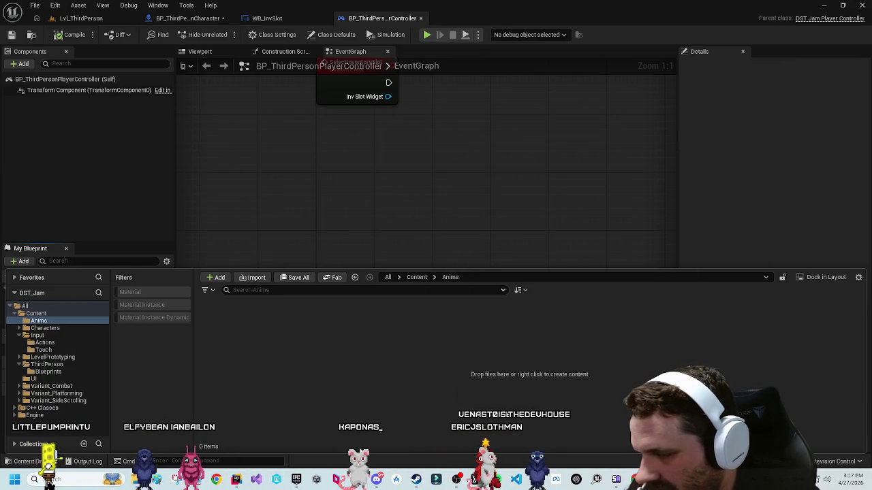
mouse_move(298, 482)
mouse_move(136, 480)
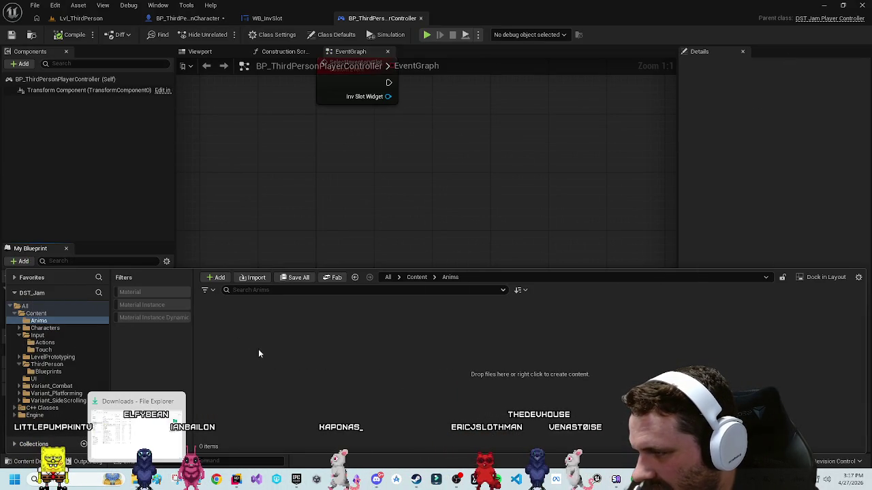
left_click(253, 277)
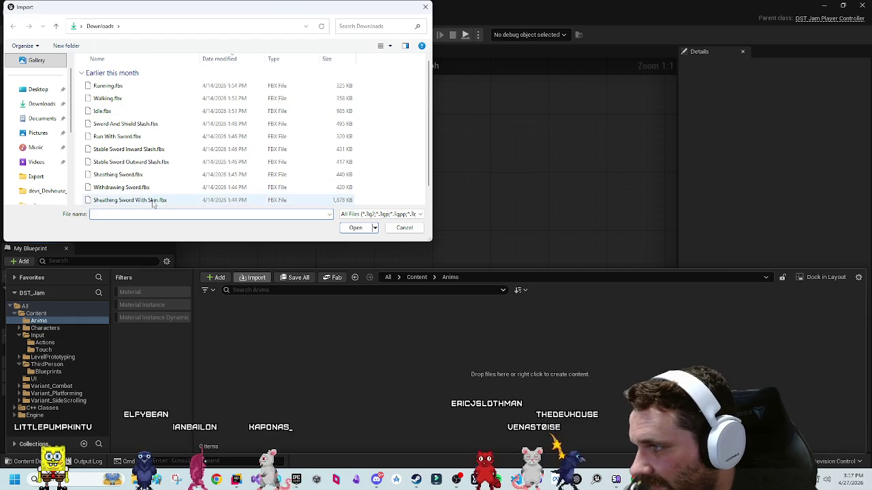
left_click(154, 201)
left_click(349, 230)
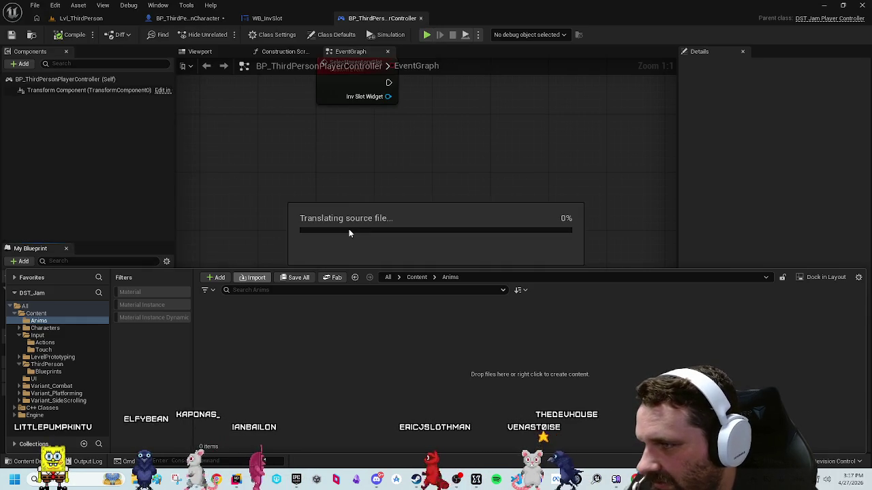
scroll(349, 273, "down", 10)
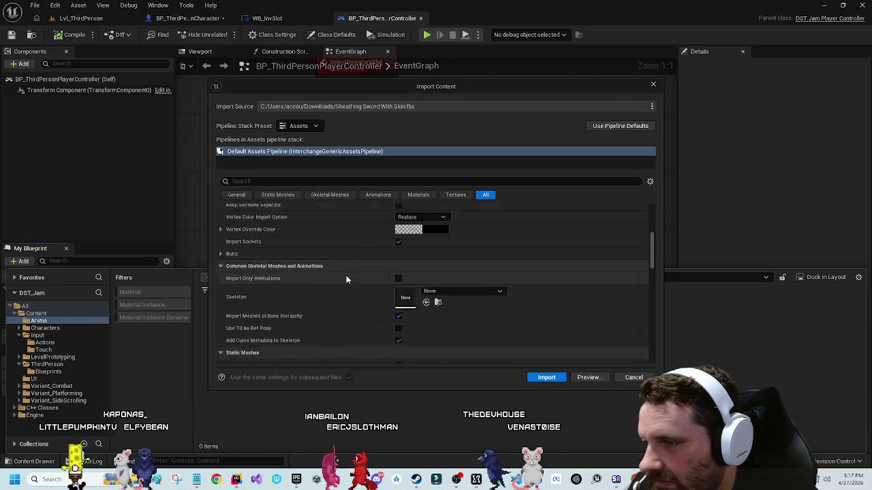
left_click(551, 378)
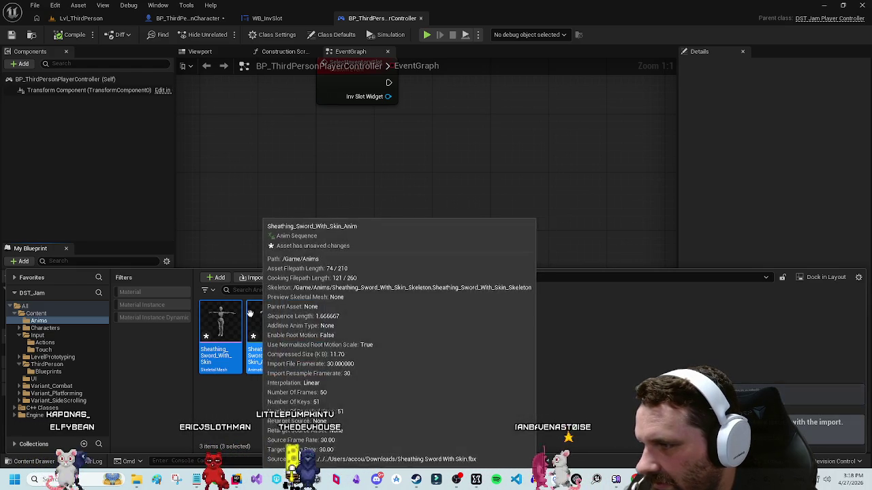
left_click(220, 325)
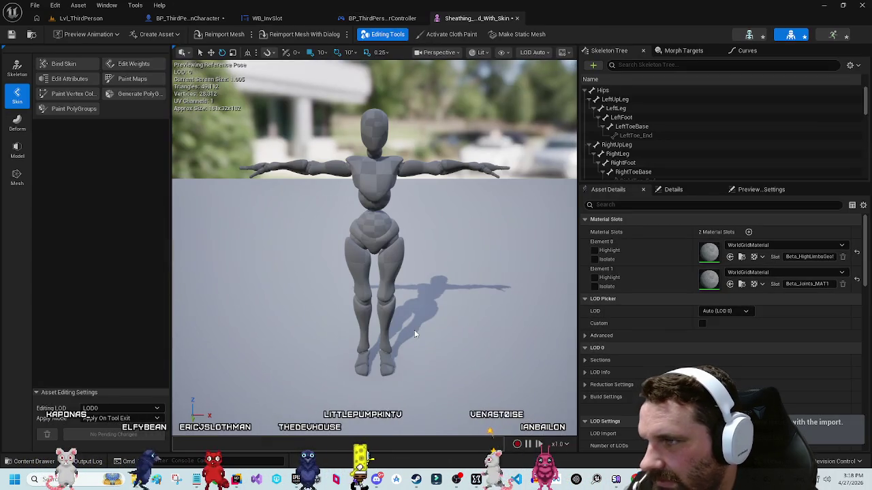
Step: Try M_Lava on material Element 0 and MI_Box_Destroyed on Element 1
left_click(755, 246)
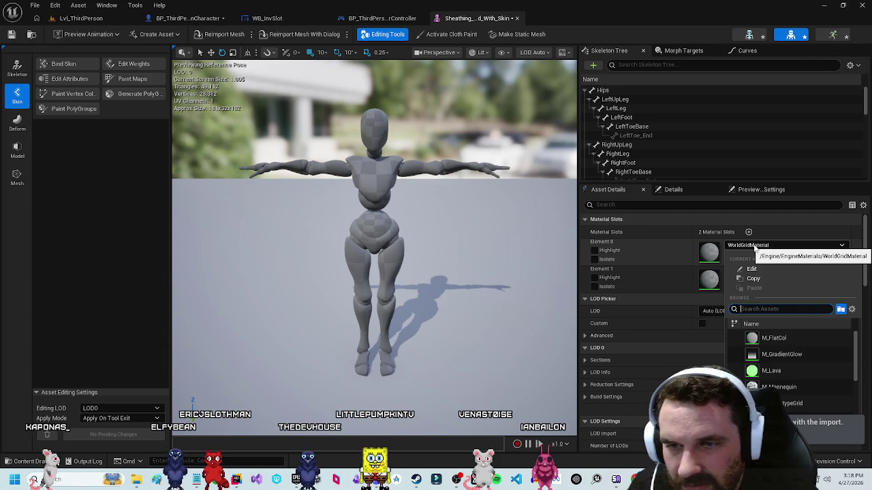
left_click(767, 371)
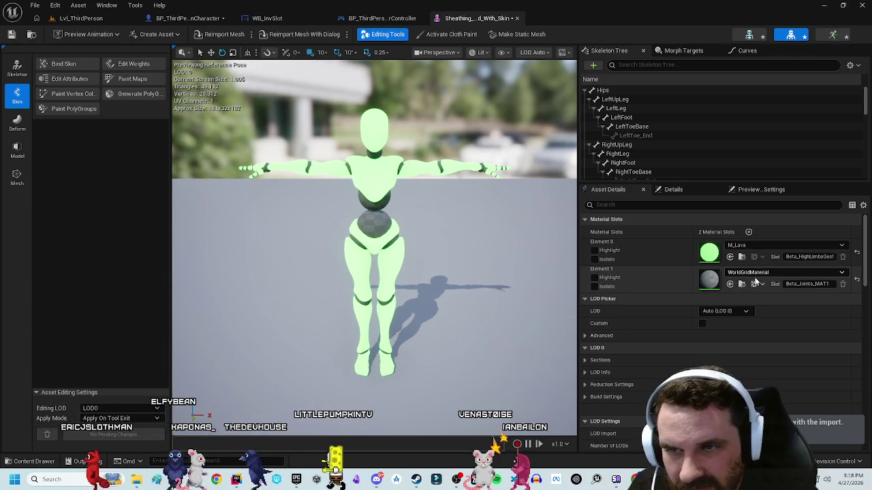
left_click(749, 271)
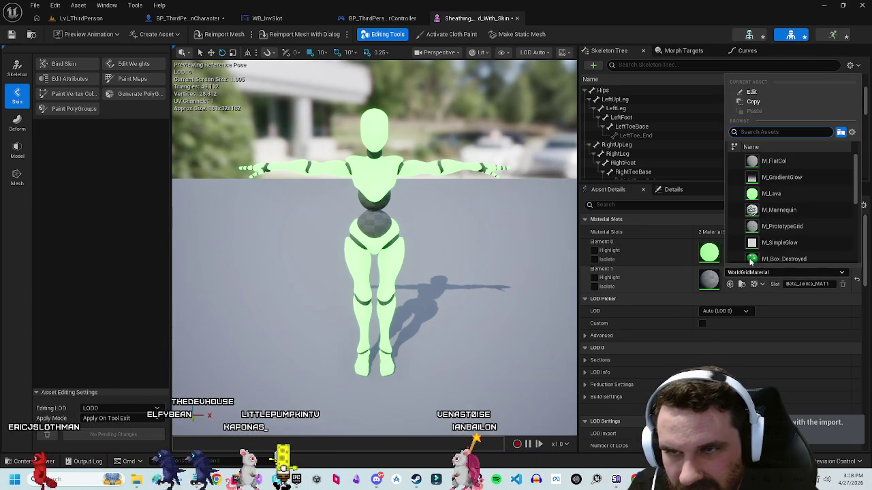
scroll(763, 245, "down", 2)
left_click(777, 228)
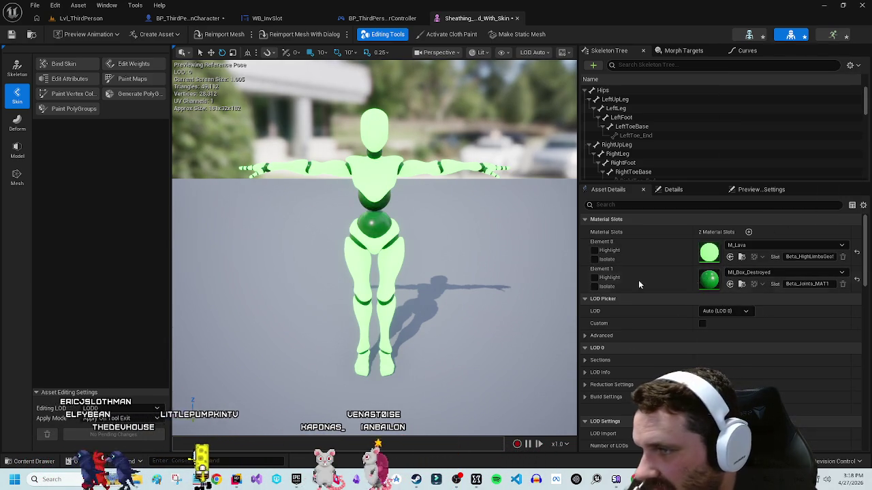
left_click(763, 272)
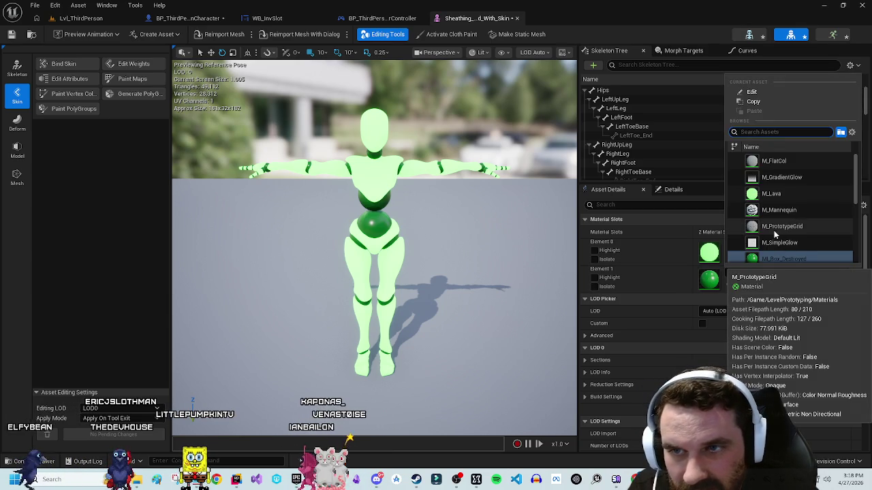
scroll(777, 218, "down", 5)
scroll(785, 227, "down", 2)
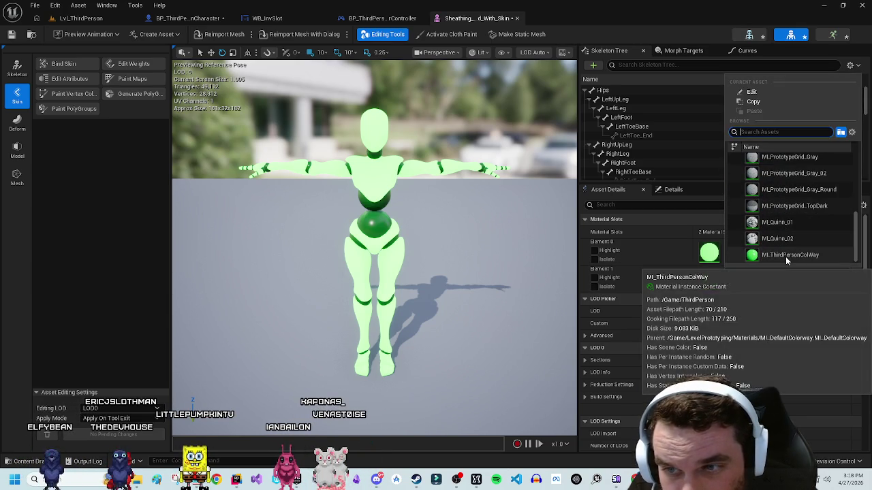
left_click(786, 256)
Step: Cycle Element 0 through MI_ThirdPersonColWay, MI_Quinn_02 and the flat grey M_FlatCol
left_click(758, 246)
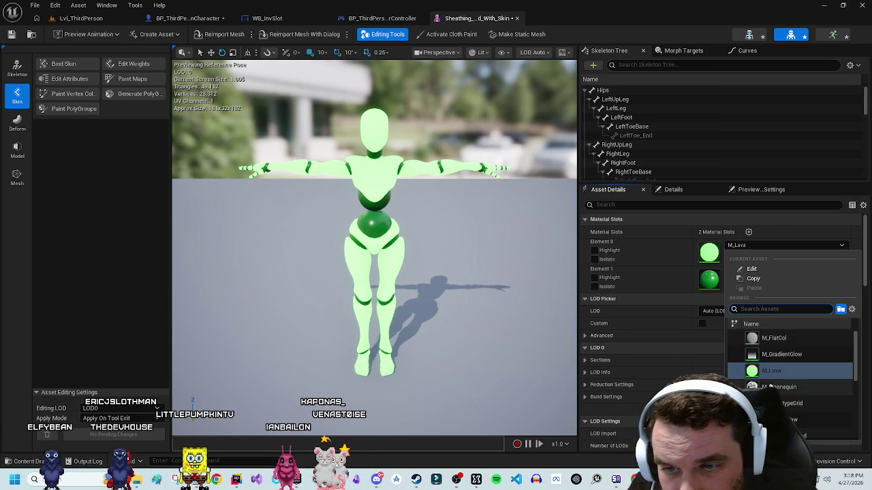
scroll(777, 385, "down", 5)
left_click(807, 432)
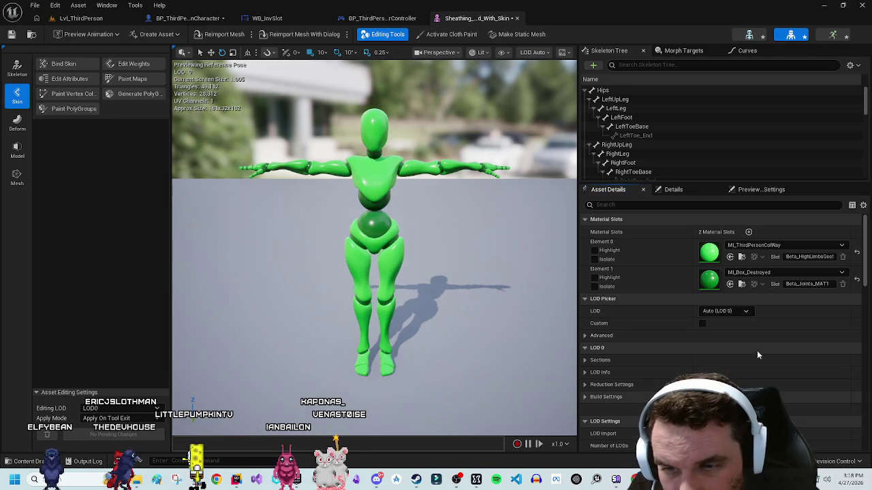
left_click(756, 246)
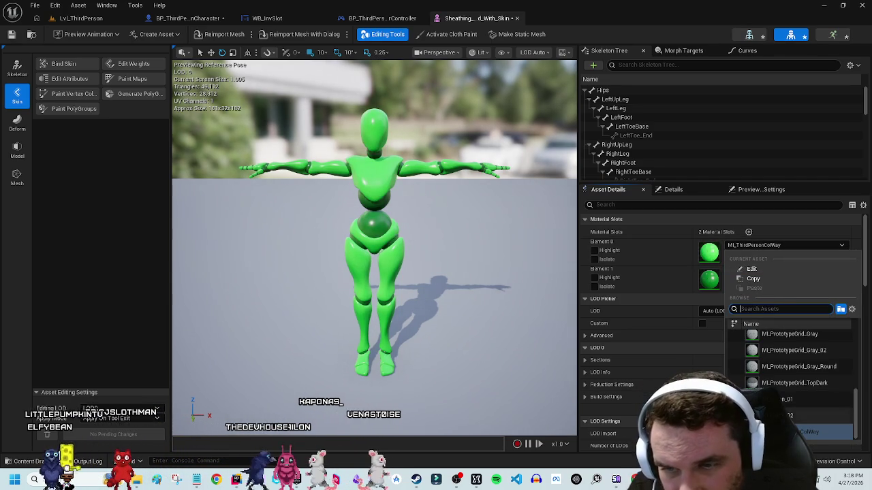
key("ctrl+z")
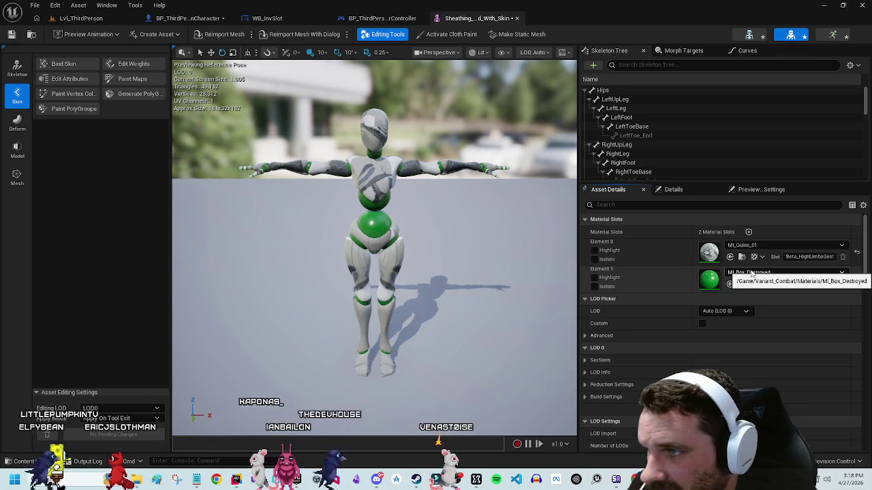
left_click(749, 246)
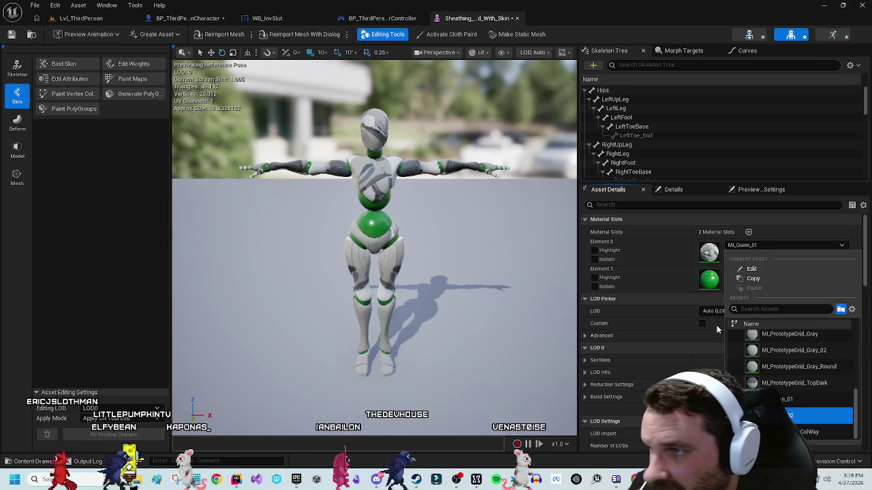
key("Return")
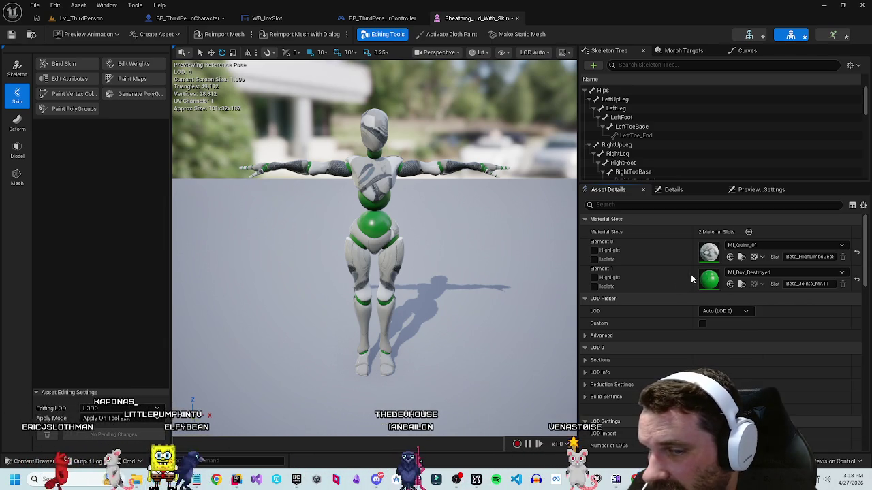
left_click(749, 245)
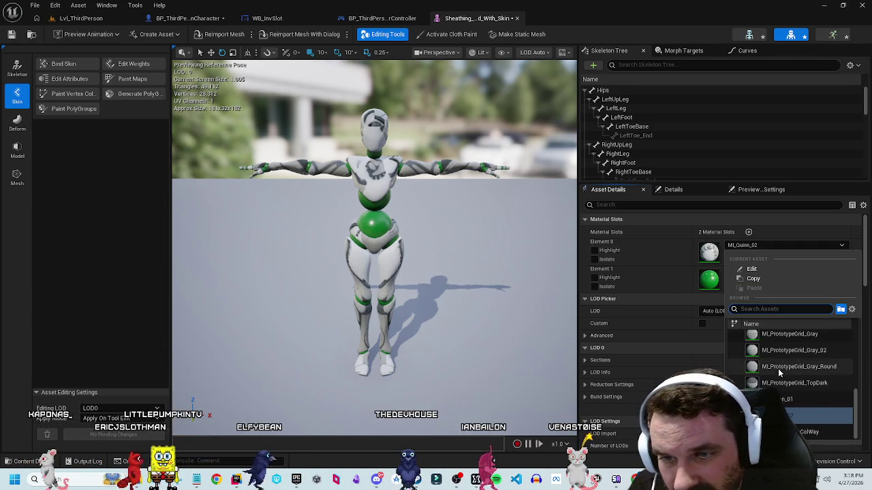
left_click(774, 338)
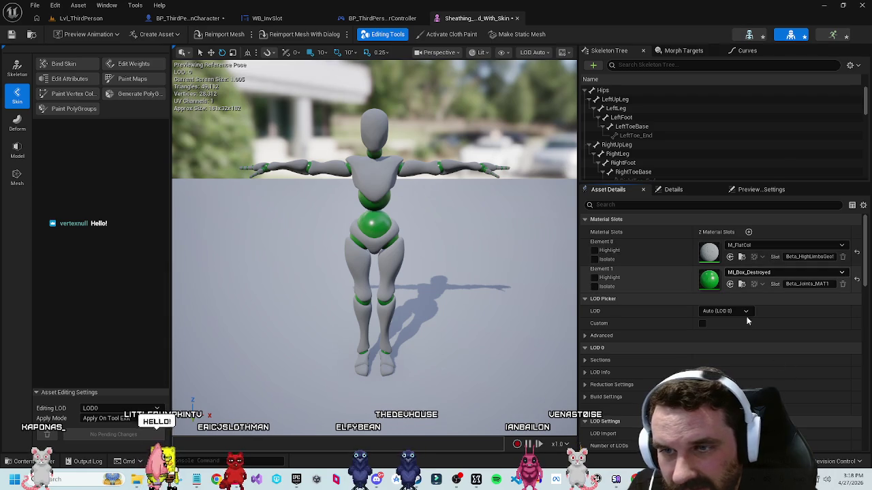
left_click(752, 273)
Step: Give the body slot ML_ThirdPersonColWay, test MI_Box_Destroyed, then undo back to the green material
left_click(773, 177)
left_click(750, 245)
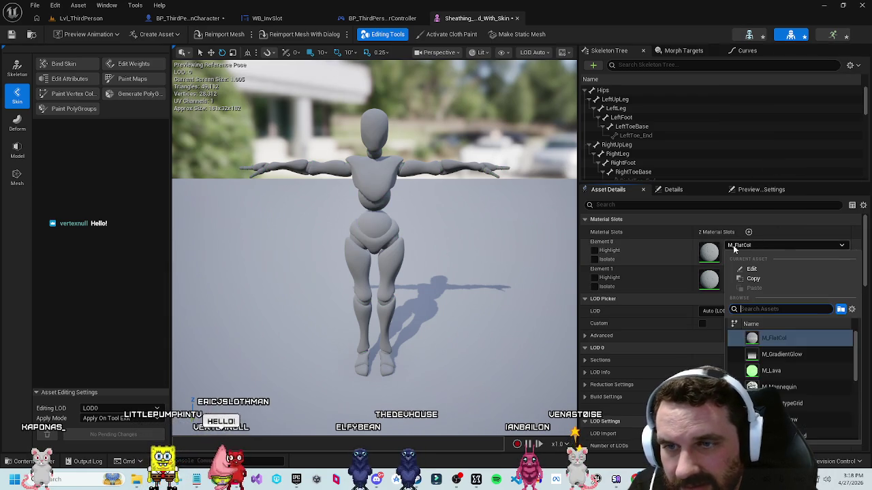
scroll(769, 380, "down", 3)
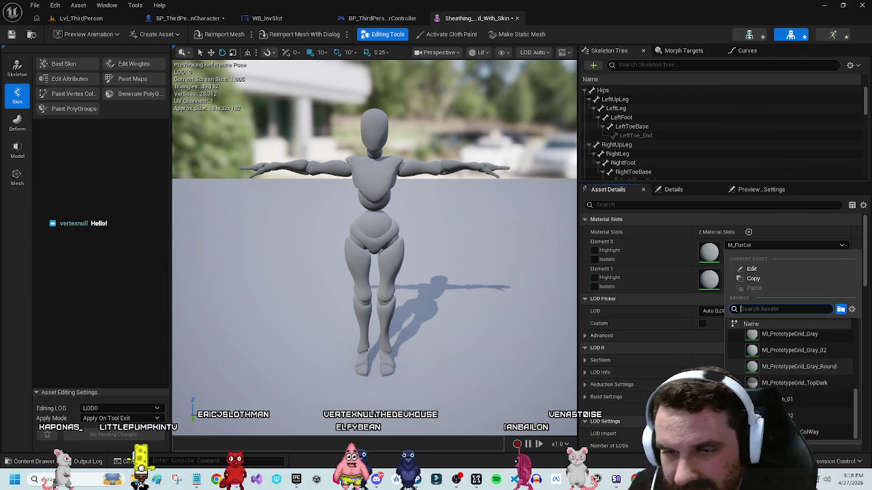
left_click(808, 432)
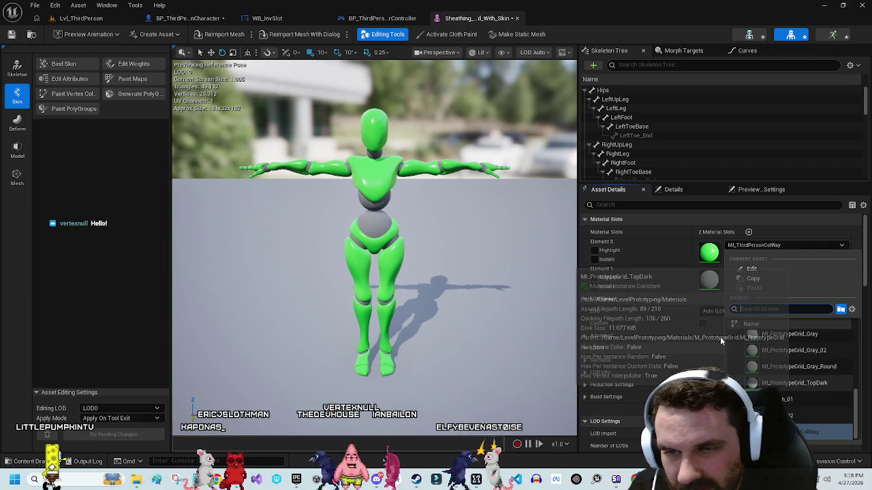
scroll(783, 382, "up", 2)
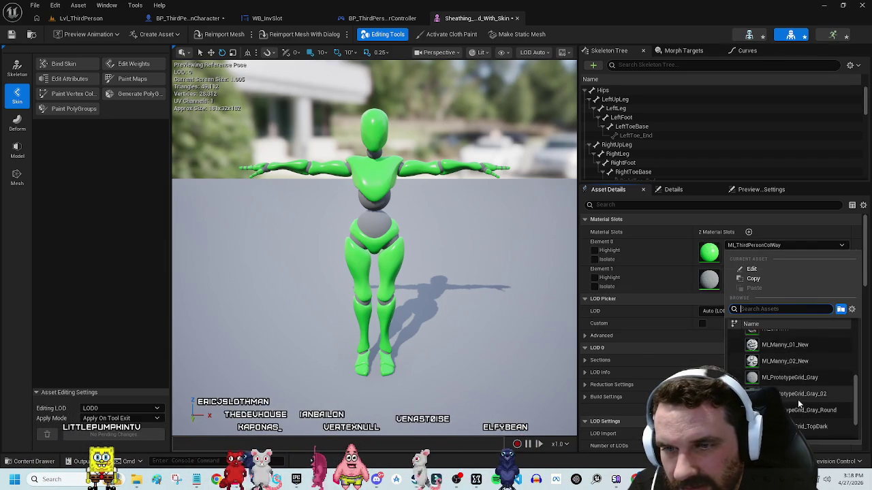
left_click(790, 402)
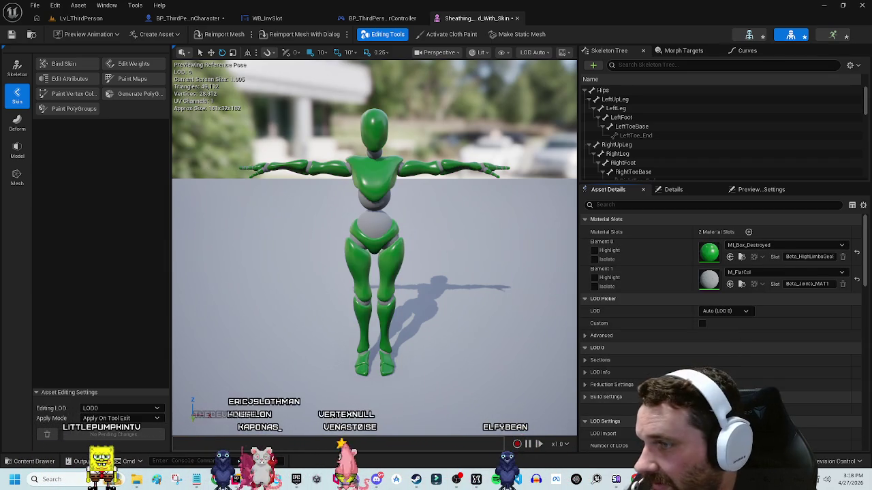
left_click(782, 242)
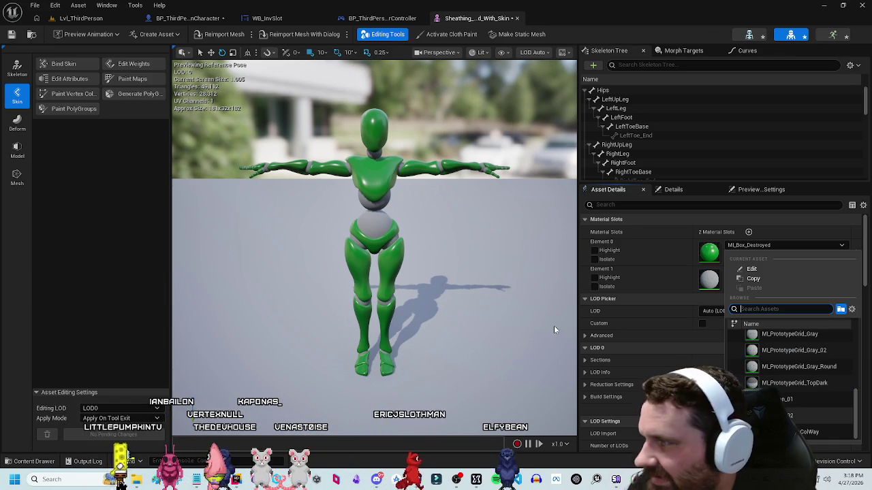
left_click(549, 252)
key("ctrl+z")
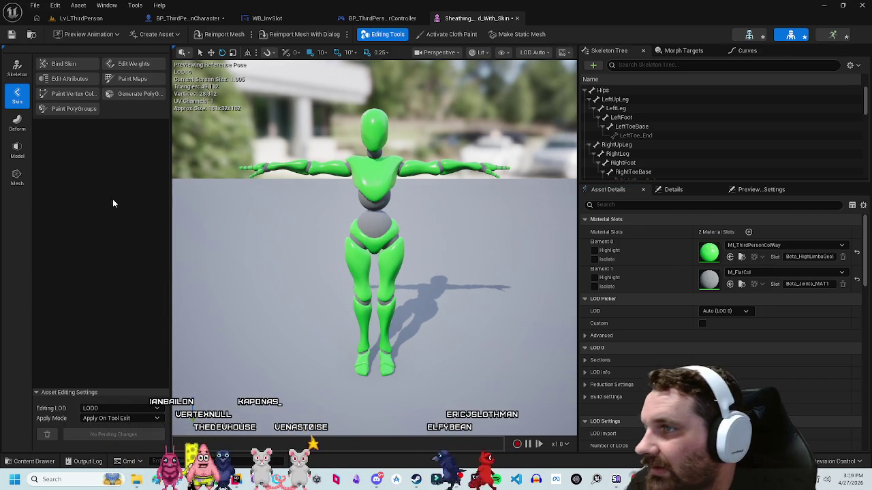
left_click(748, 35)
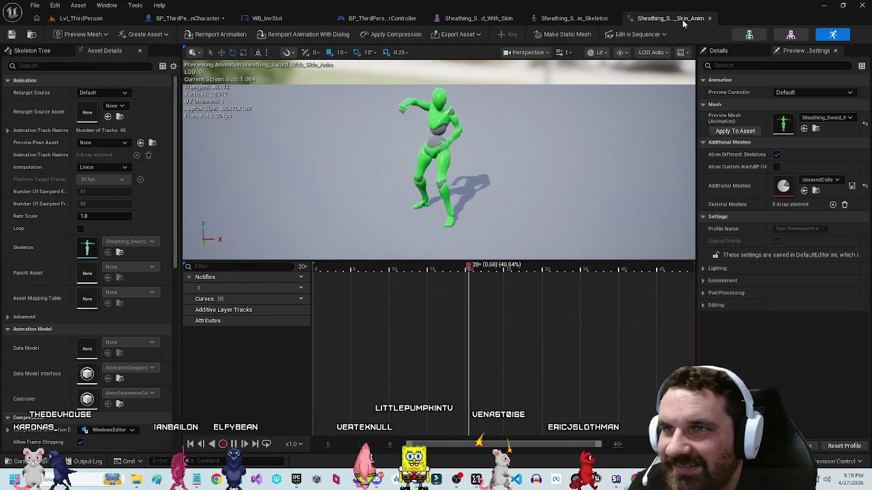
Step: Close the Sheathing skeleton, mesh and animation tabs and show Anims in the Content Drawer
left_click(464, 20)
left_click(516, 18)
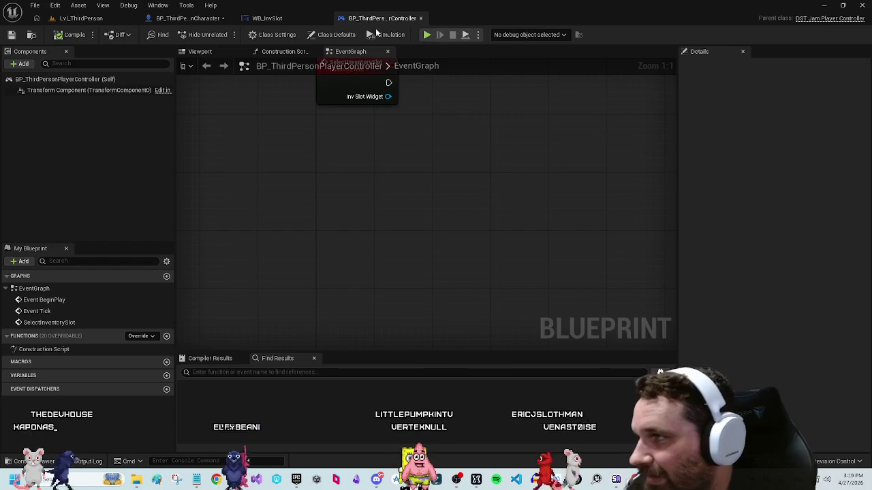
left_click(81, 18)
key("ctrl+space")
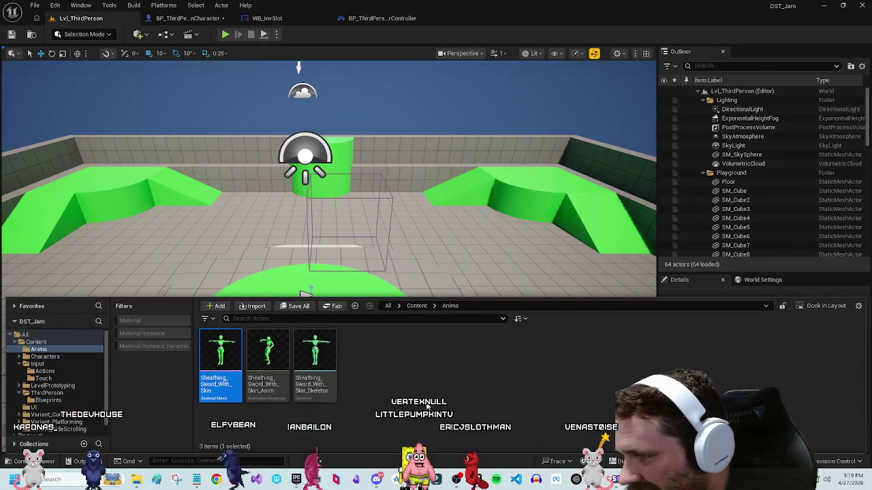
Step: Create a new folder named Animations inside Anims
right_click(397, 349)
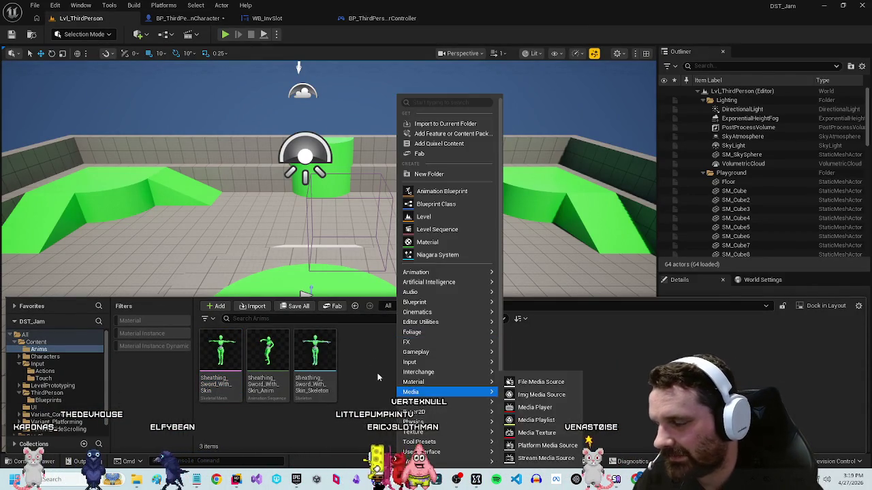
left_click(368, 349)
right_click(369, 349)
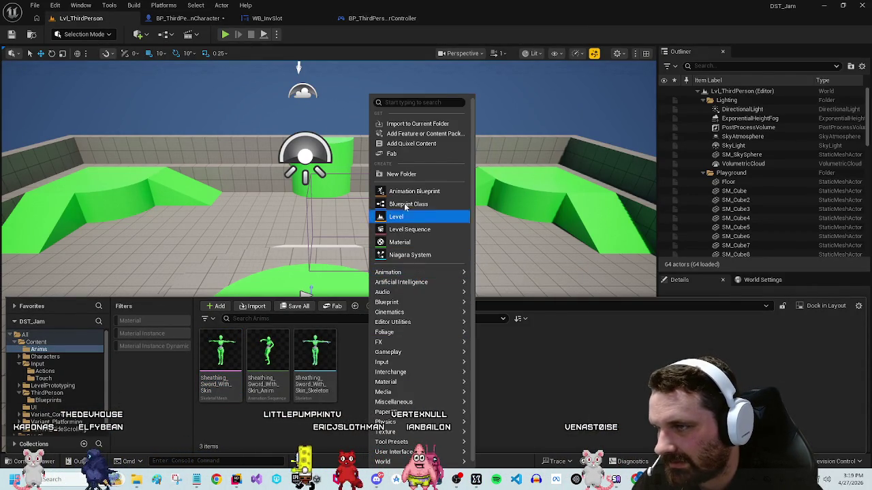
left_click(408, 175)
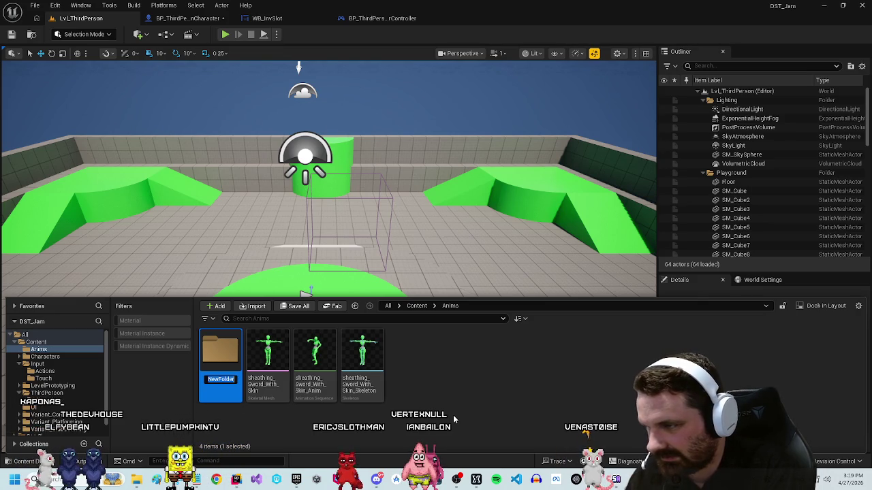
type("Animations")
left_click(315, 368)
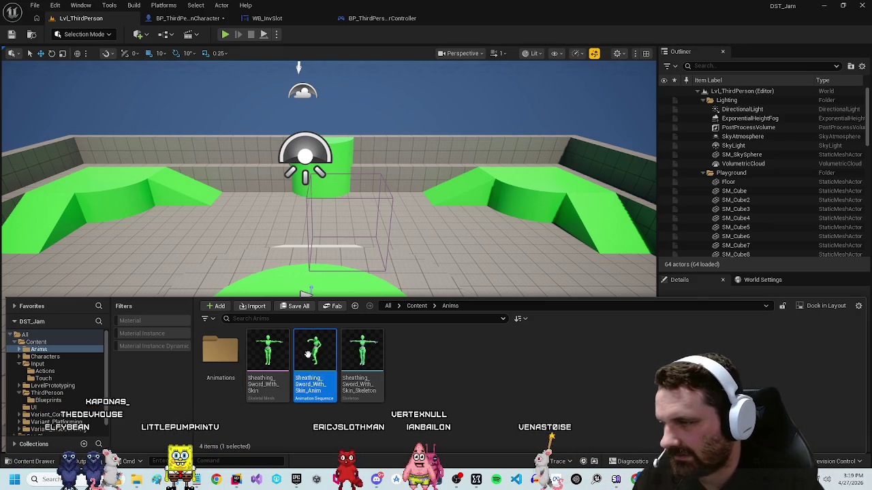
Step: Move the Sheathing_Sword_With_Skin_Anim sequence into the Animations folder
left_click_drag(314, 354, 229, 359)
left_click(248, 366)
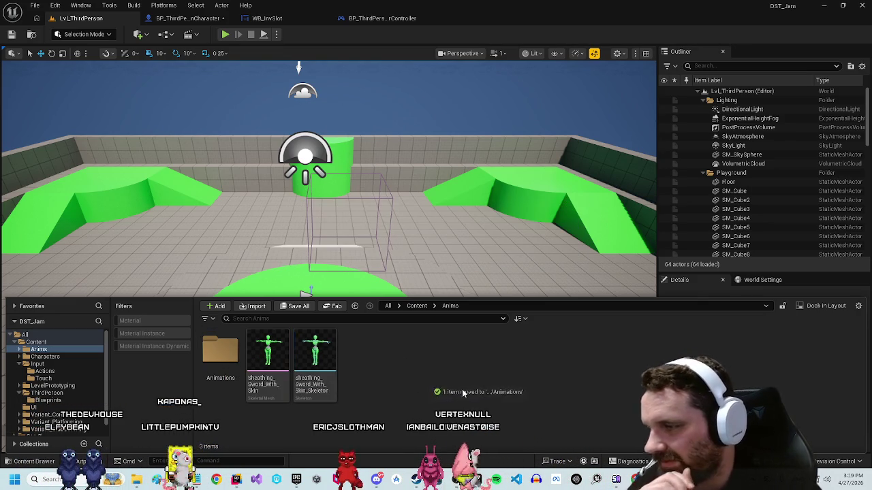
left_click(253, 307)
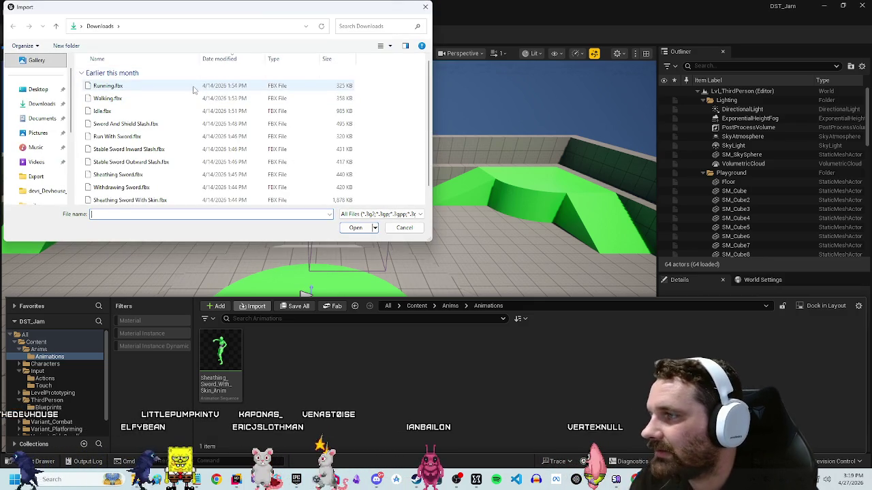
Step: Import eight FBX animations, excluding Sheathing Sword.fbx, onto Sheathing_Sword_With_Skin_Skeleton
left_click(194, 85)
scroll(194, 89, "down", 1)
left_click(170, 163, "shift")
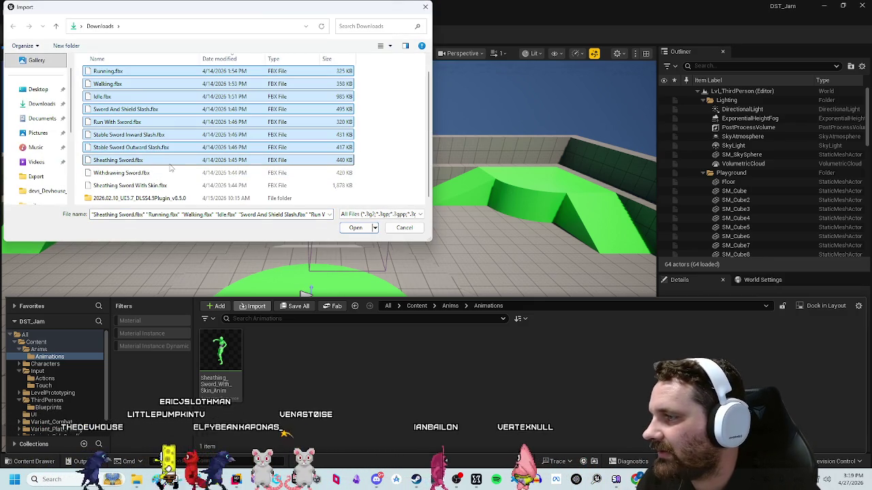
left_click(145, 162, "ctrl")
left_click(151, 173, "ctrl")
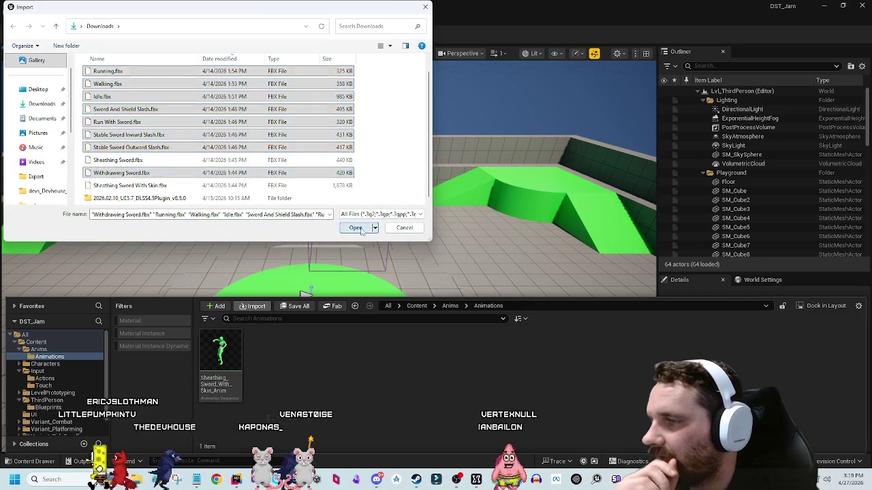
left_click(355, 228)
scroll(436, 293, "down", 10)
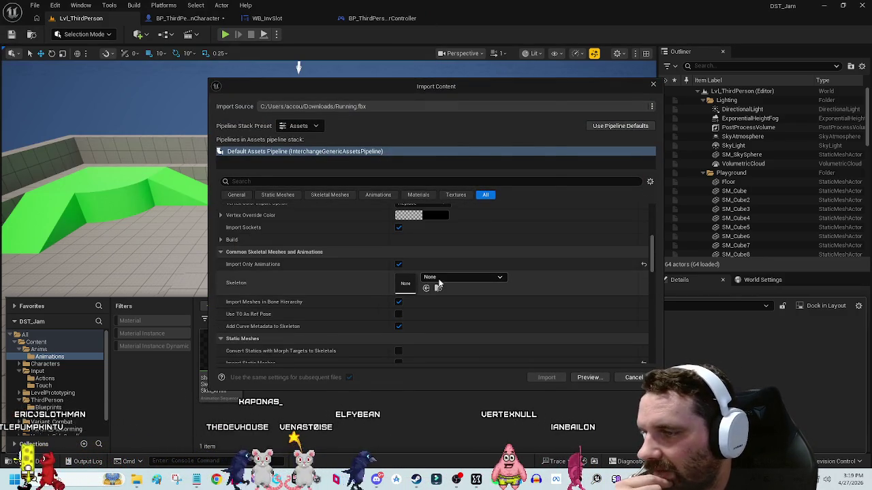
left_click(439, 280)
left_click(487, 164)
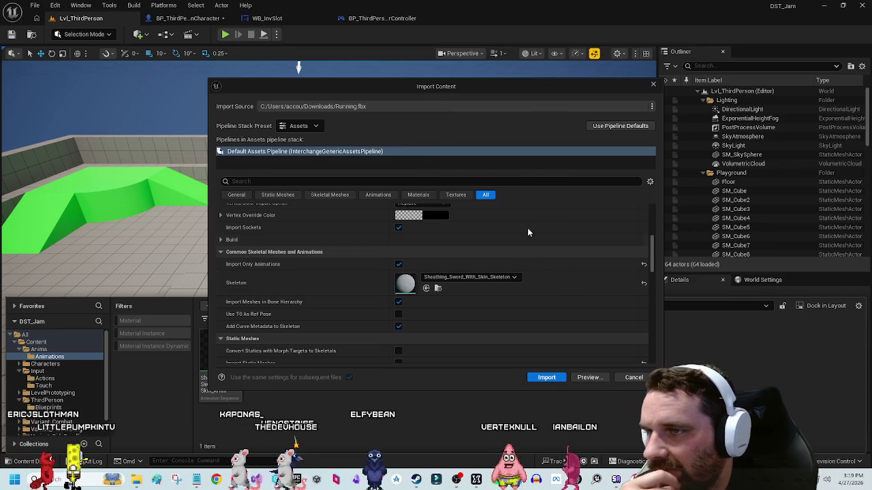
left_click(547, 378)
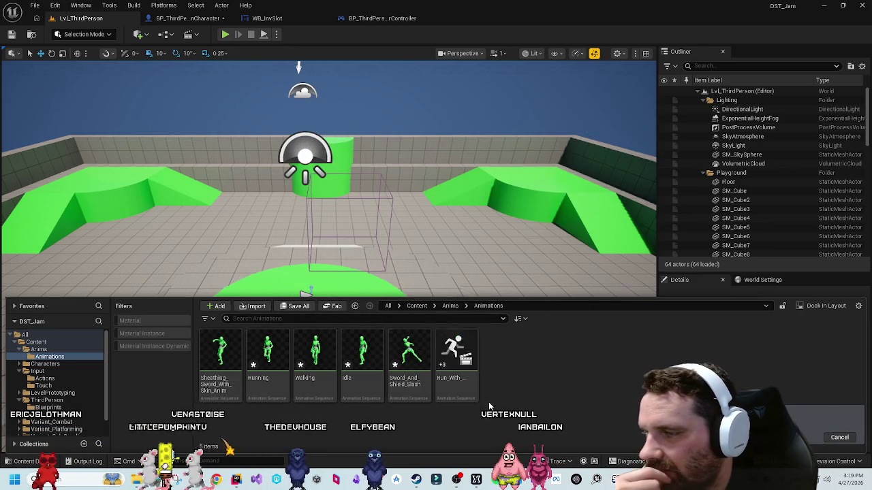
left_click(453, 307)
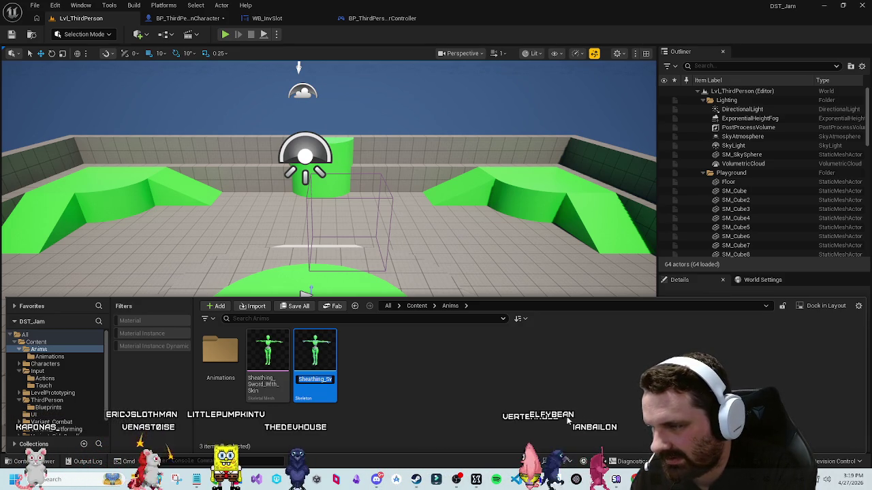
type("GreenS")
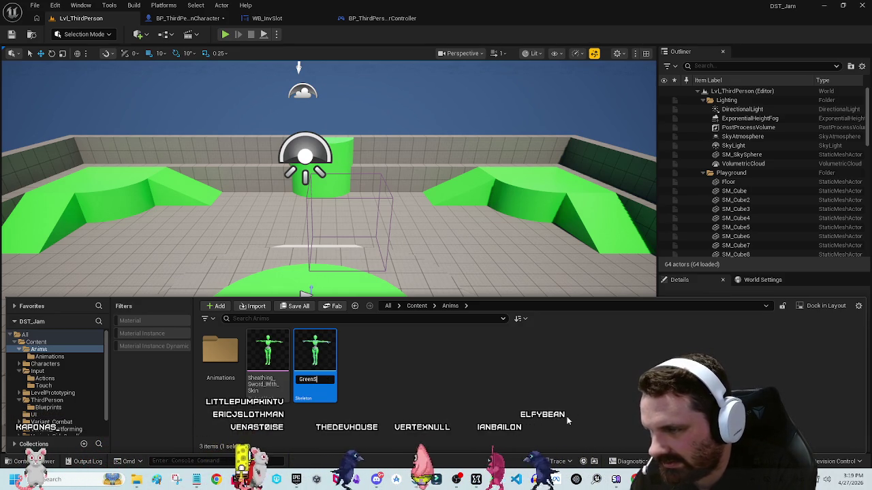
Step: Rename the skeleton to SK_GreenSkin and the skeletal mesh to SKM_GreenSkin
type("kin")
key("Return")
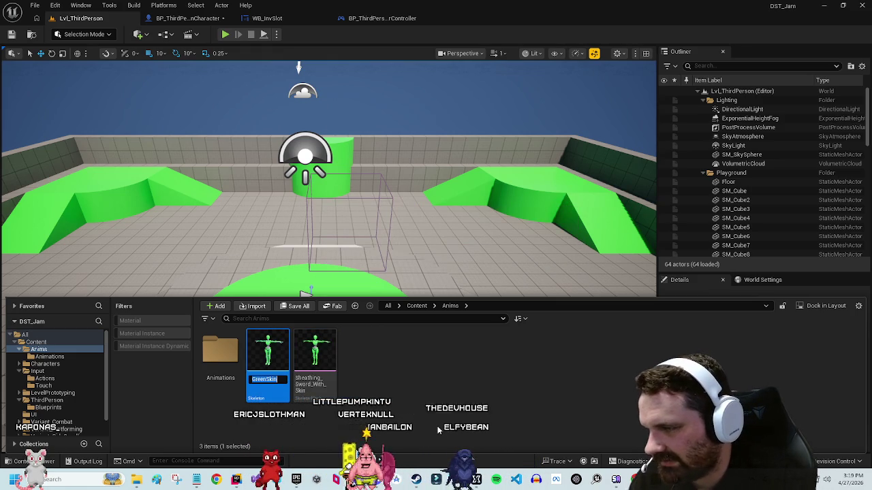
key("Return")
type("SKM_")
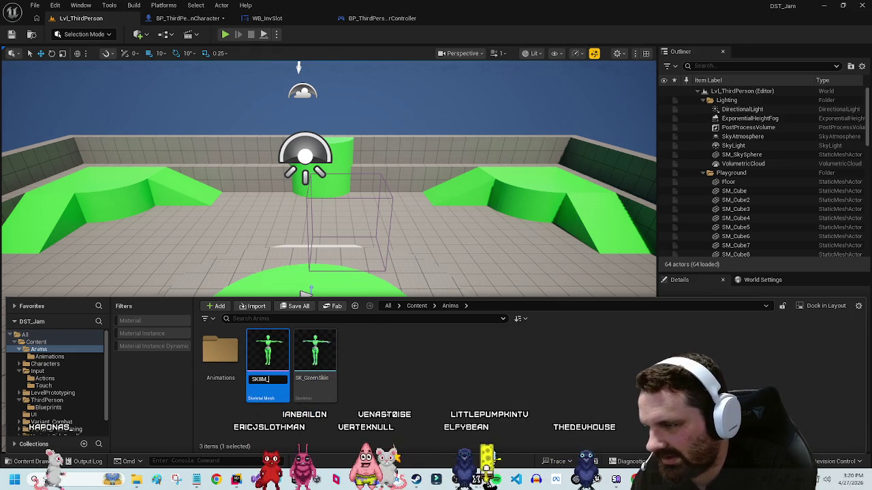
type("GreenSkin")
key("Return")
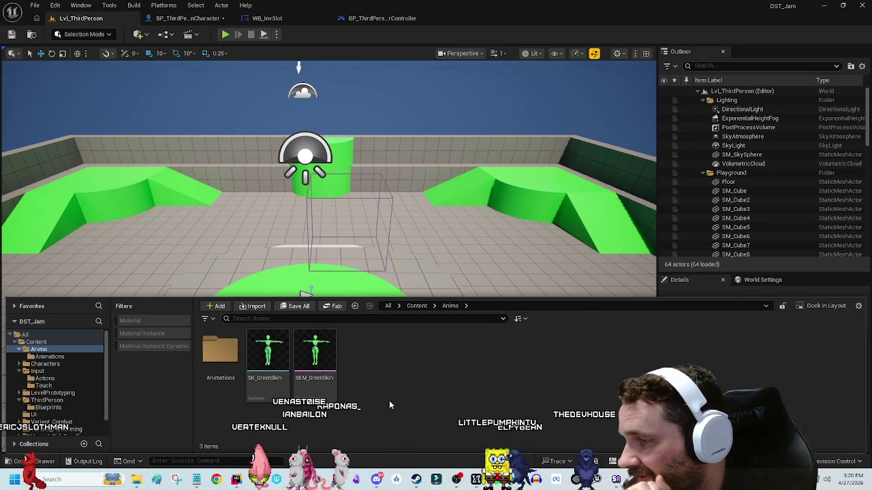
Step: Save all nine animations in the Animations folder and select Idle
double_click(220, 351)
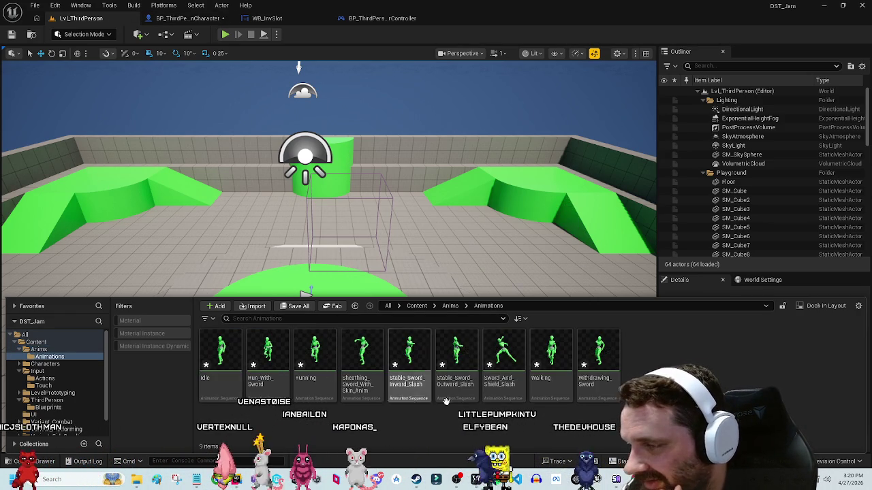
left_click(610, 354)
key("ctrl+a")
key("ctrl+s")
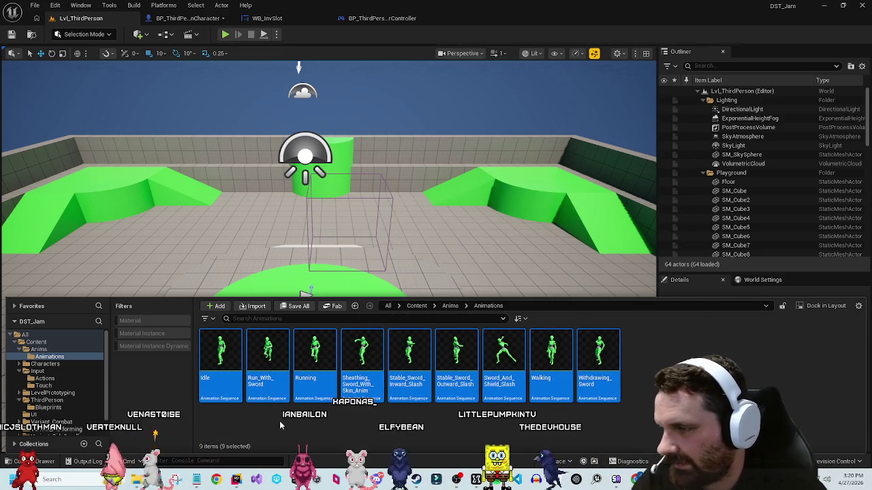
left_click(212, 349)
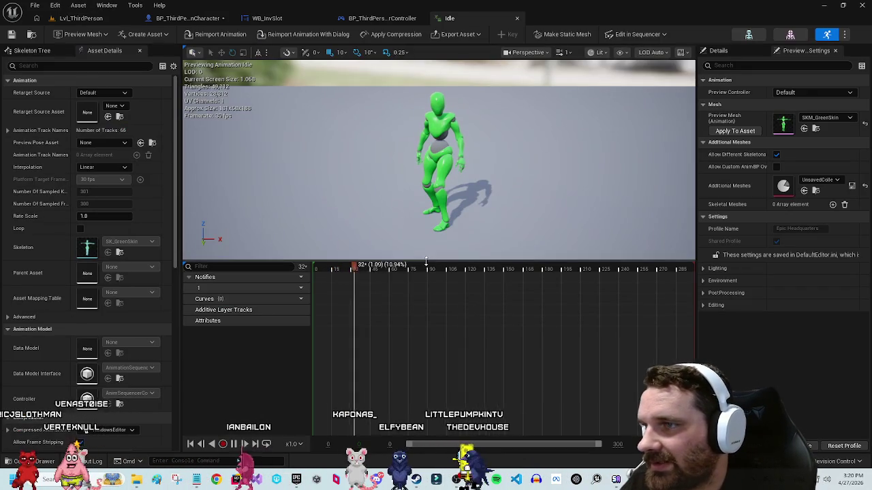
Step: Close the Idle editor and set BP_ThirdPersonCharacter's Mesh component to SKM_GreenSkin
middle_click(464, 18)
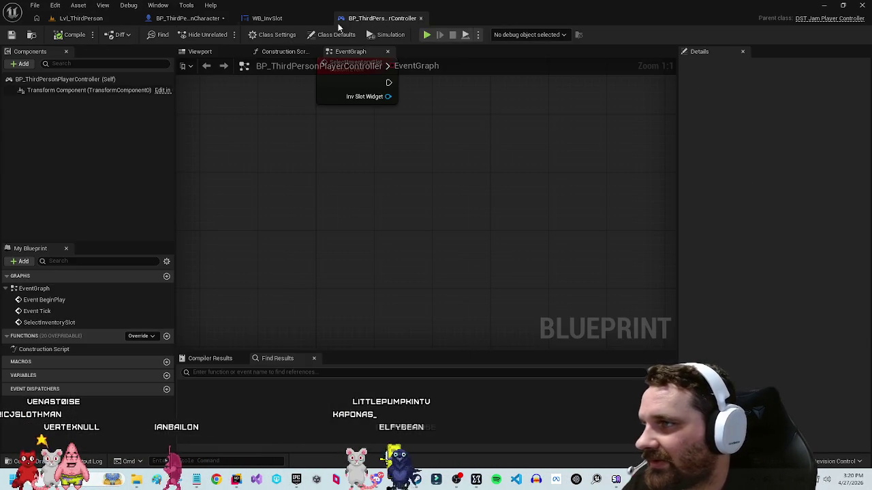
left_click(267, 17)
left_click(184, 18)
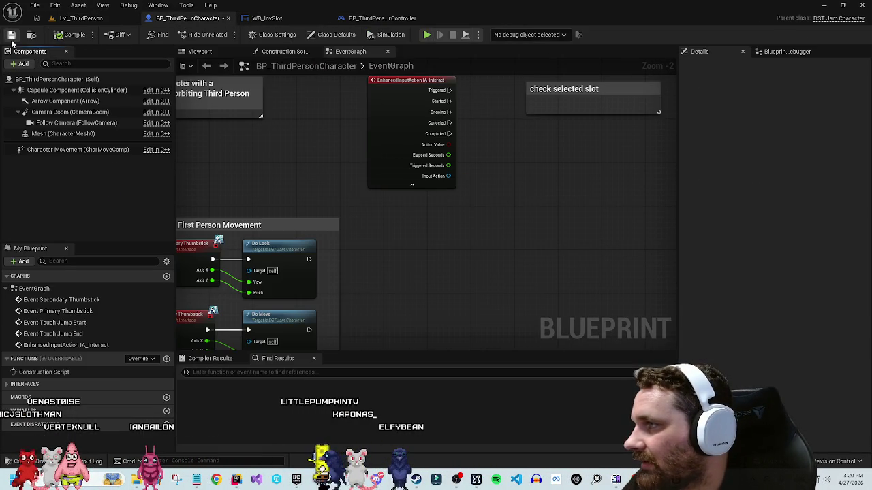
left_click(200, 52)
left_click(68, 124)
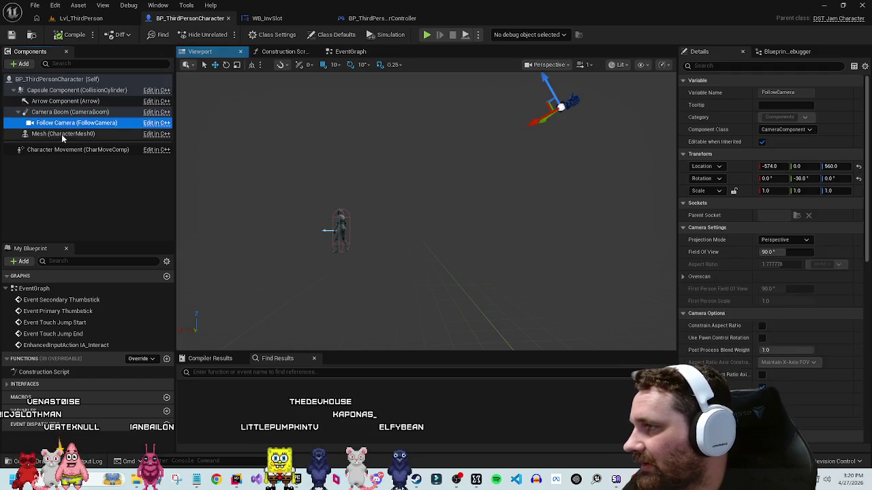
left_click(68, 133)
left_click(802, 305)
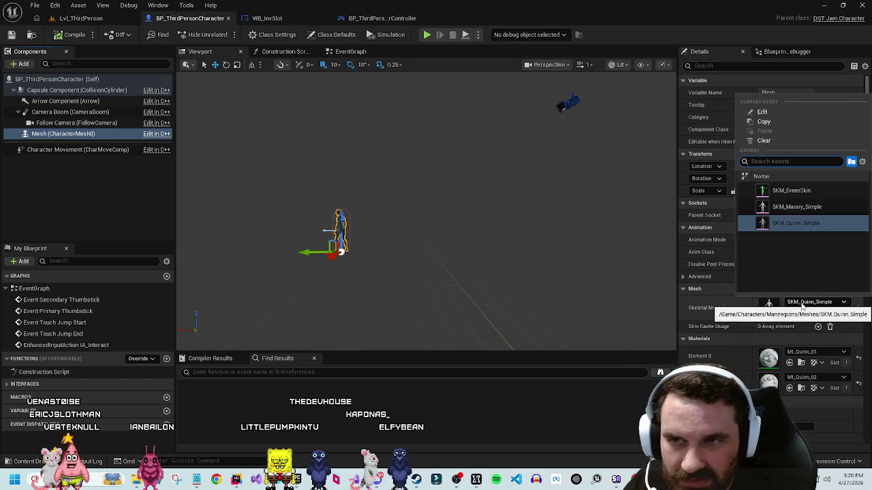
left_click(802, 194)
left_click(119, 183)
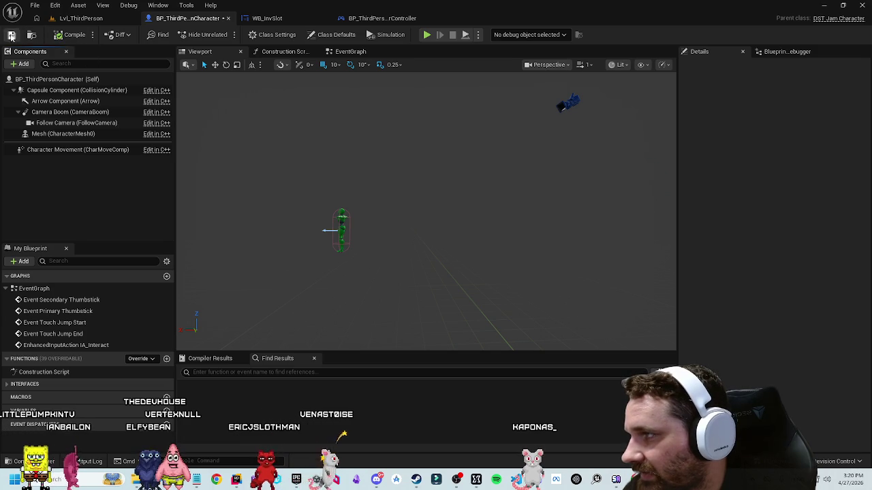
key("ctrl+space")
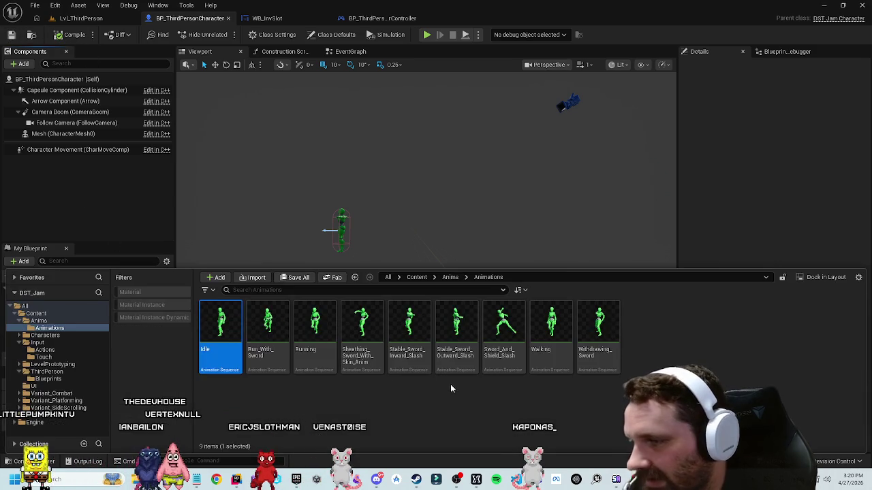
Step: Browse the ThirdPerson folder and its Blueprints, then return to Content
left_click(417, 277)
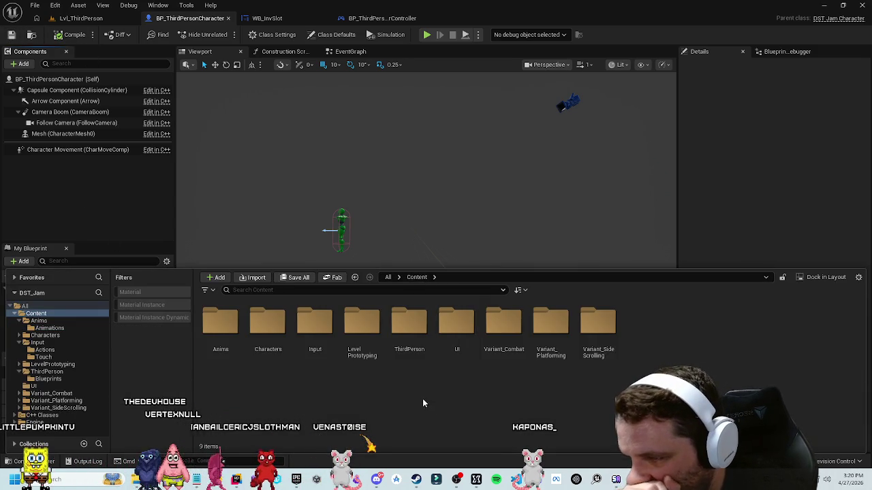
double_click(400, 304)
double_click(225, 334)
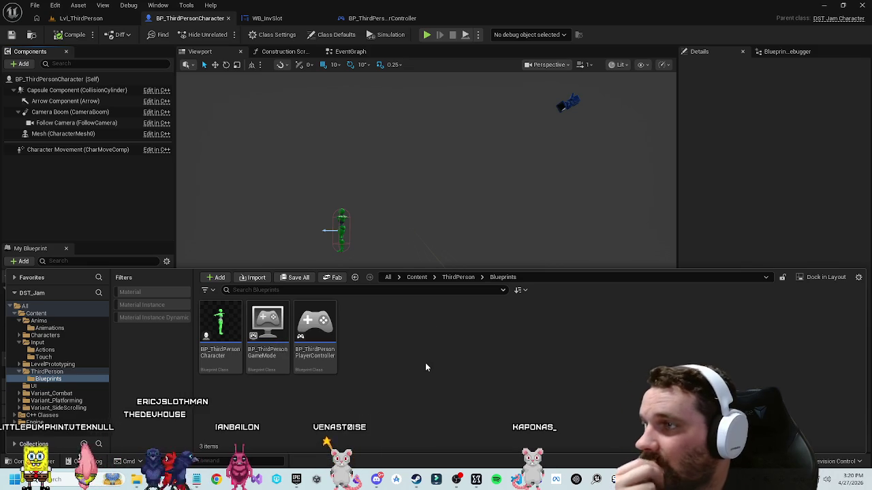
key("alt+Left")
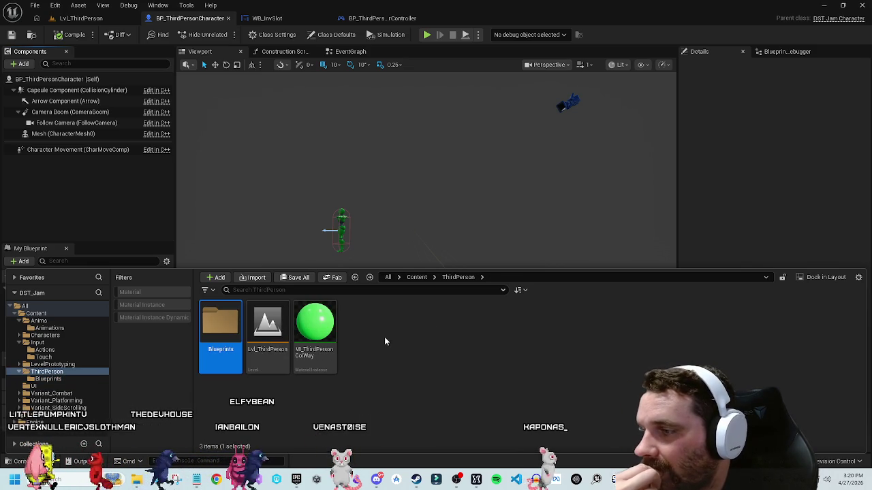
key("alt+Left")
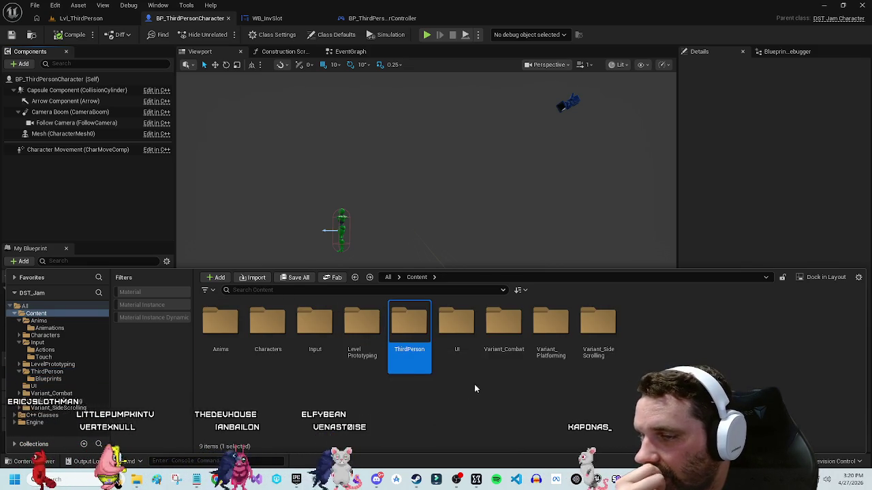
Step: Look through Variant_Combat's Blueprints, Interactables and Anims folders, then return to Content
left_click(502, 312)
double_click(502, 312)
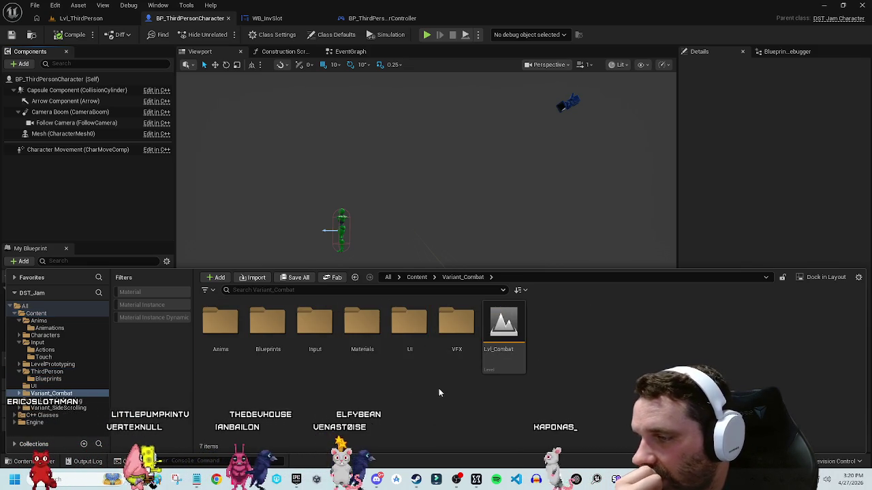
double_click(267, 320)
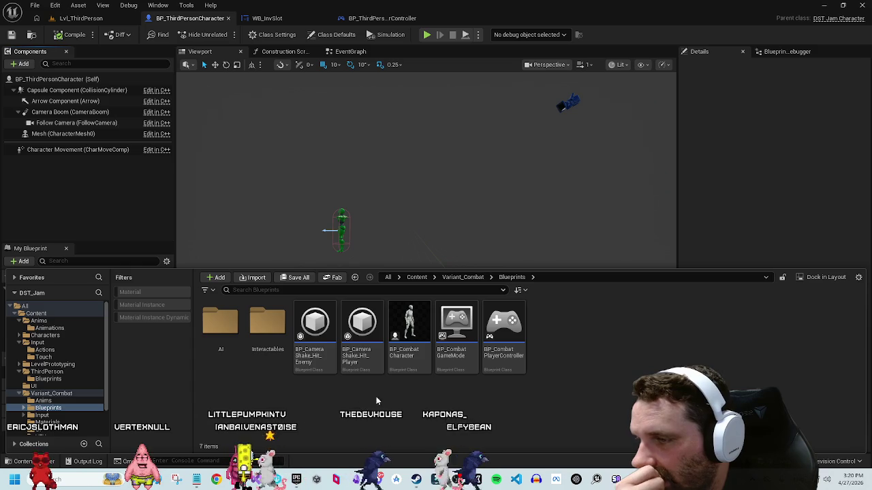
left_click(261, 328)
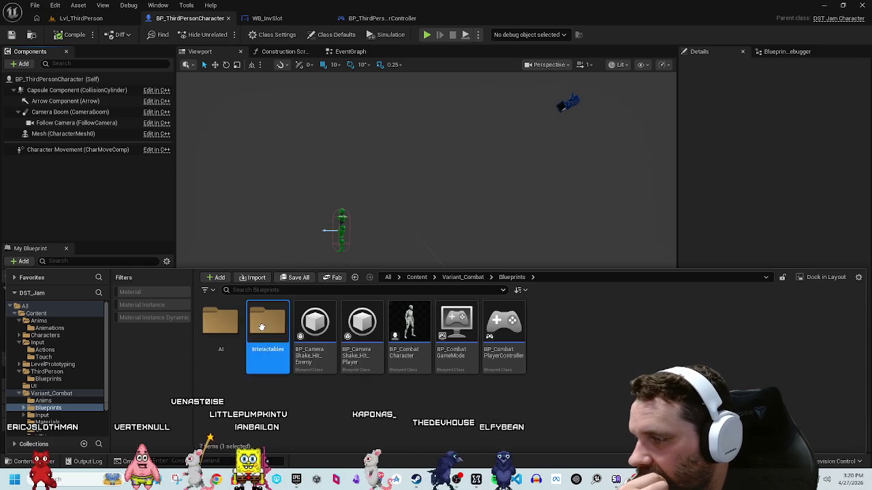
double_click(261, 328)
key("alt+Left")
key("alt+Left")
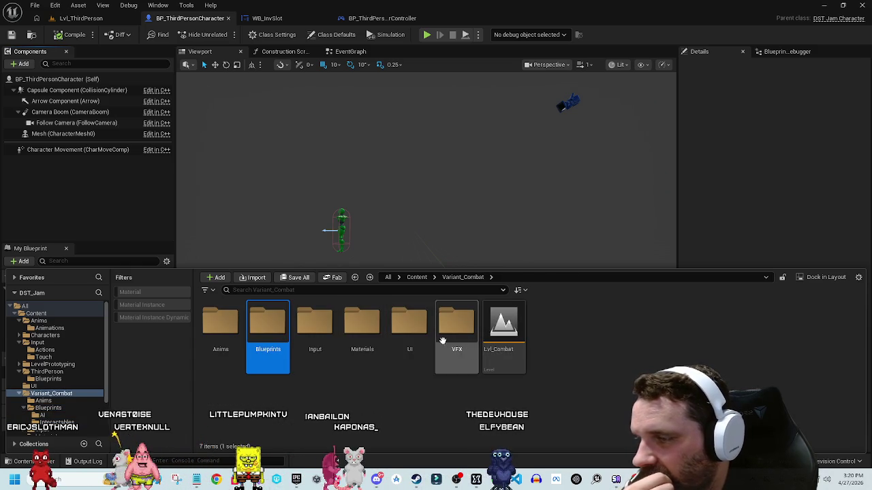
double_click(220, 324)
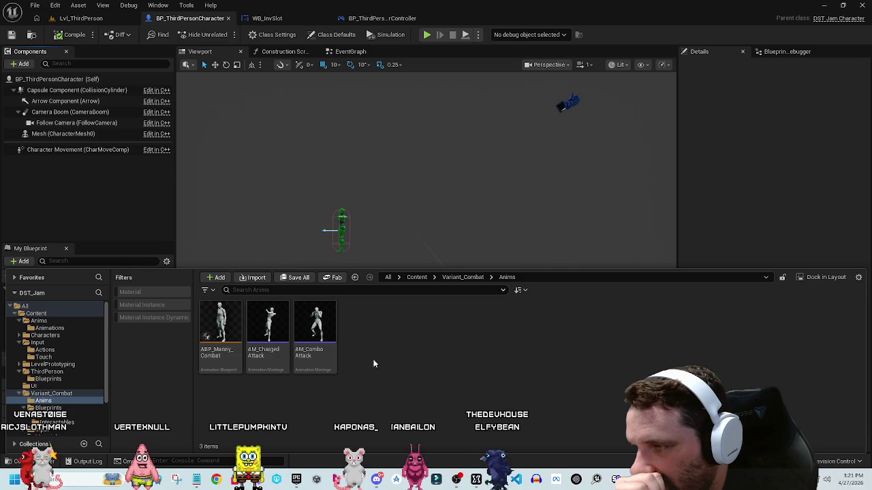
key("alt+Left")
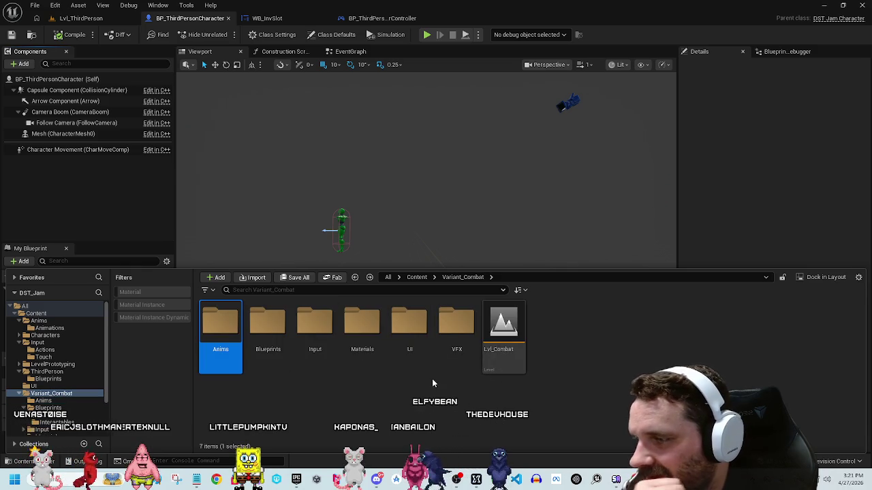
key("alt+Left")
Step: Look through the Variant_Platforming and Variant_SideScrolling Anims and Blueprints folders
double_click(550, 323)
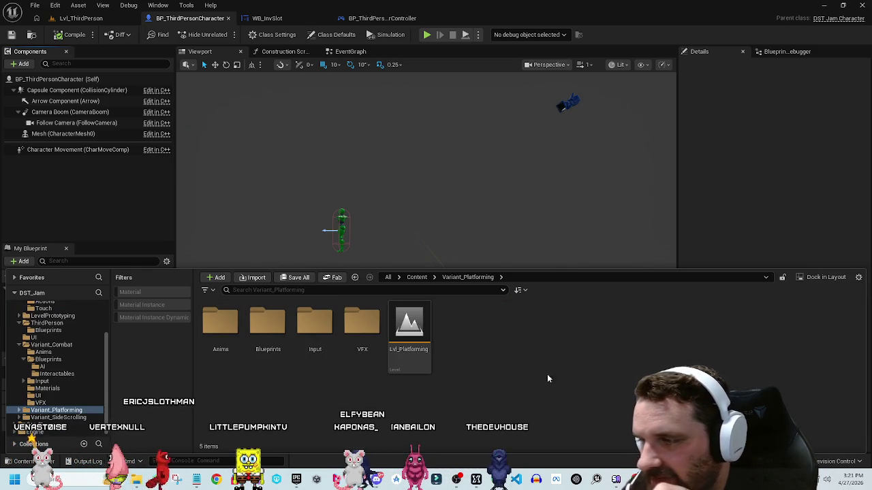
left_click(268, 323)
double_click(217, 326)
key("alt+Left")
double_click(249, 323)
key("alt+Left")
key("alt+Left")
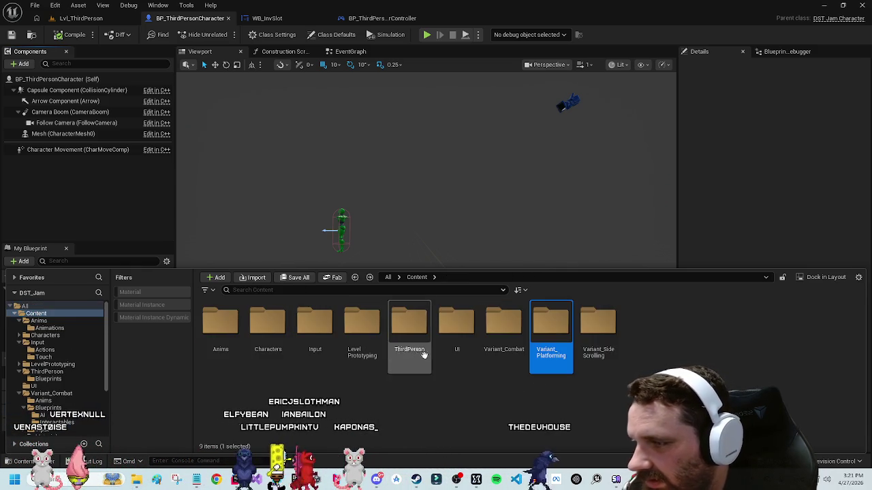
double_click(595, 322)
double_click(268, 324)
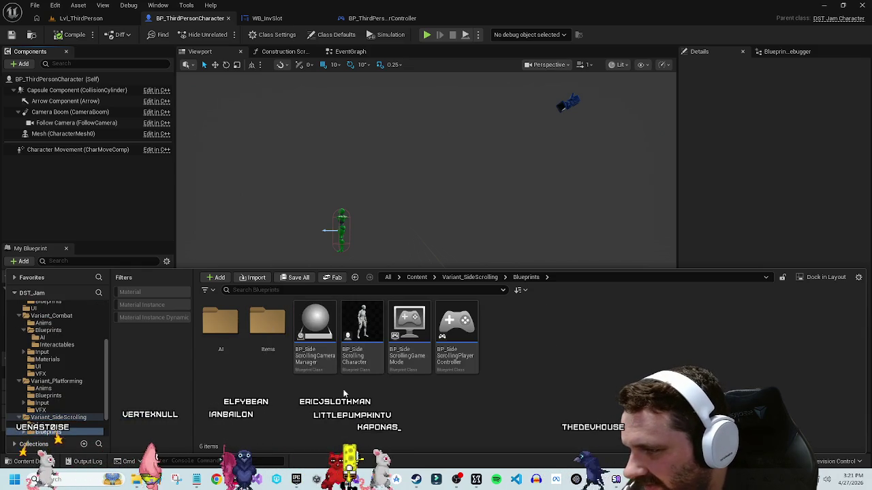
key("alt+Left")
key("alt+Left")
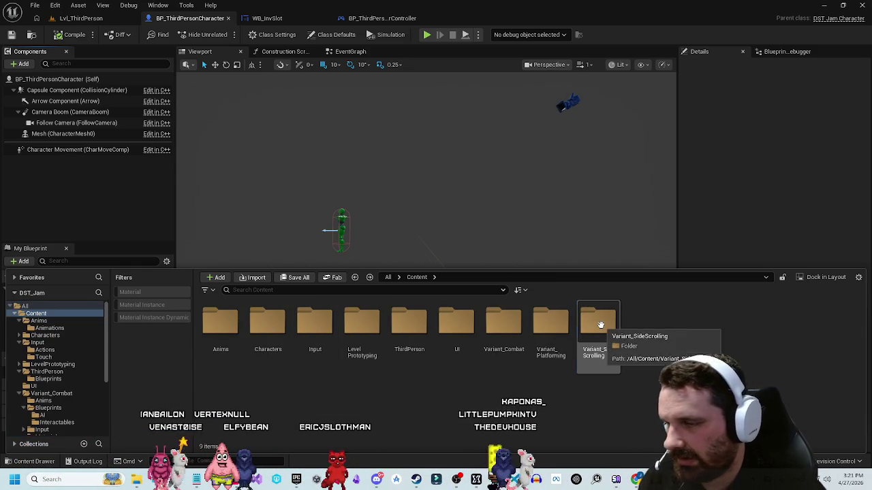
Step: Delete Variant_Combat, Variant_Platforming and Variant_SideScrolling, loading all assets and forcing past references
left_click_drag(476, 385, 630, 320)
right_click(633, 403)
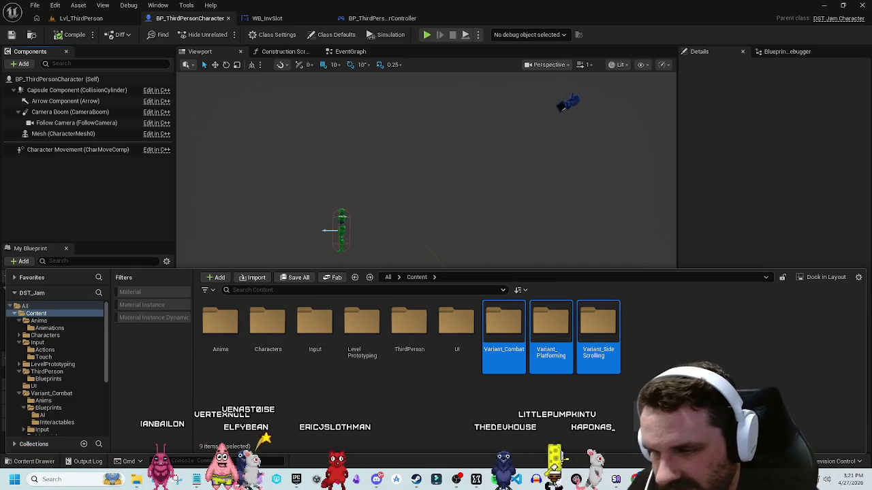
left_click(656, 421)
left_click(467, 254)
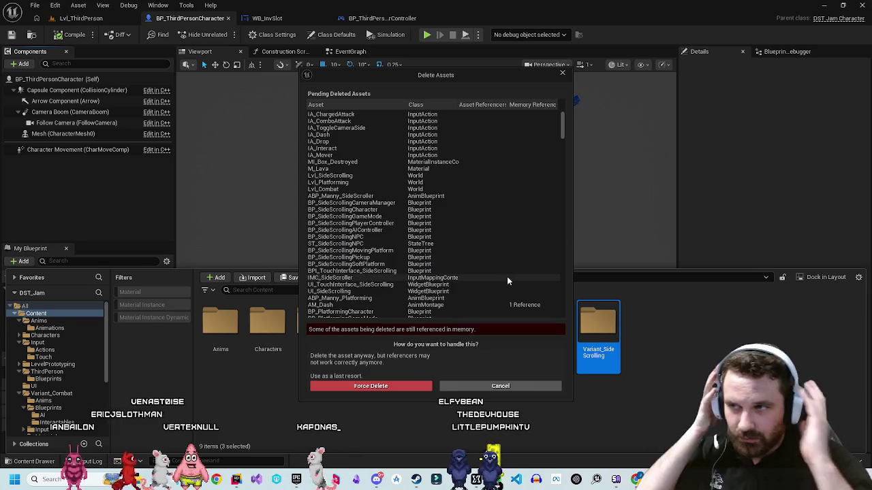
left_click(386, 386)
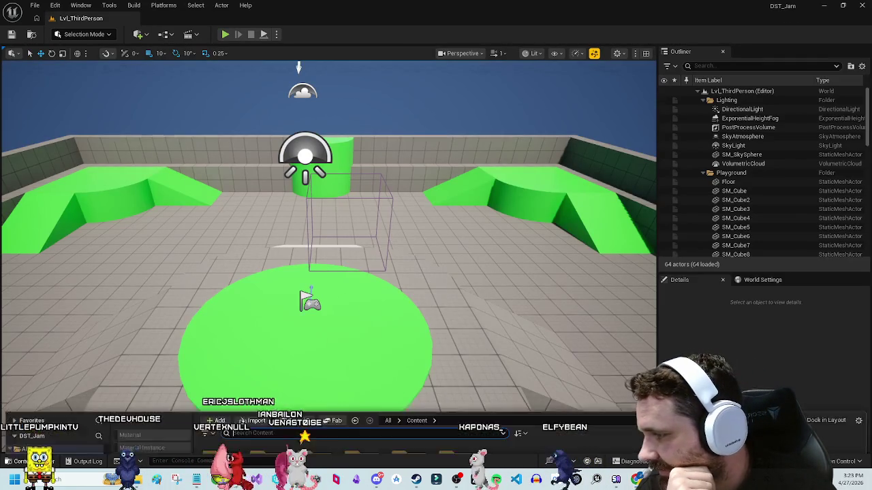
Step: Check ThirdPerson > Blueprints in the Content Drawer, then close the drawer
key("ctrl+space")
double_click(409, 352)
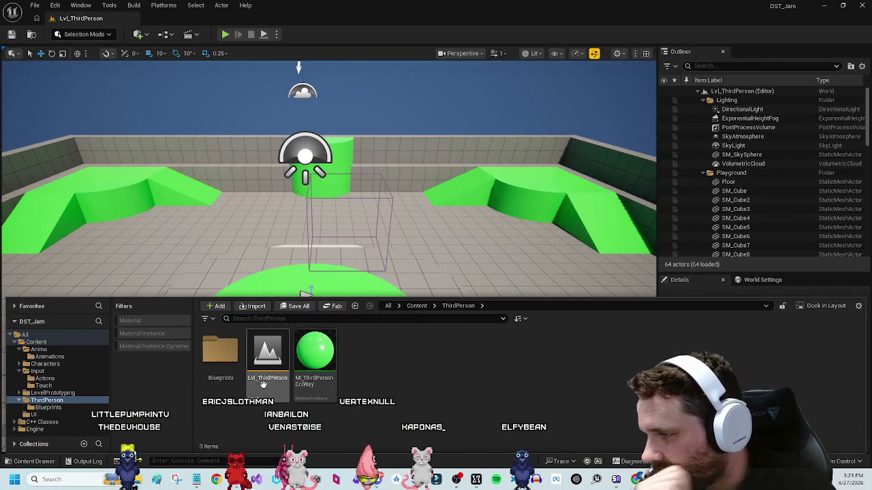
double_click(221, 351)
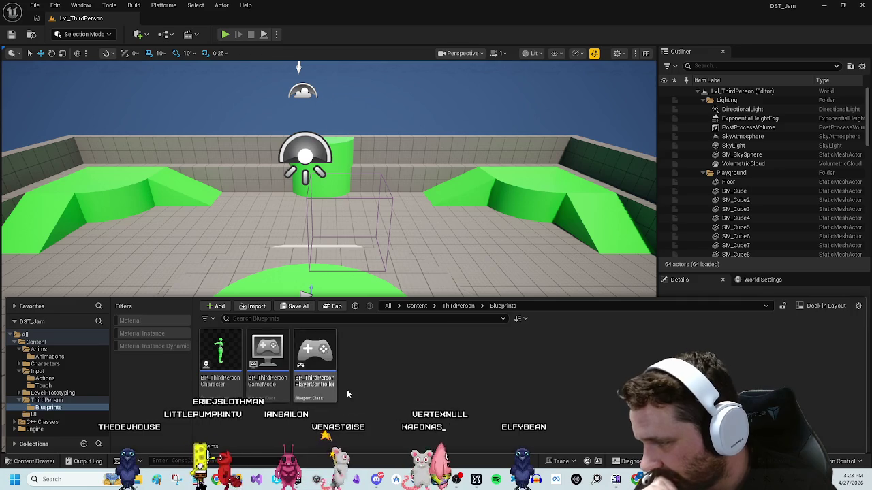
key("alt+Left")
key("alt+Left")
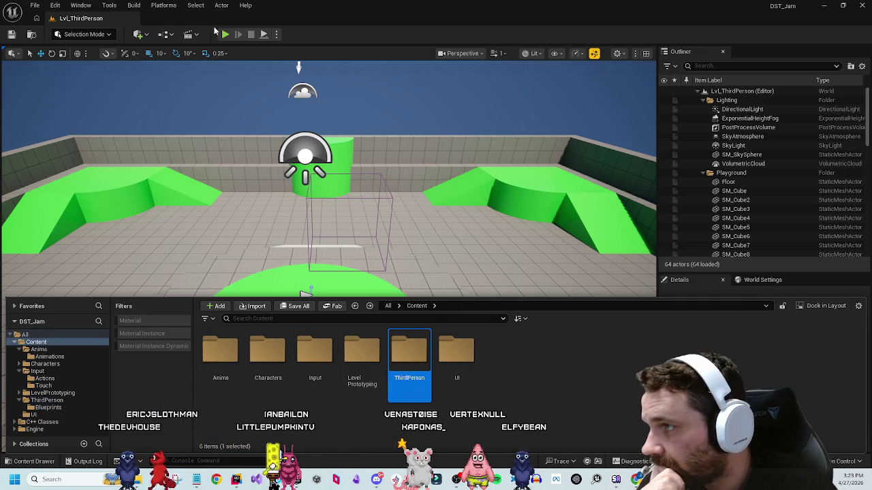
left_click(221, 49)
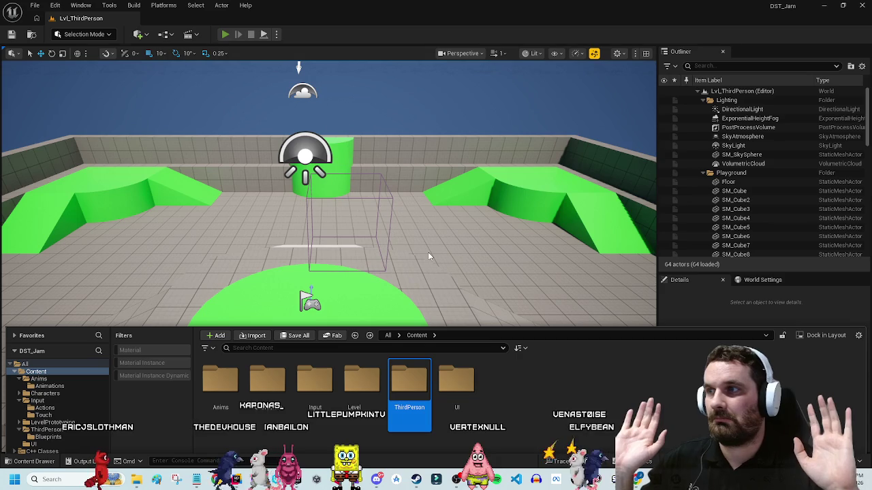
key("alt+p")
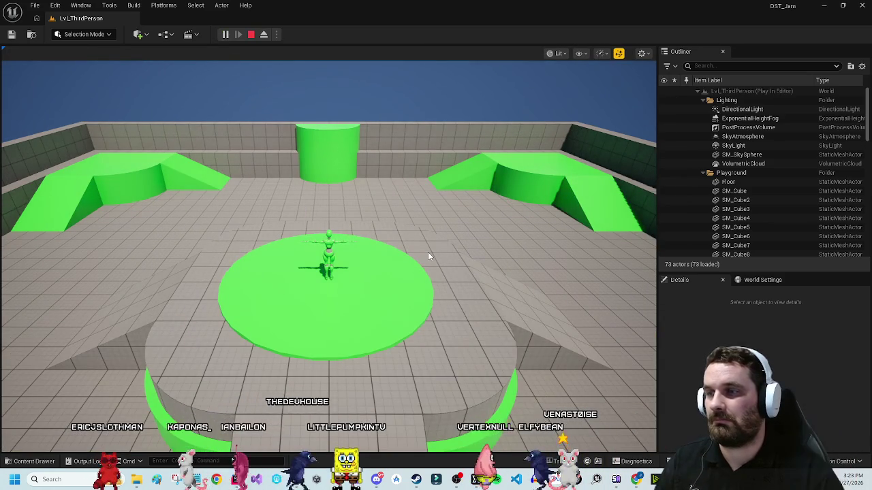
left_click(428, 252)
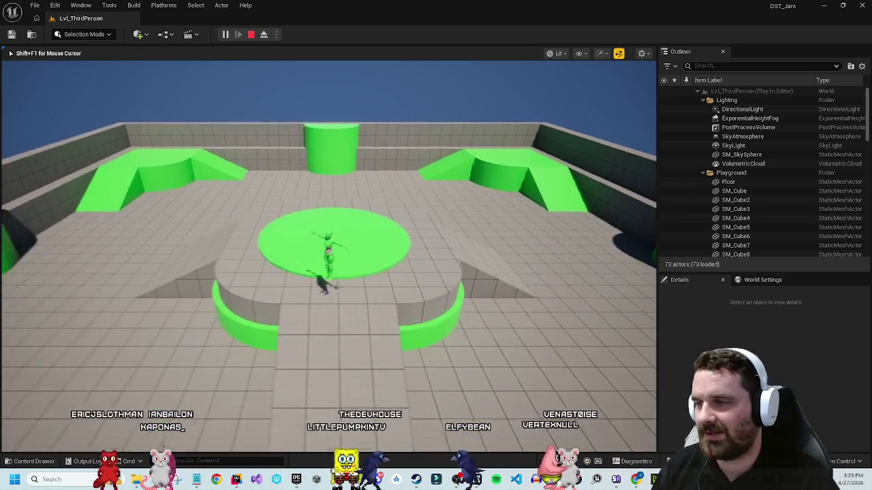
key("a")
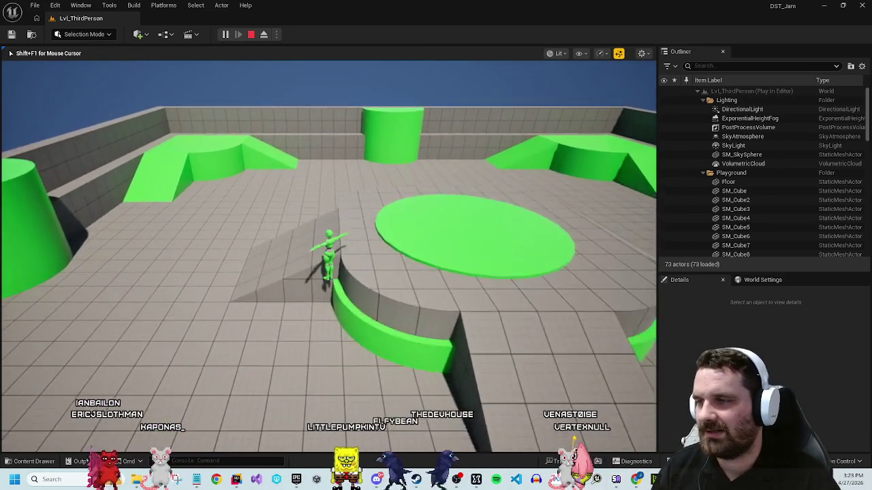
key("w")
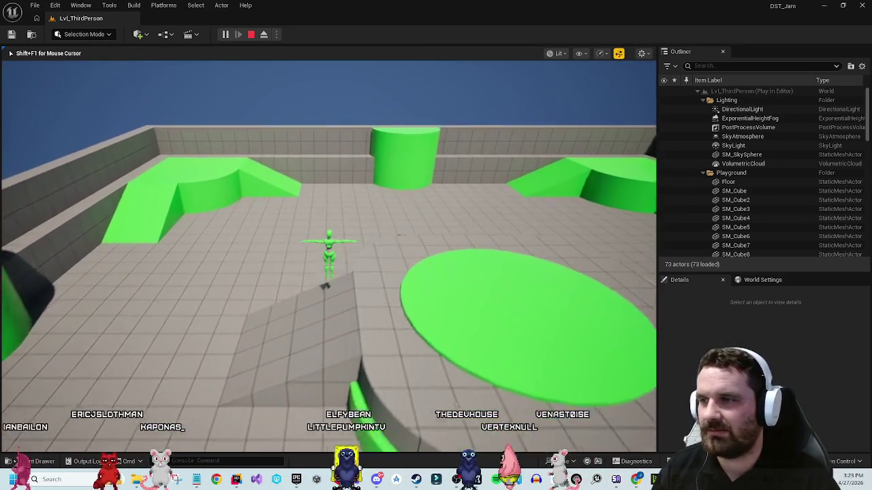
key("Escape")
key("ctrl+space")
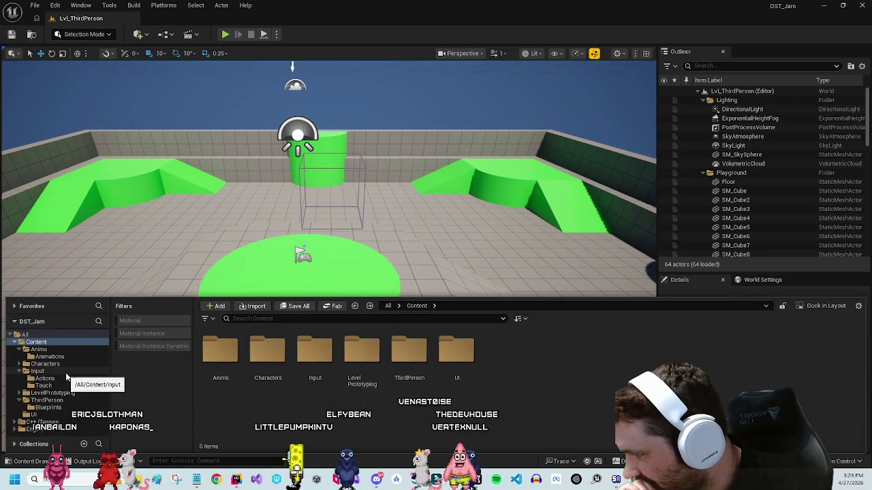
Step: Peek into the Anims folder, then return to the Content folder
left_click(362, 358)
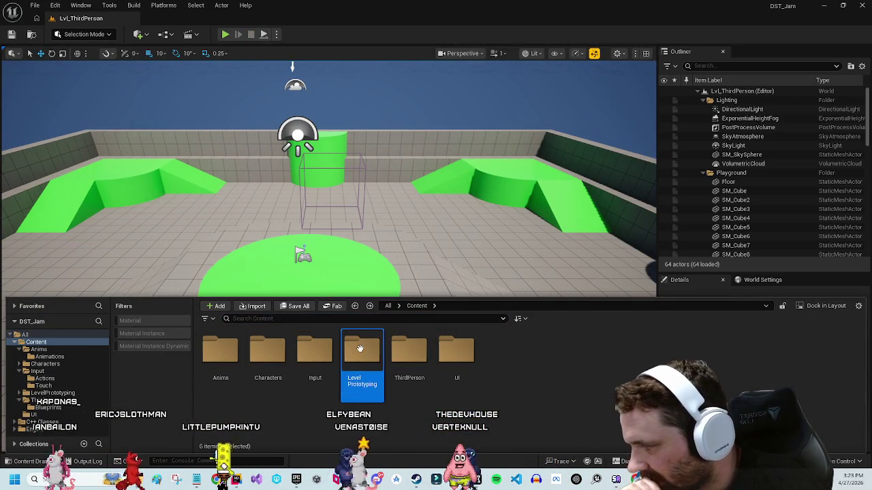
double_click(220, 351)
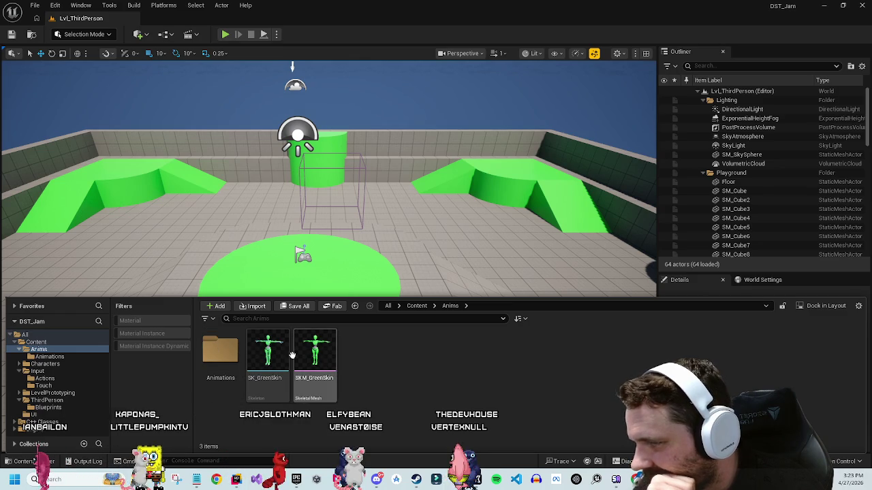
key("alt+Left")
key("alt+Right")
key("alt+Left")
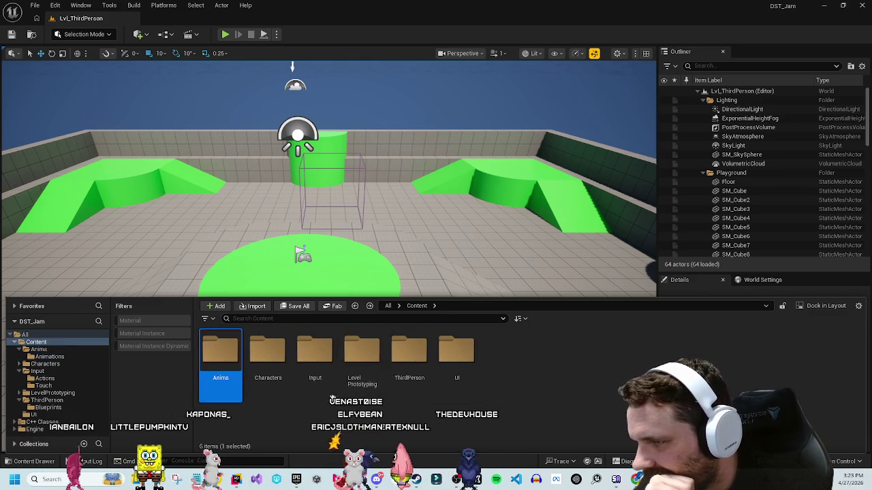
Step: Open LevelPrototyping and look inside its Meshes folder
double_click(372, 356)
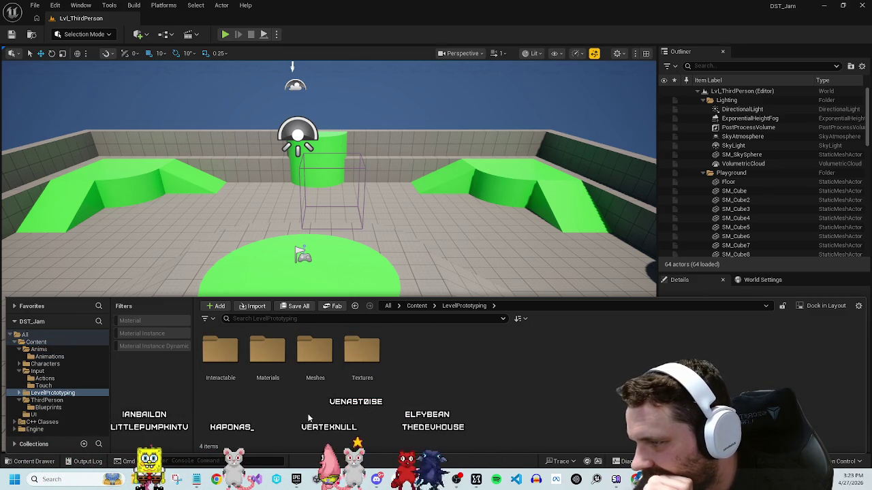
left_click(355, 354)
left_click(313, 351)
left_click(268, 350)
left_click(227, 350)
left_click(317, 353)
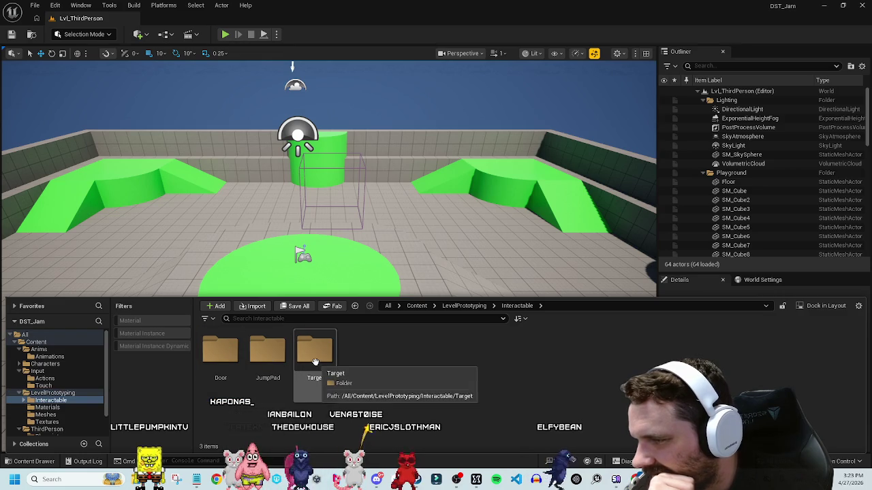
double_click(317, 352)
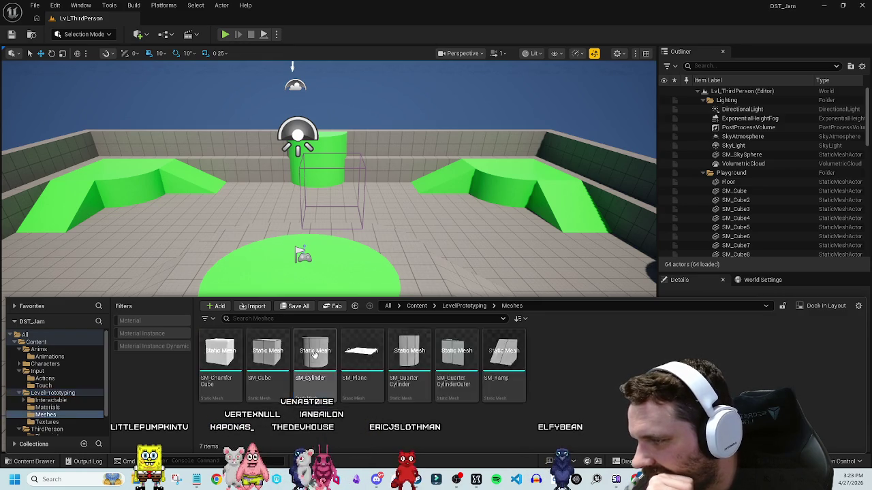
Step: Go back up to Content and open the ThirdPerson folder
key("alt+Left")
key("alt+Left")
key("alt+Left")
key("alt+Right")
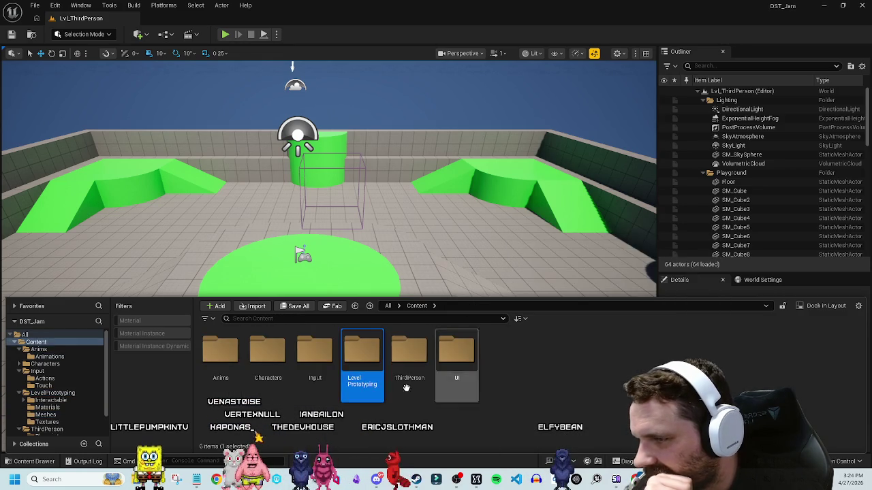
double_click(409, 352)
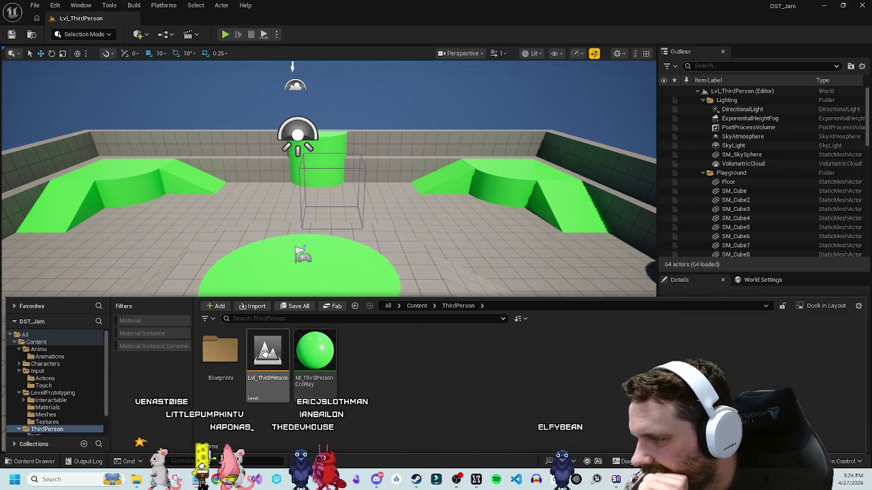
left_click(166, 34)
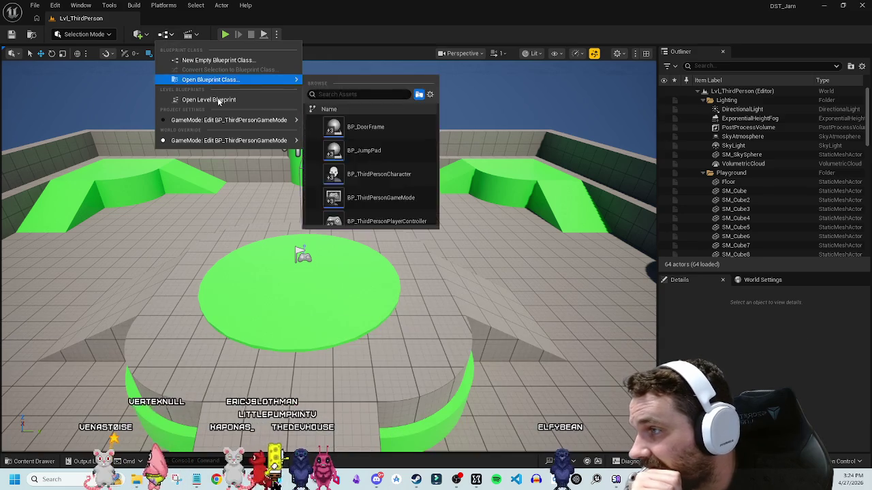
mouse_move(218, 80)
scroll(375, 170, "down", 3)
scroll(375, 170, "up", 3)
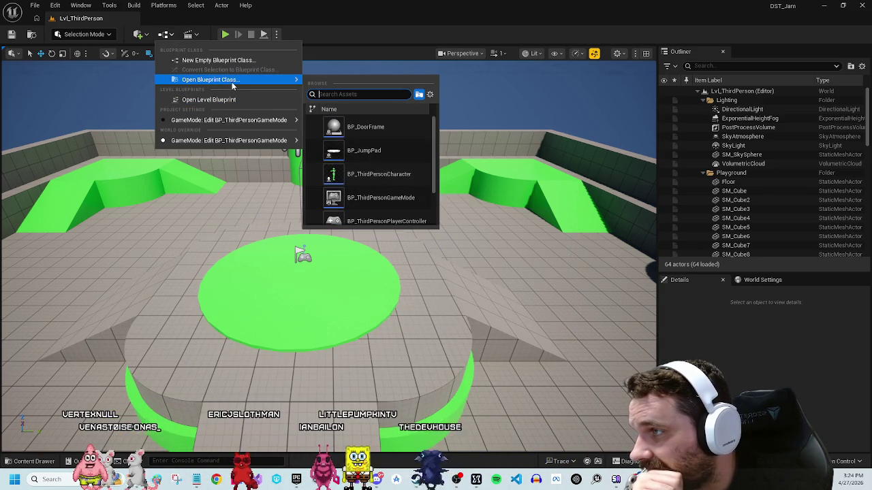
mouse_move(253, 120)
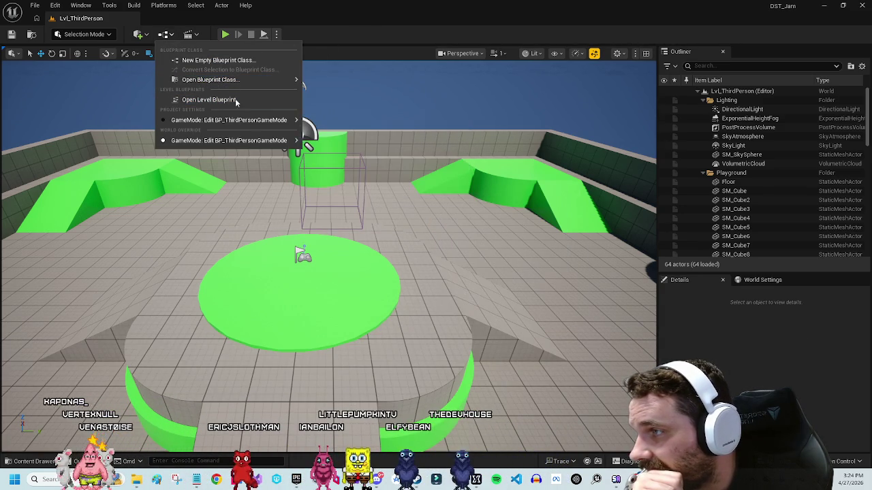
left_click(236, 101)
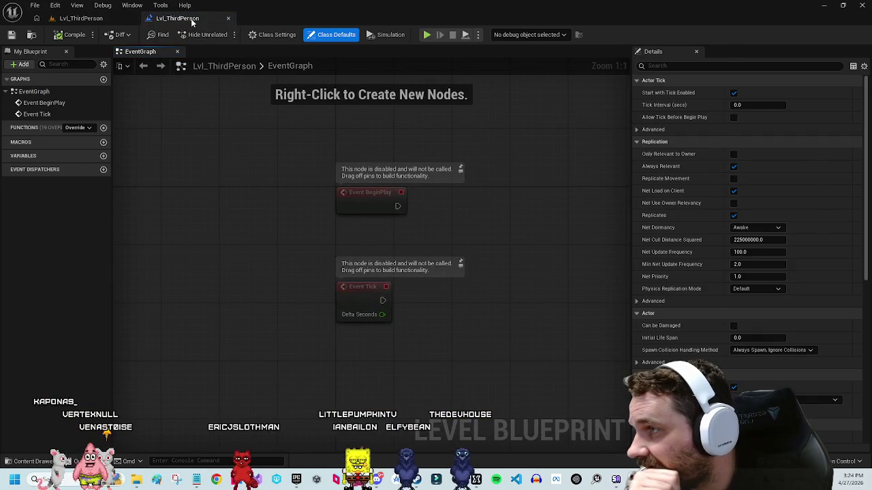
middle_click(191, 23)
left_click(31, 462)
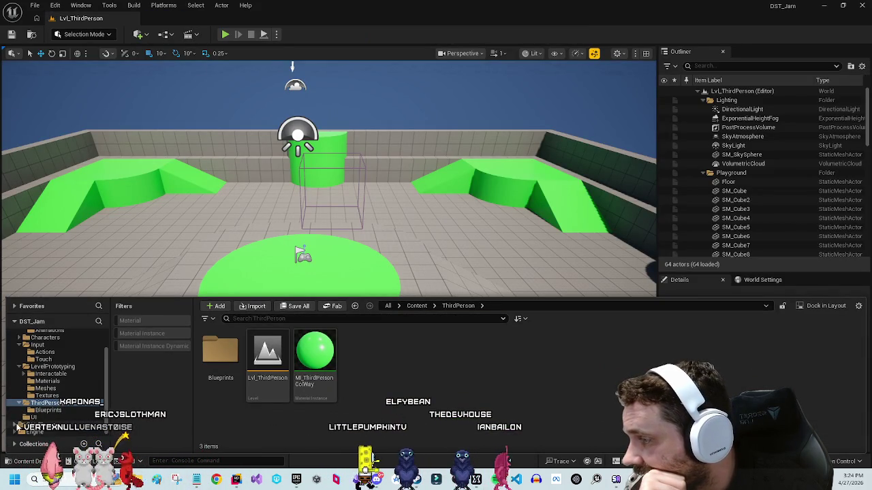
Step: From the Content root, open Anims and load SKM_GreenSkin into the Skeletal Mesh editor
scroll(20, 426, "down", 1)
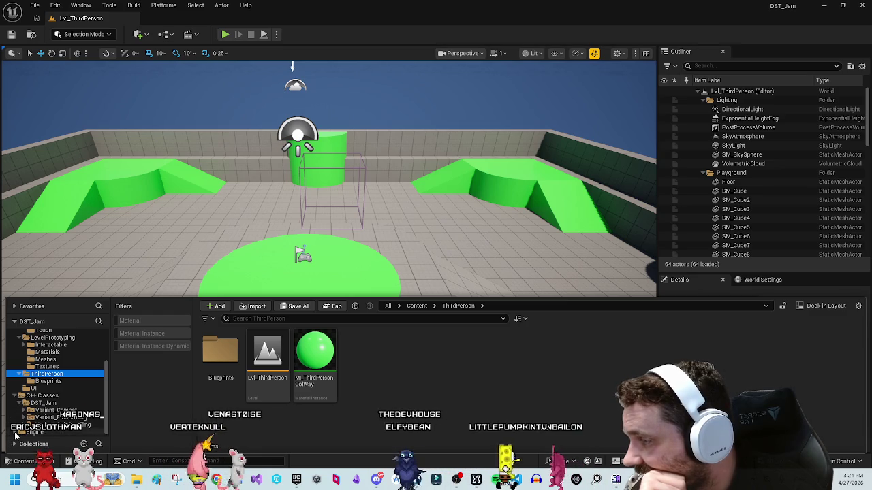
scroll(54, 421, "down", 1)
scroll(39, 421, "down", 4)
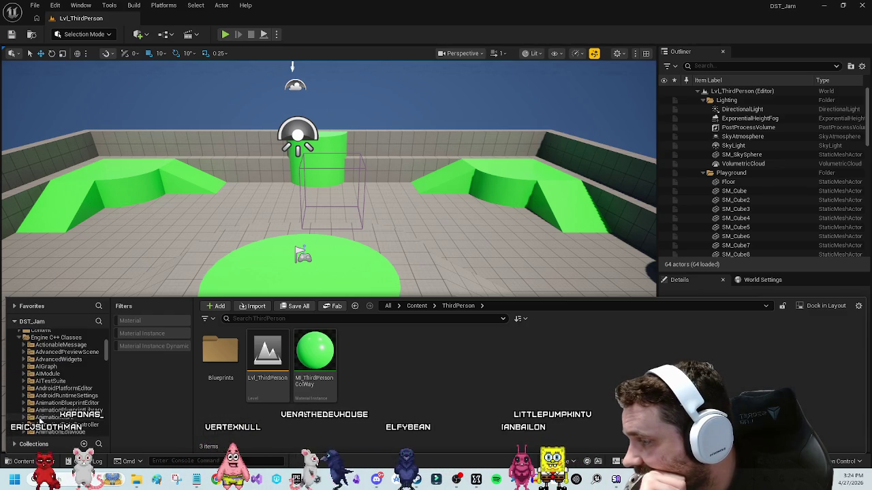
scroll(27, 419, "up", 10)
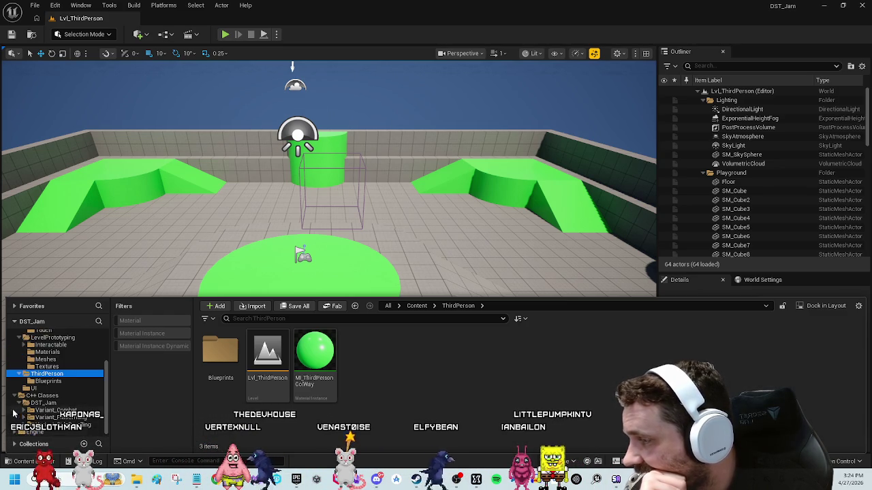
scroll(15, 400, "up", 1)
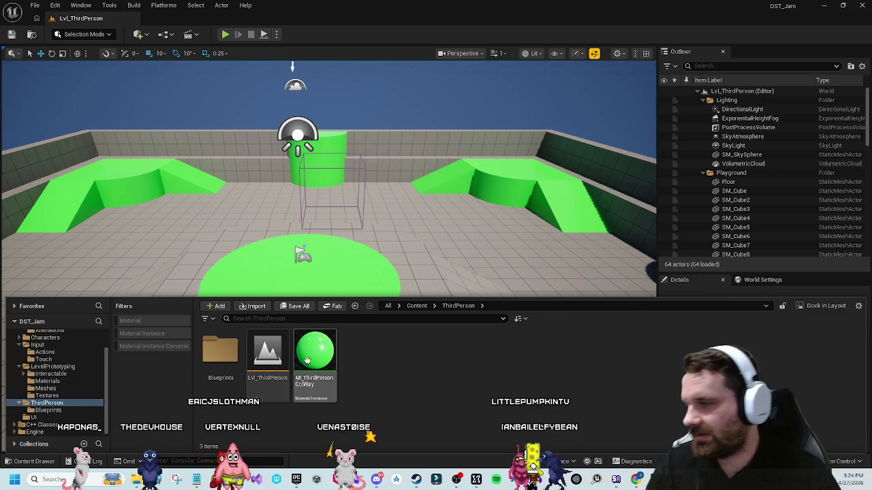
left_click(417, 306)
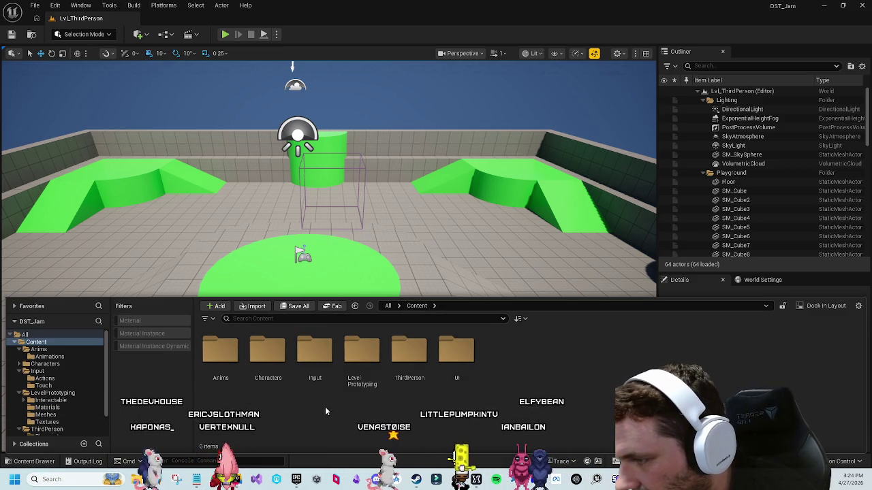
double_click(220, 350)
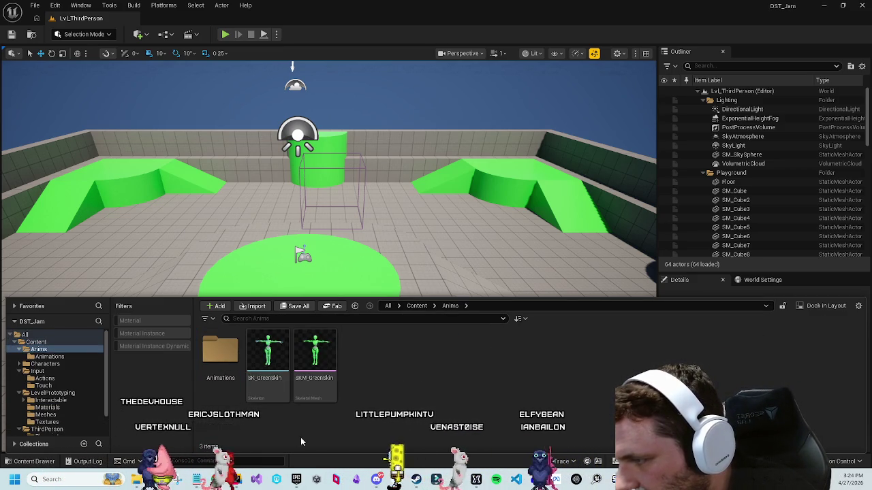
double_click(315, 351)
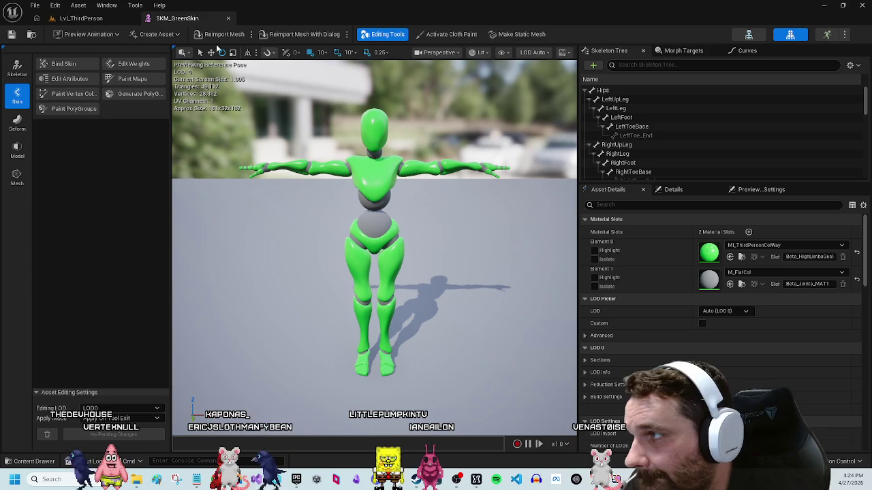
Step: Open the SK_GreenSkin Skeleton editor and the sheathing Animation editor
left_click(749, 37)
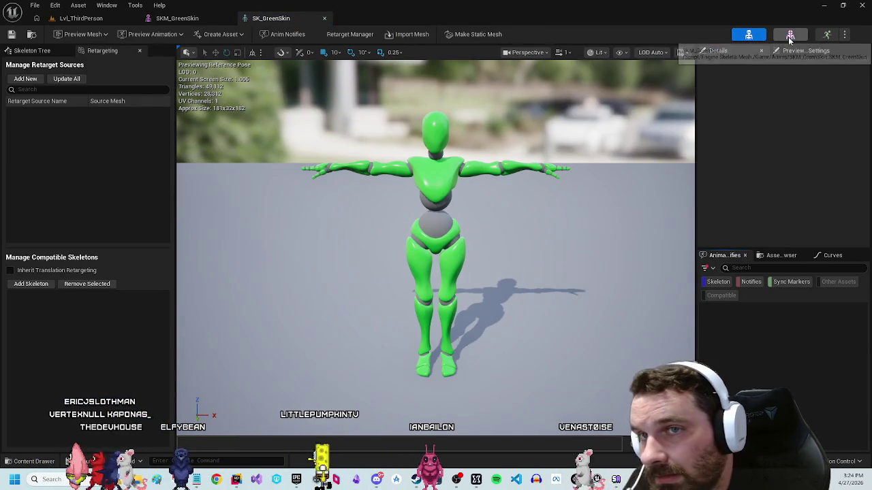
left_click(789, 35)
left_click(829, 35)
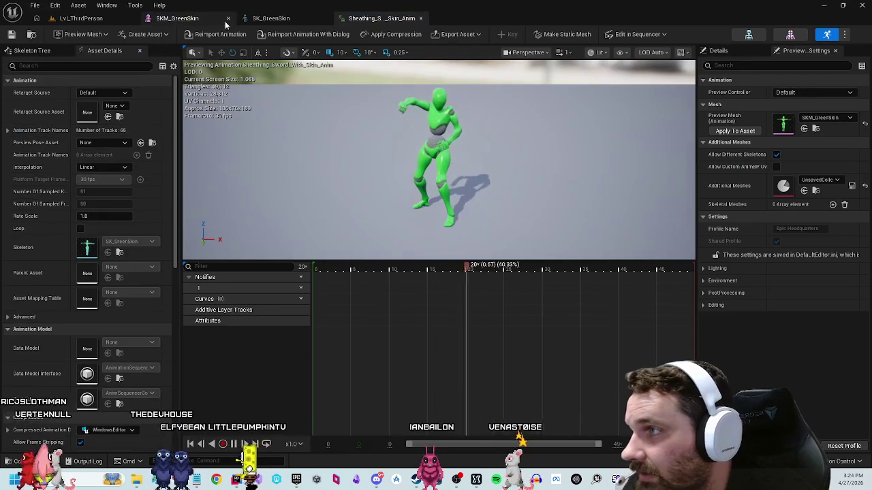
Step: Step back through the skeleton and mesh tabs to the Lvl_ThirdPerson level
left_click(290, 20)
left_click(177, 19)
left_click(102, 21)
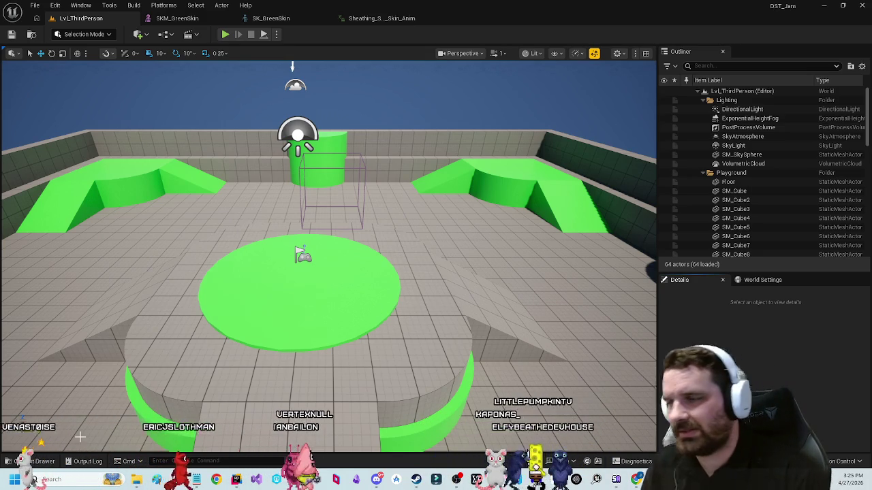
Step: Search all assets for 'anim' and open the ABP_Unarmed animation blueprint
left_click(34, 462)
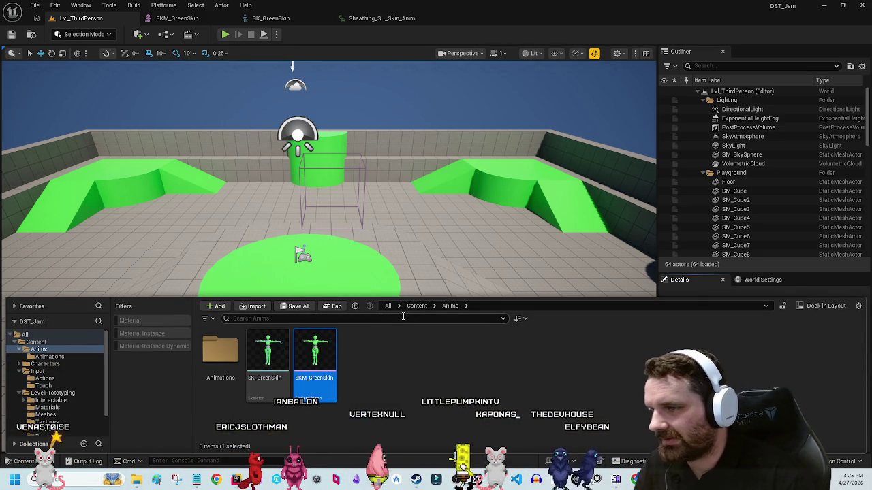
left_click(26, 334)
left_click(259, 318)
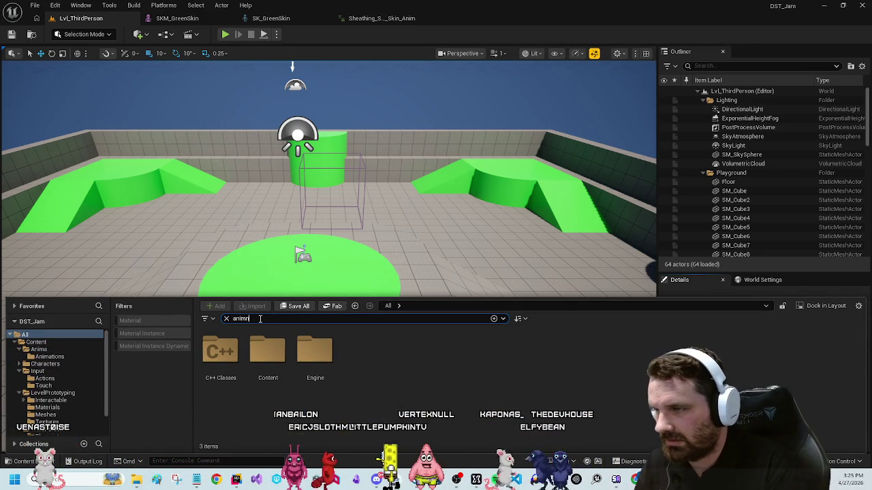
key("BackSpace")
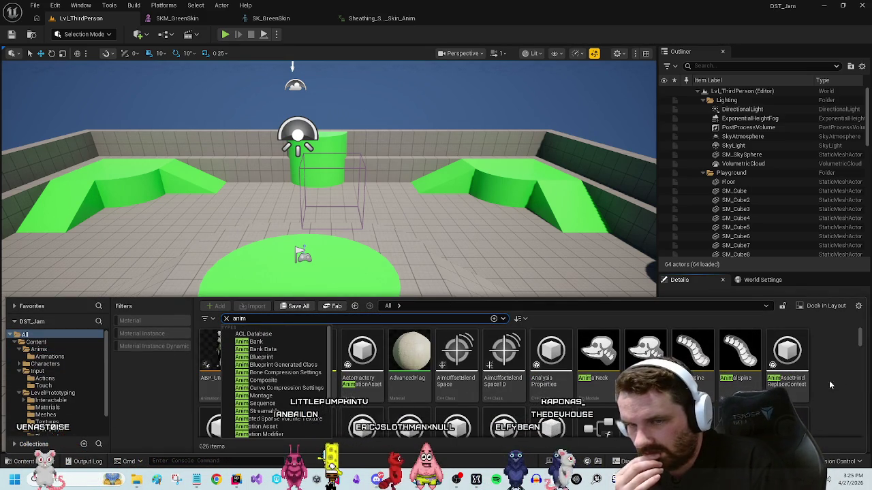
left_click(220, 357)
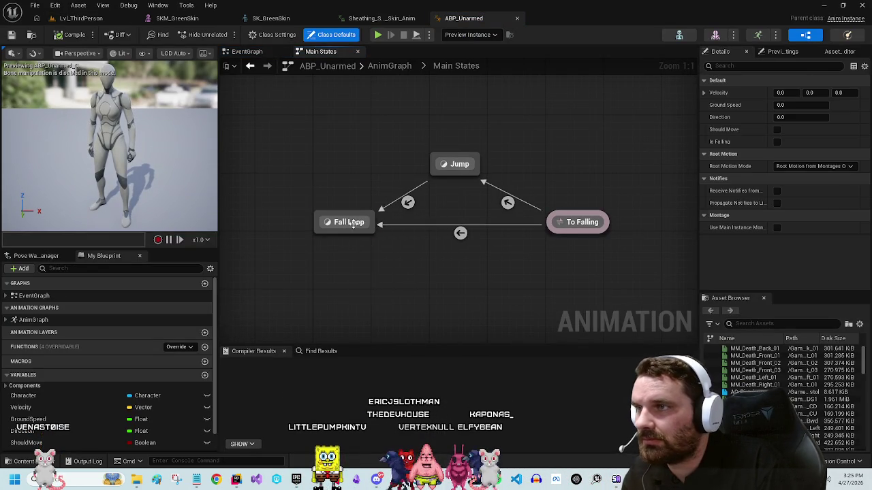
Step: Inspect the Fall Loop state's MM_Fall_Loop player, then review ABP_Unarmed's EventGraph
double_click(351, 223)
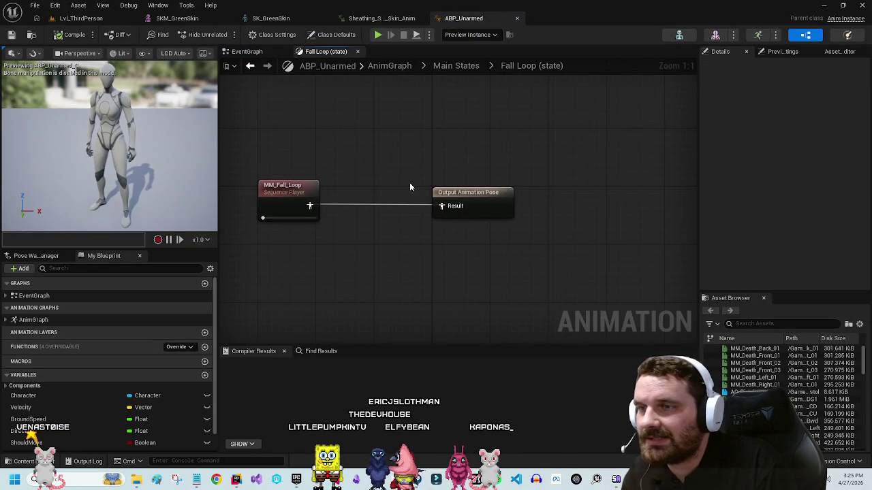
left_click(293, 184)
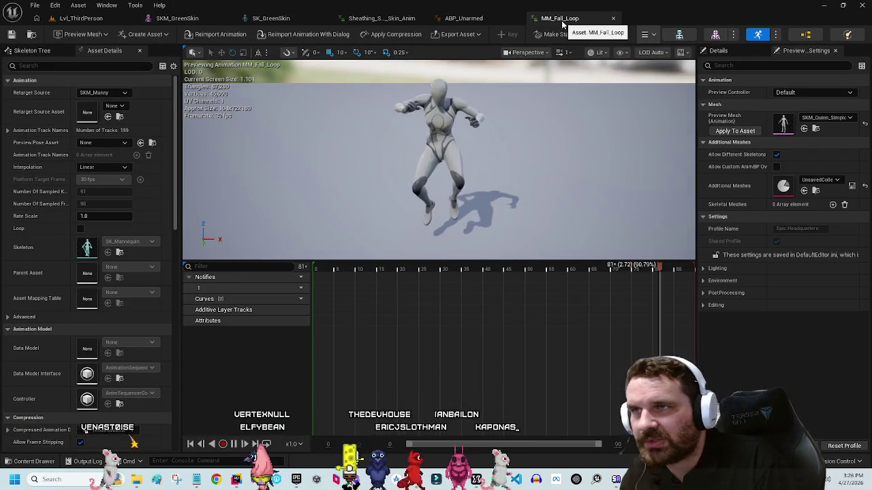
left_click(613, 19)
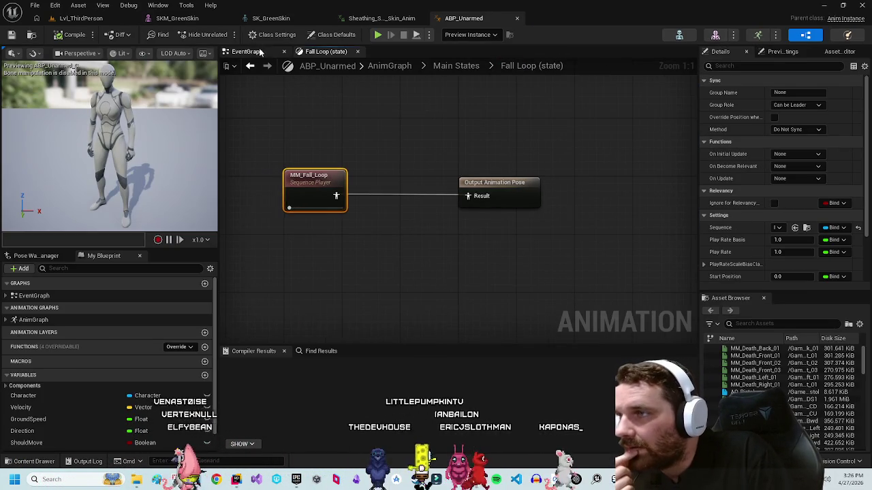
left_click(247, 51)
scroll(428, 151, "down", 6)
scroll(382, 188, "up", 5)
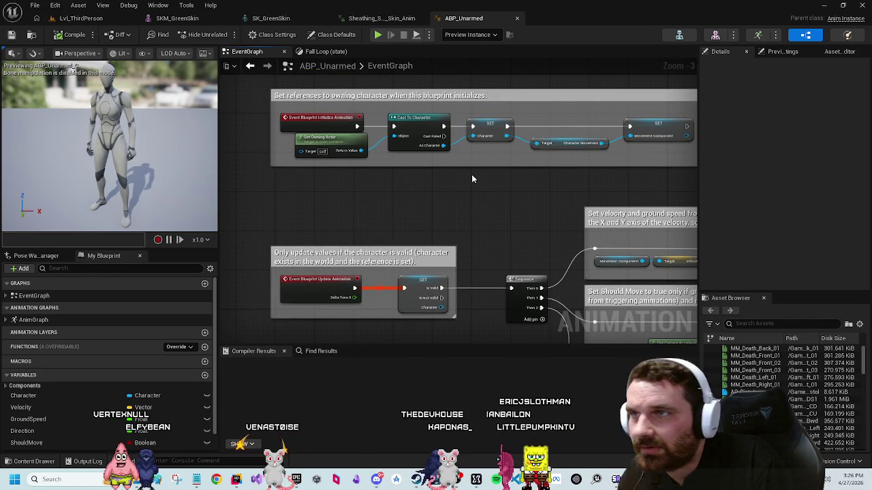
Step: Close ABP_Unarmed and bring the content browser back up from the level editor
left_click(517, 18)
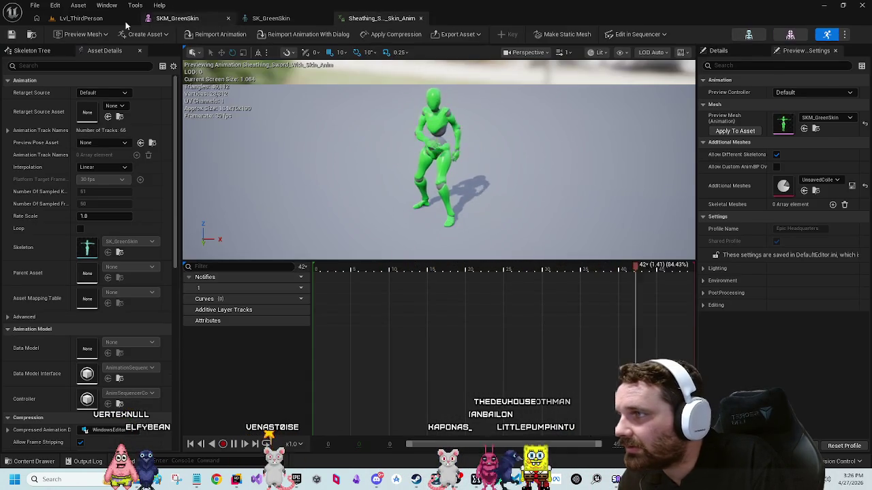
left_click(81, 18)
left_click(55, 462)
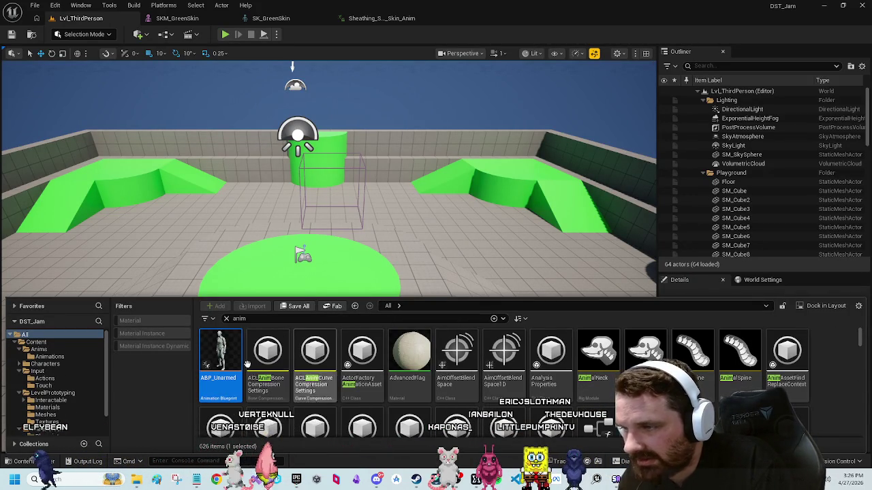
Step: Clear the 'anim' search and navigate into the Anims folder
left_click(37, 342)
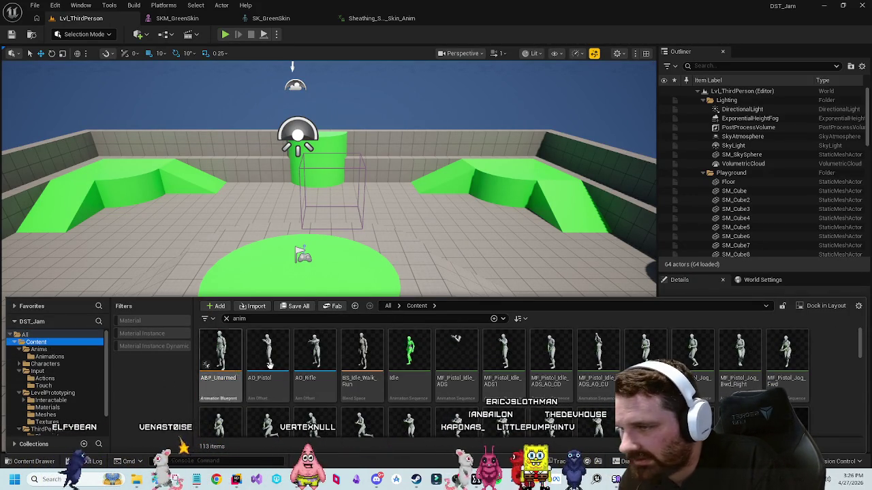
left_click(227, 320)
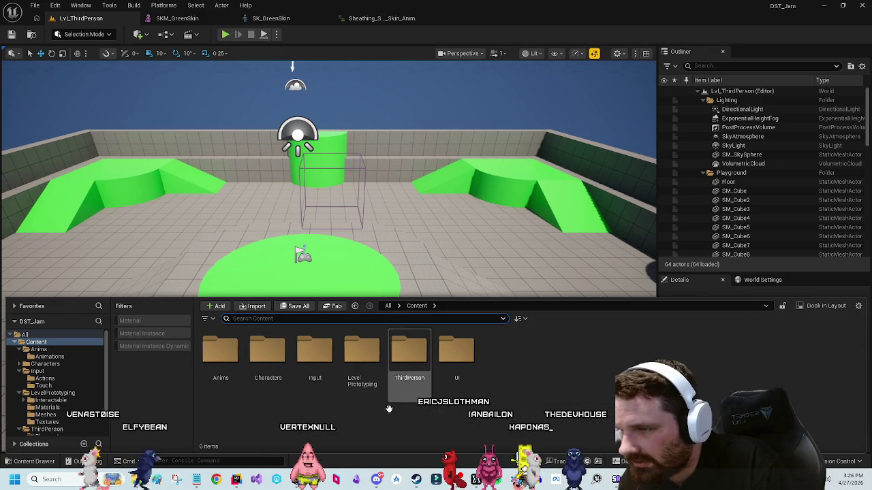
double_click(279, 378)
key("alt+Left")
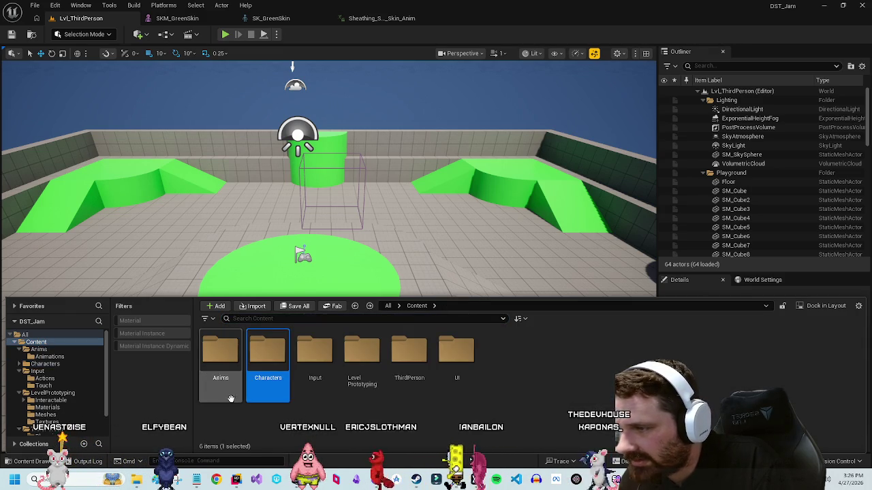
double_click(220, 354)
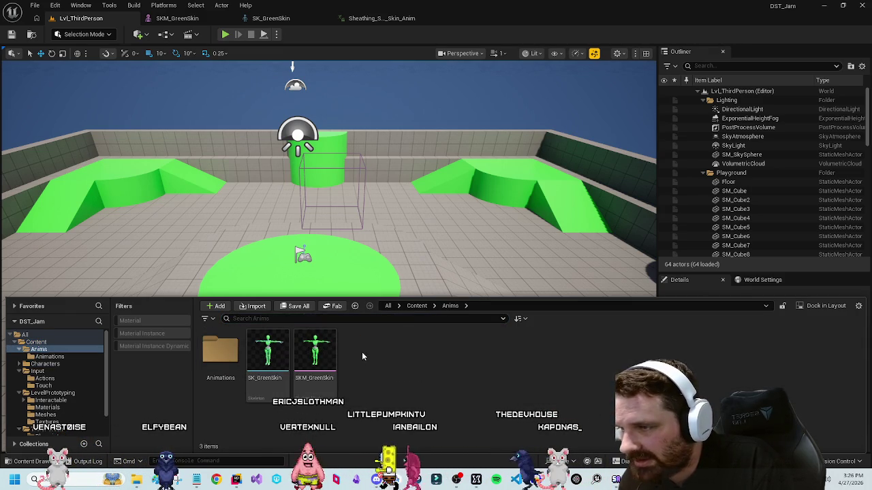
Step: Create an Animation Blueprint for the SK_GreenSkin skeleton and name it ABP_GreenSkin
right_click(362, 356)
left_click(409, 191)
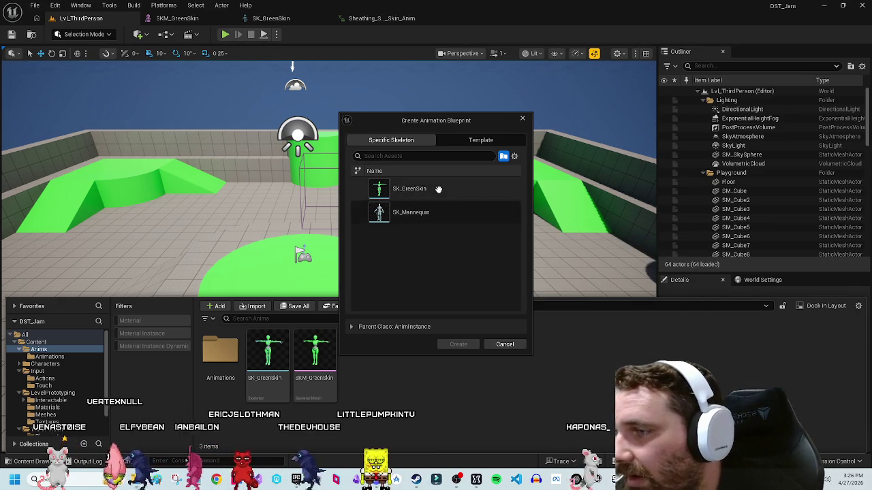
left_click(438, 189)
left_click(458, 344)
left_click(265, 384)
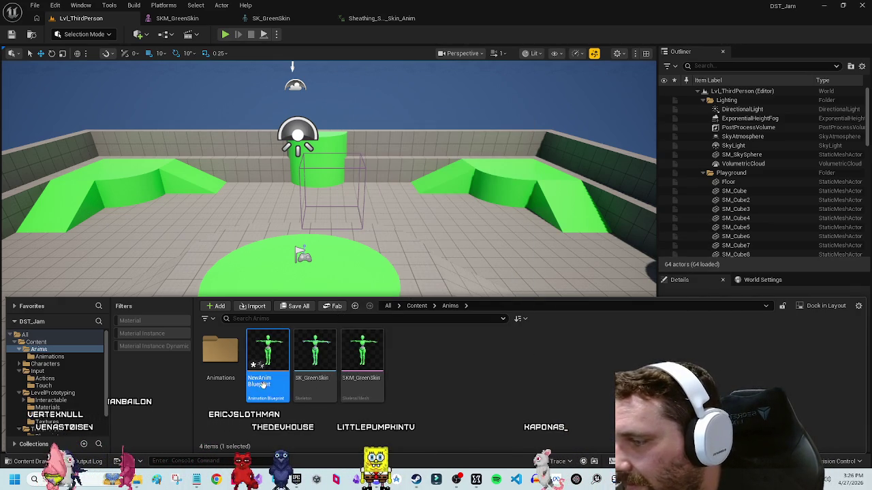
key("F2")
type("ABP")
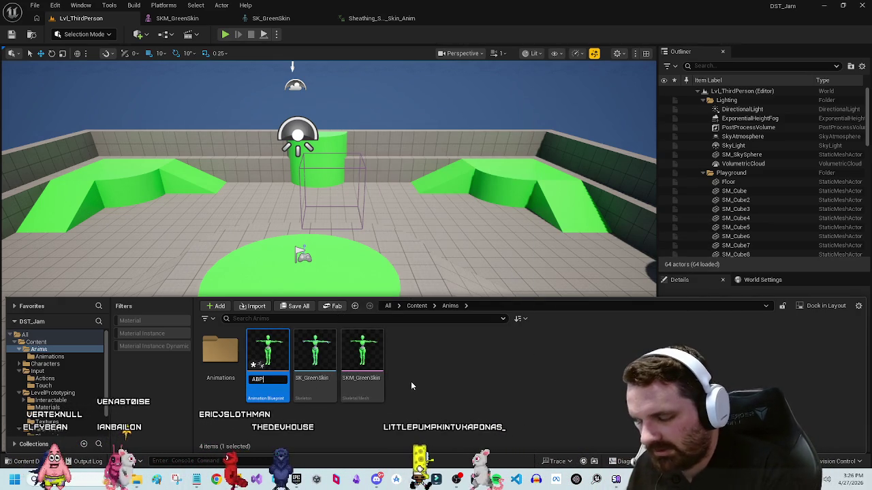
type("_Green")
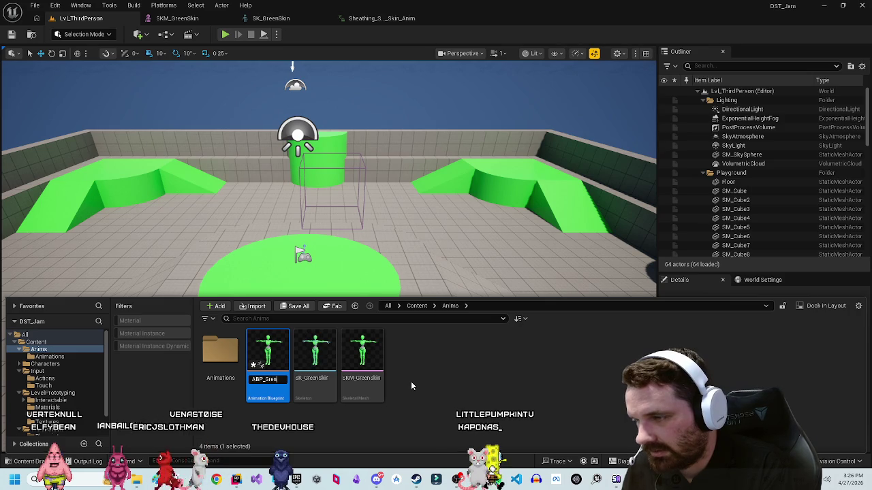
type("Skin")
key("Return")
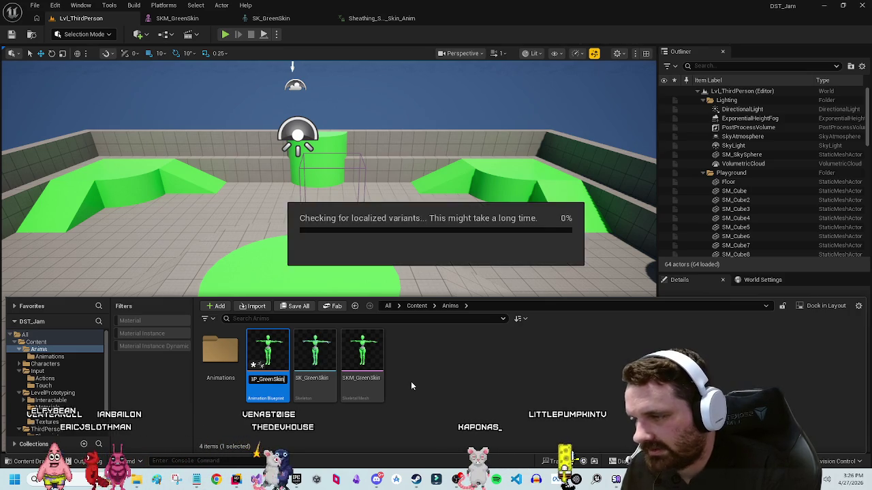
Step: Open ABP_GreenSkin and close the two leftover asset editor tabs
left_click(535, 381)
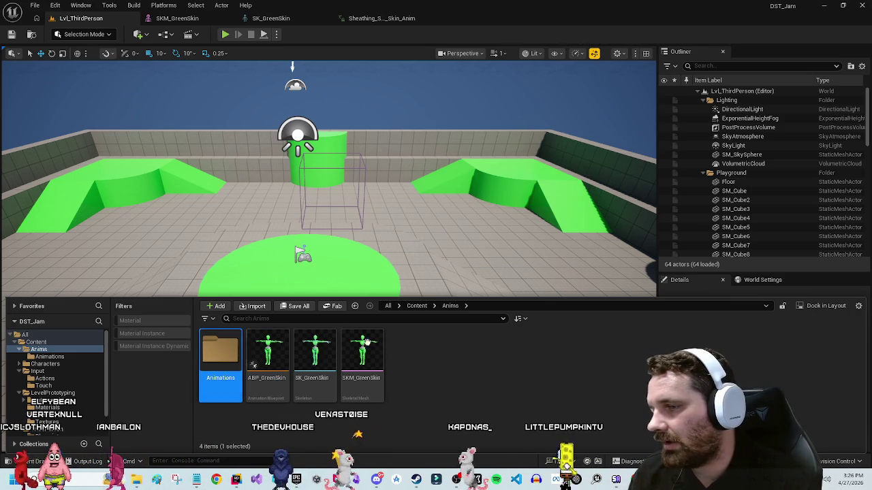
double_click(268, 345)
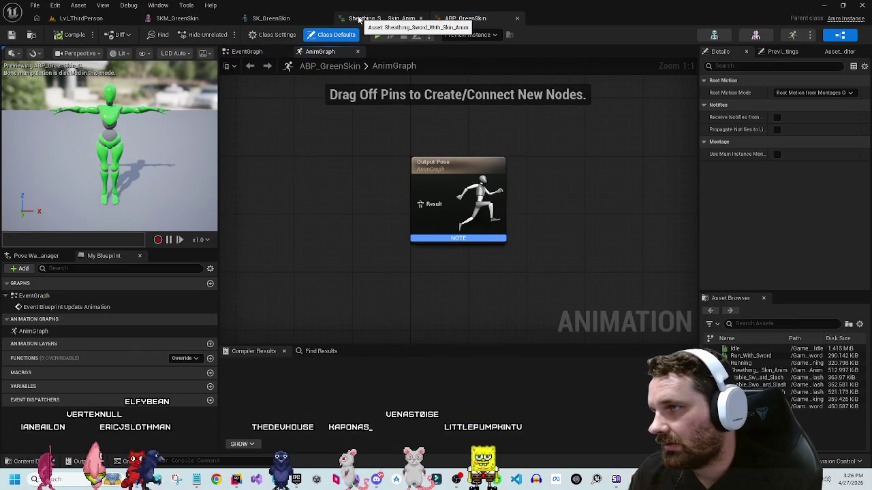
middle_click(359, 20)
middle_click(276, 19)
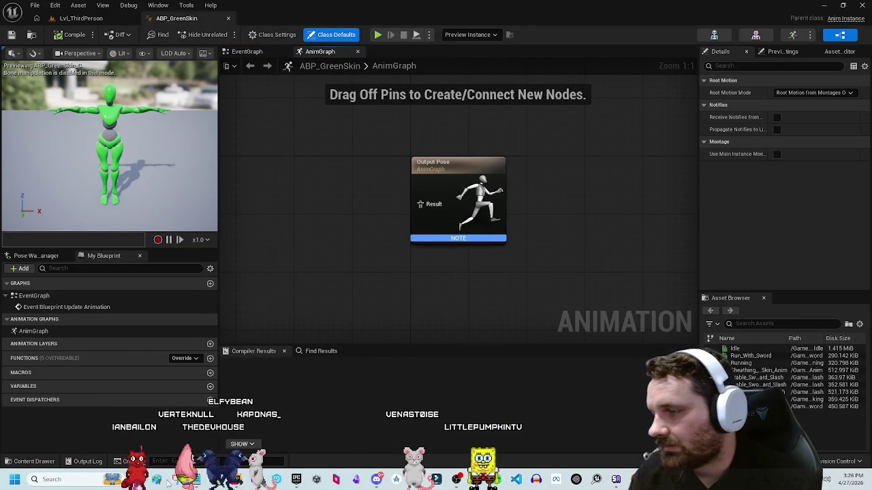
Step: From the Content root, open Characters > Mannequins > Anims
left_click(31, 462)
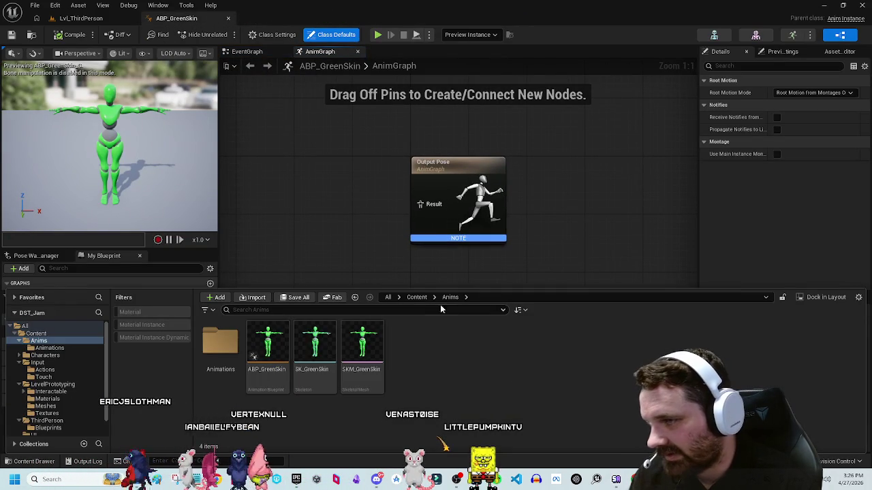
left_click(416, 297)
double_click(269, 344)
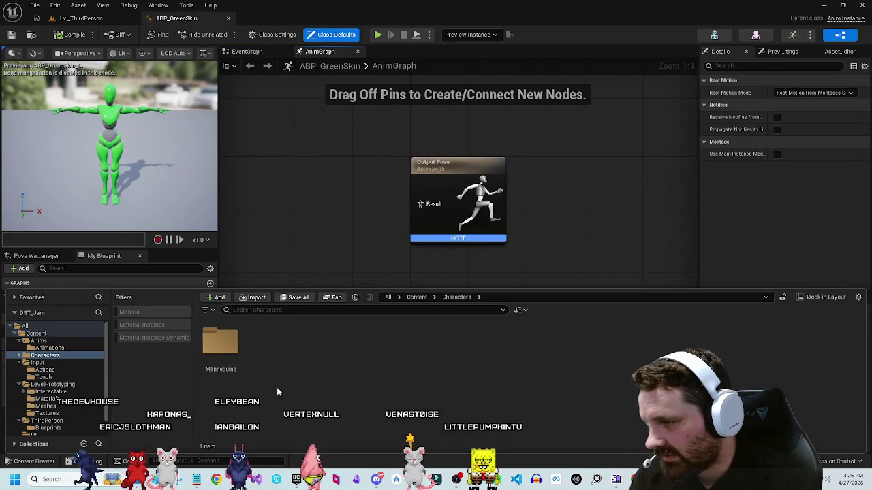
double_click(231, 350)
double_click(231, 344)
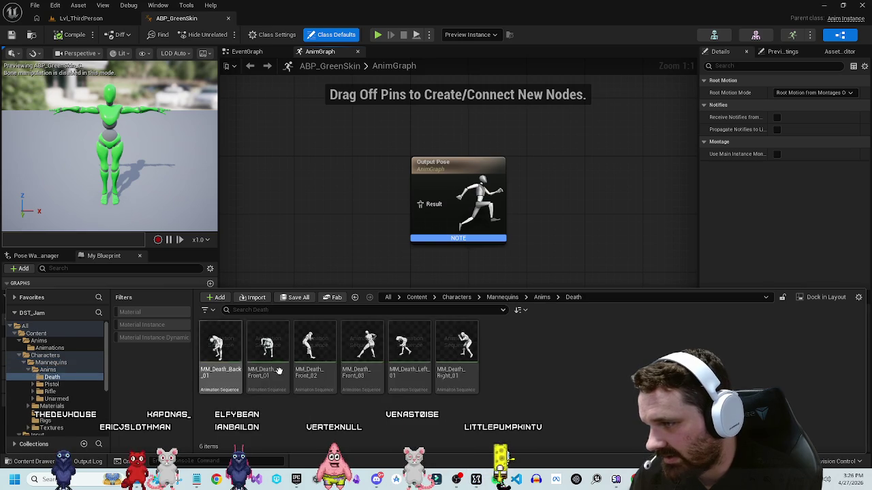
Step: Browse the Mannequins Rigs, Materials and Meshes folders, then return to Content
key("alt+Left")
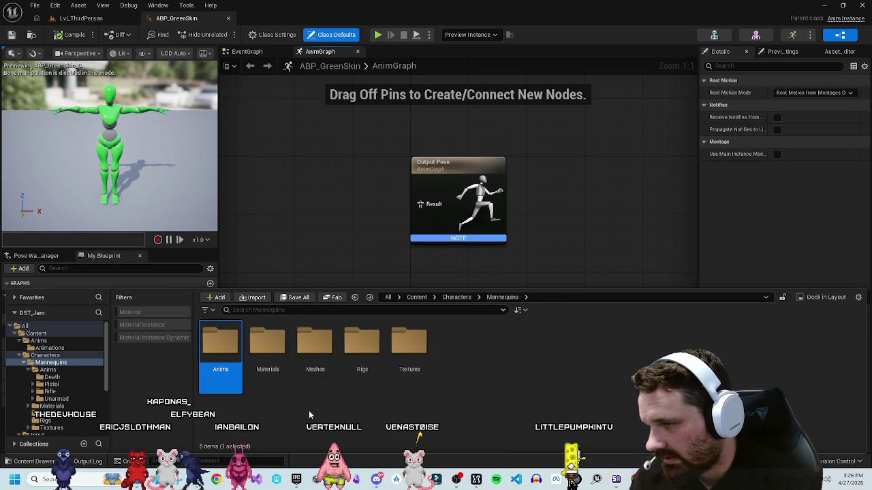
left_click(363, 344)
double_click(363, 345)
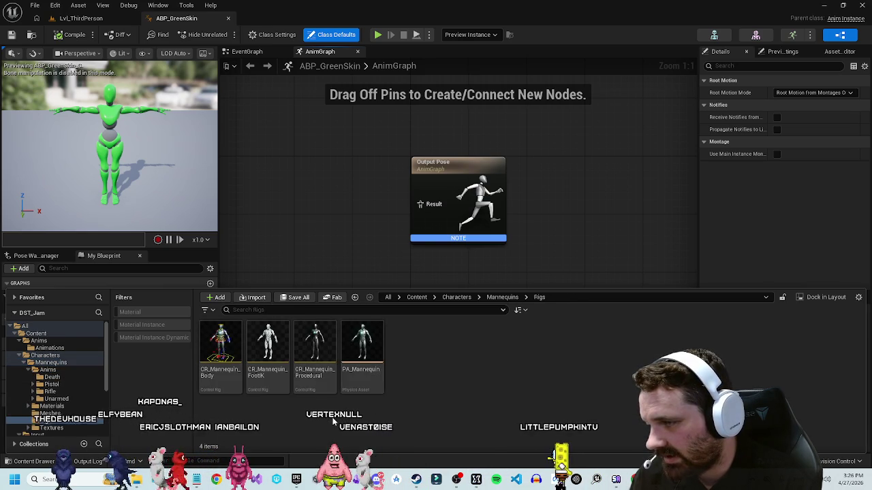
key("alt+Left")
double_click(264, 342)
key("alt+Left")
double_click(315, 347)
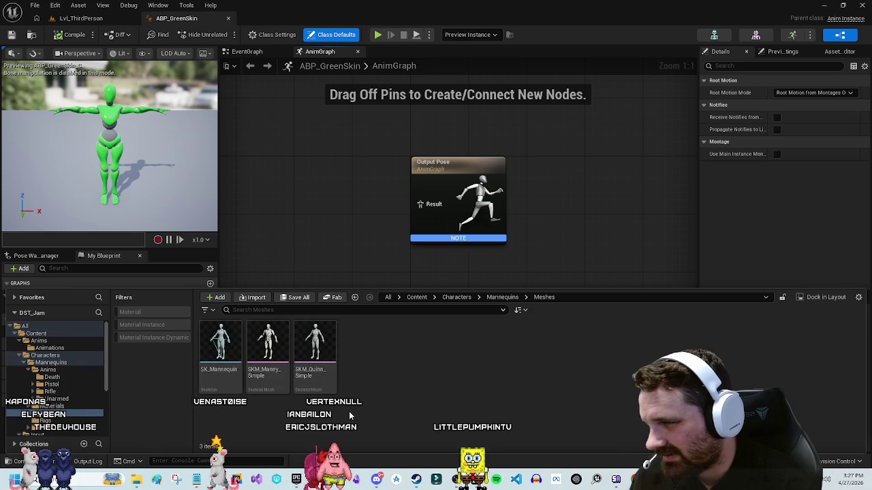
key("alt+Left")
left_click(268, 344)
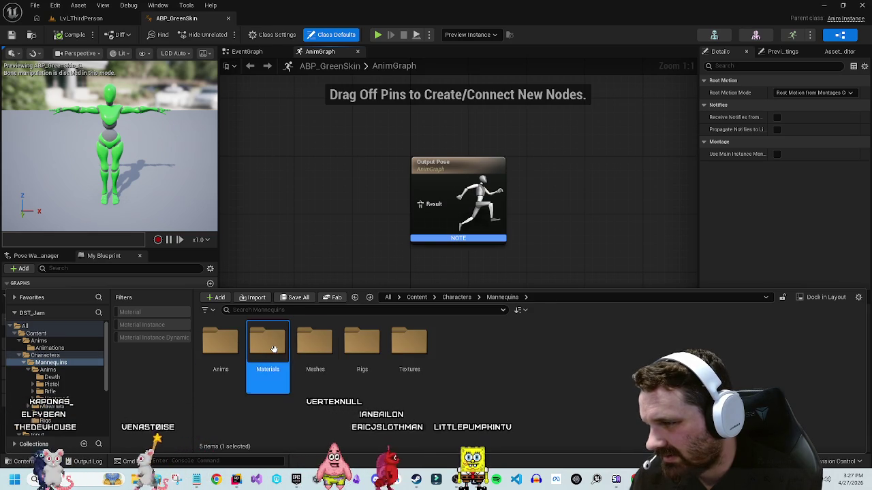
double_click(267, 344)
key("alt+Left")
key("alt+Left")
key("alt+Left")
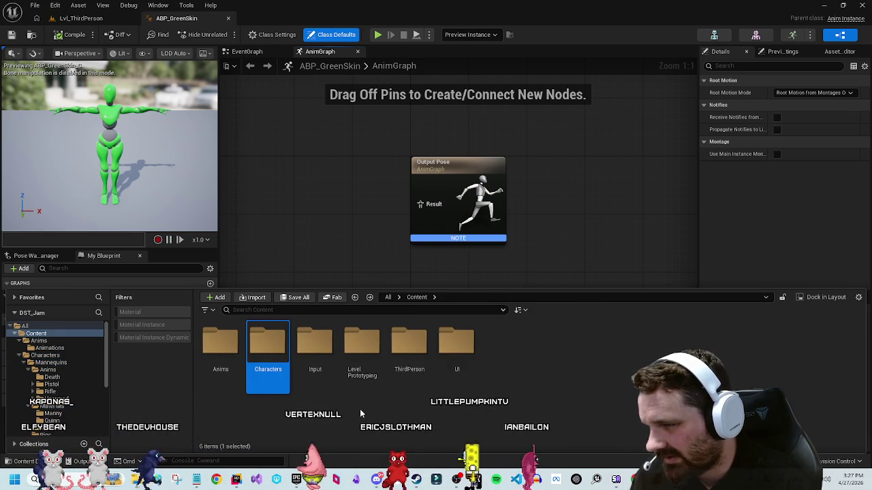
Step: Search assets for 'abp', inspect the ABP_Unarmed result, then clear the search
left_click(360, 409)
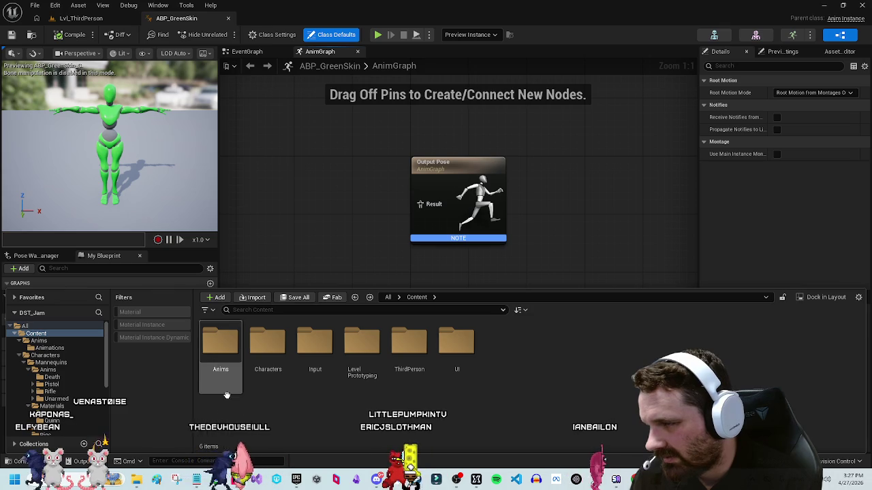
left_click(343, 312)
type("abp")
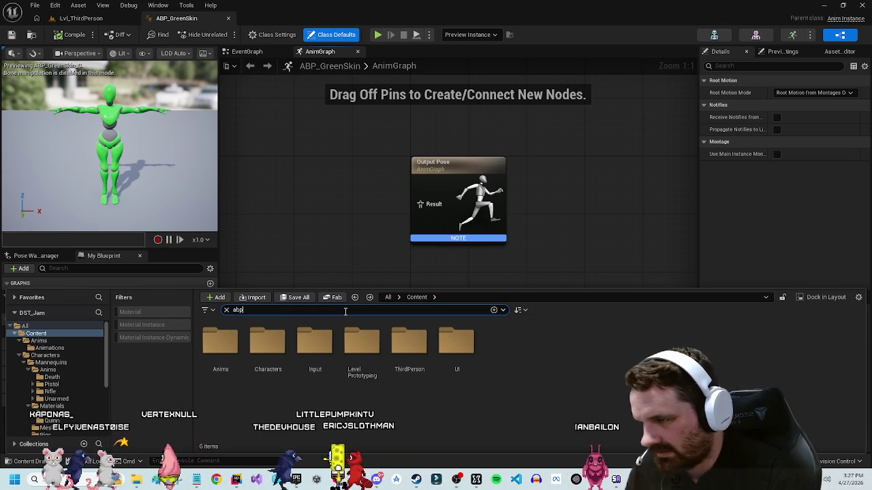
left_click(270, 353)
right_click(270, 352)
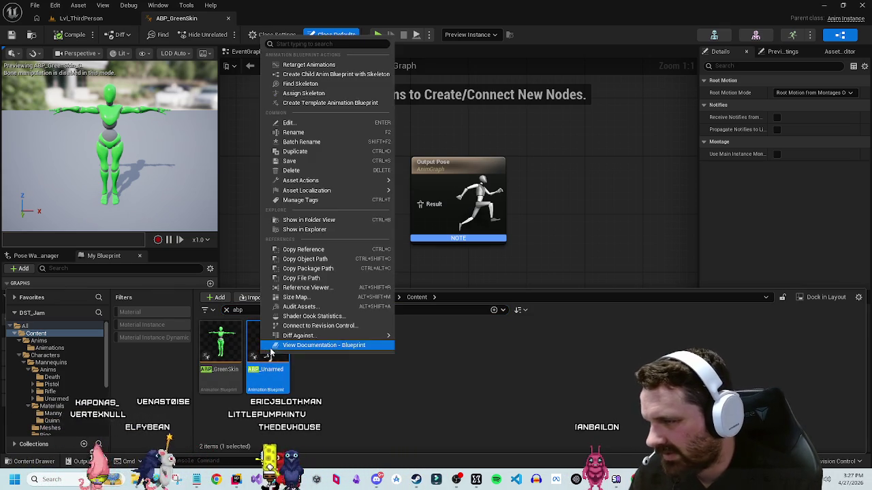
left_click(269, 361)
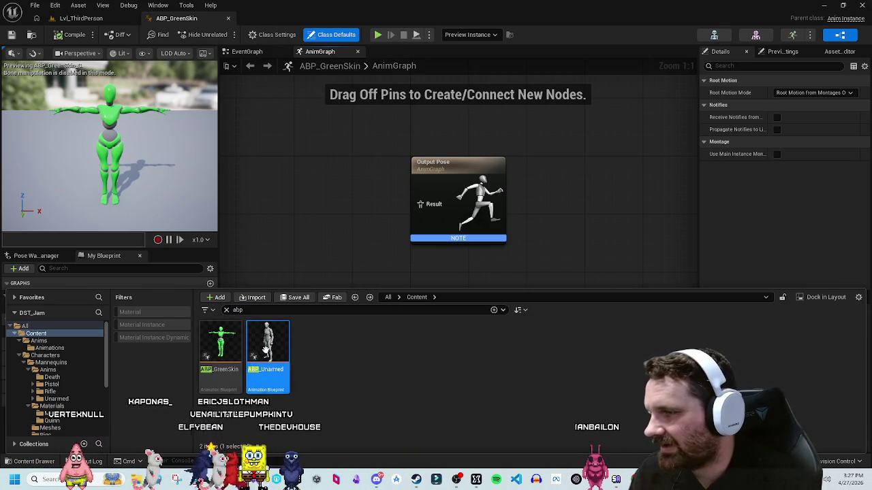
left_click(226, 311)
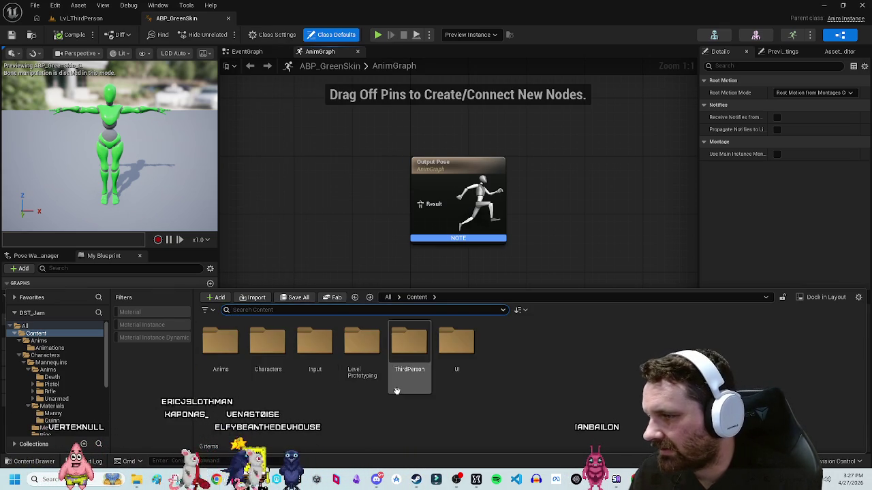
Step: Look through the ThirdPerson Blueprints and LevelPrototyping folders, ending back at Content
double_click(409, 341)
double_click(220, 340)
key("alt+Left")
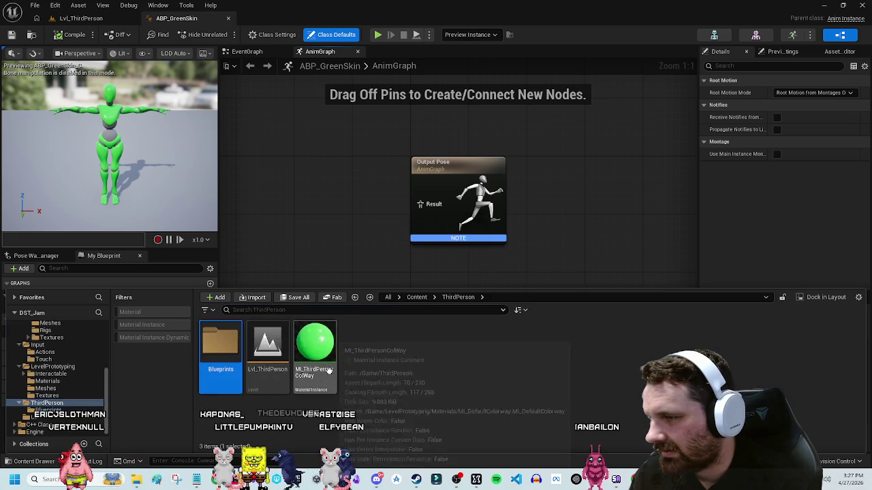
key("alt+Left")
key("alt+Right")
key("alt+Left")
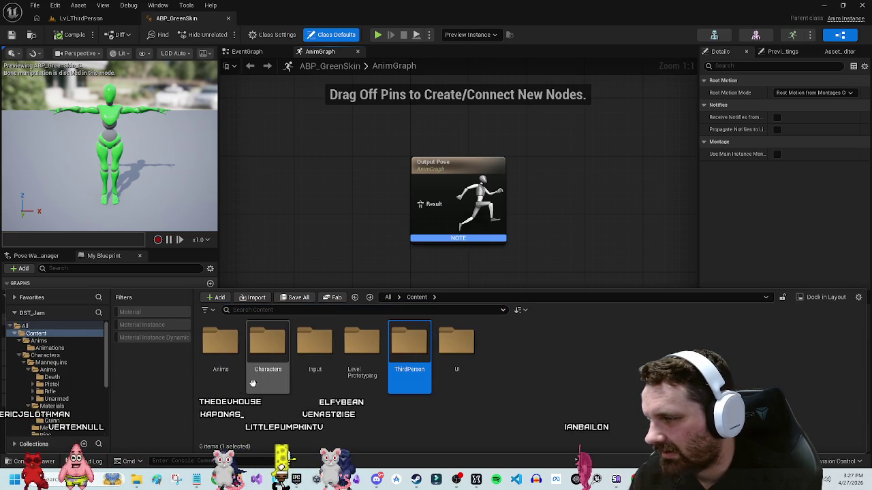
double_click(363, 347)
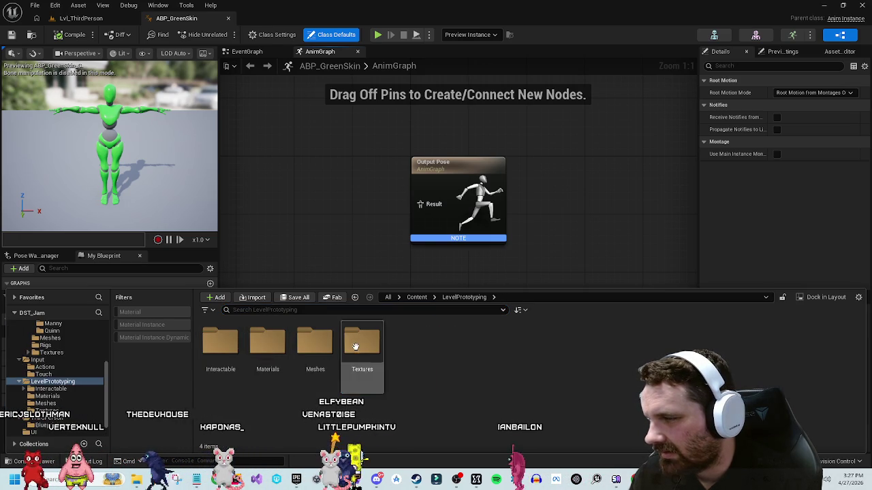
key("alt+Left")
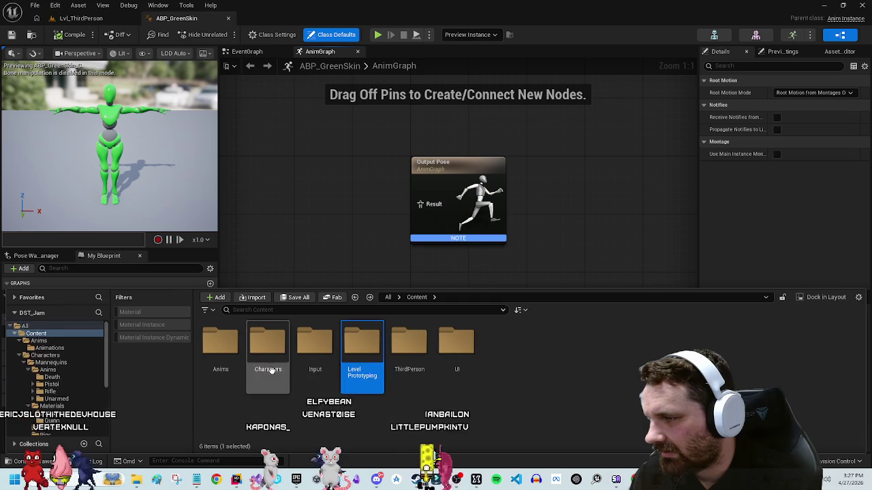
Step: Browse the Mannequins Textures, Rigs and Meshes folders under Characters
double_click(267, 368)
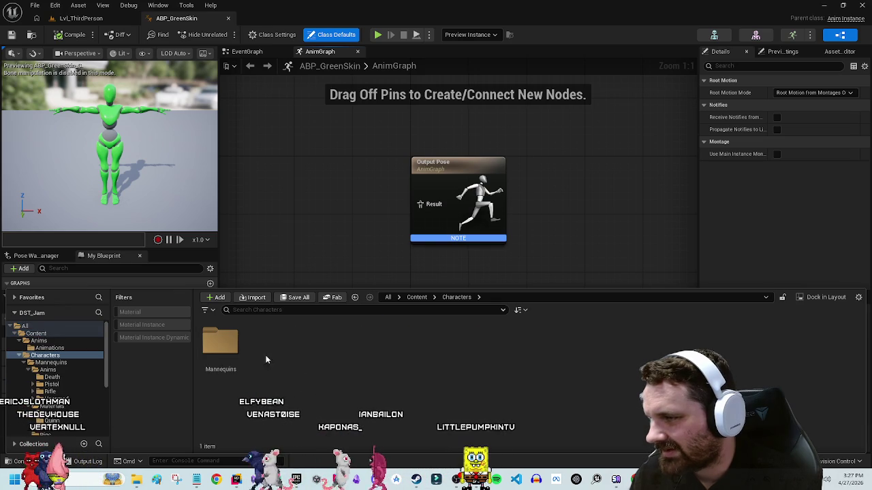
double_click(211, 347)
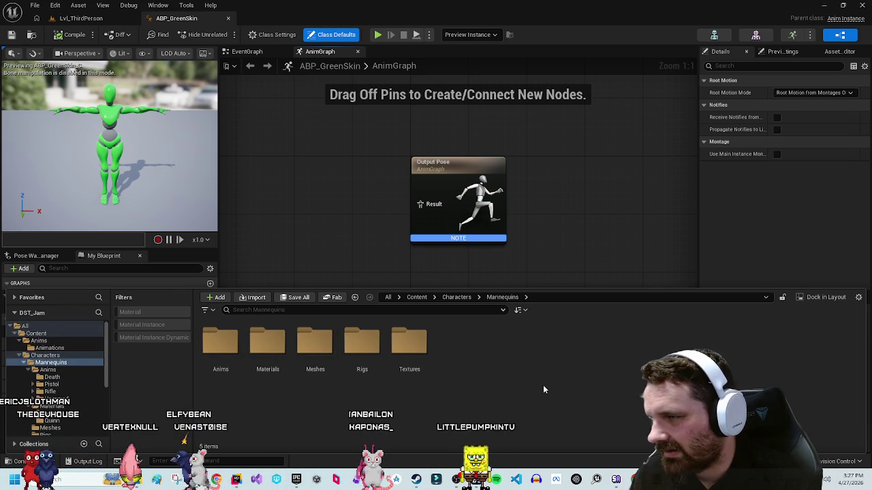
left_click(409, 341)
double_click(410, 341)
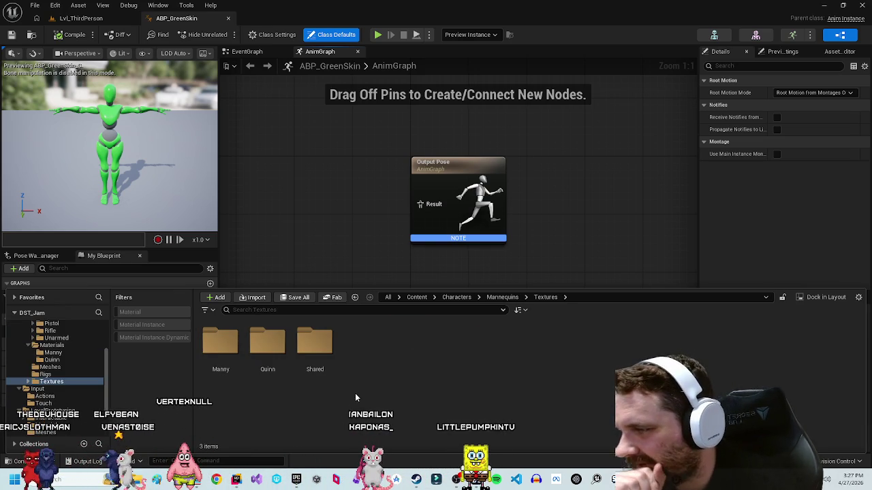
double_click(220, 344)
key("alt+Left")
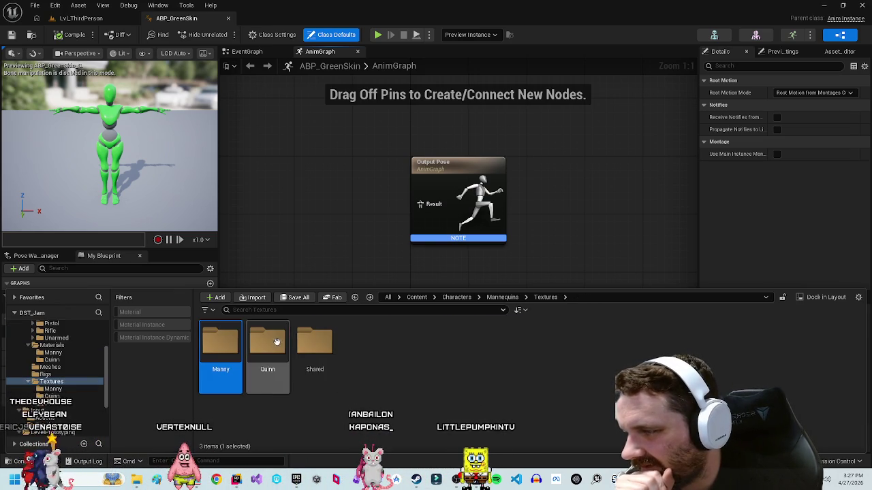
key("alt+Left")
double_click(362, 342)
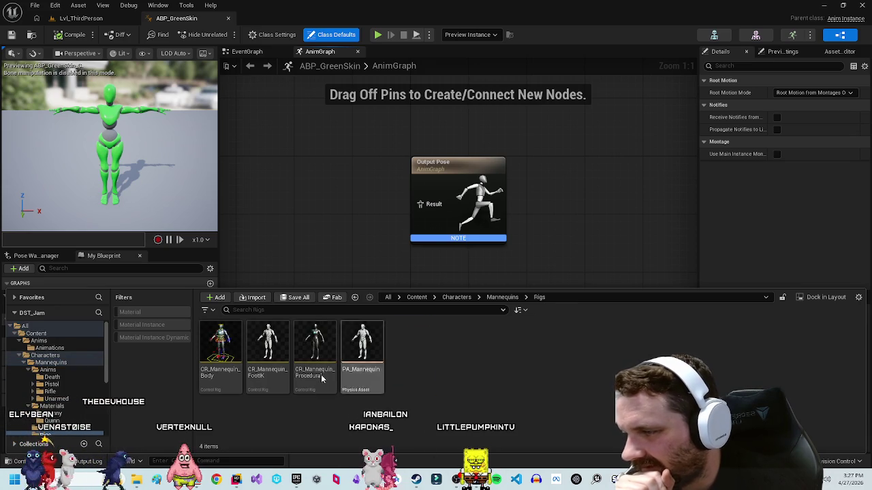
key("alt+Left")
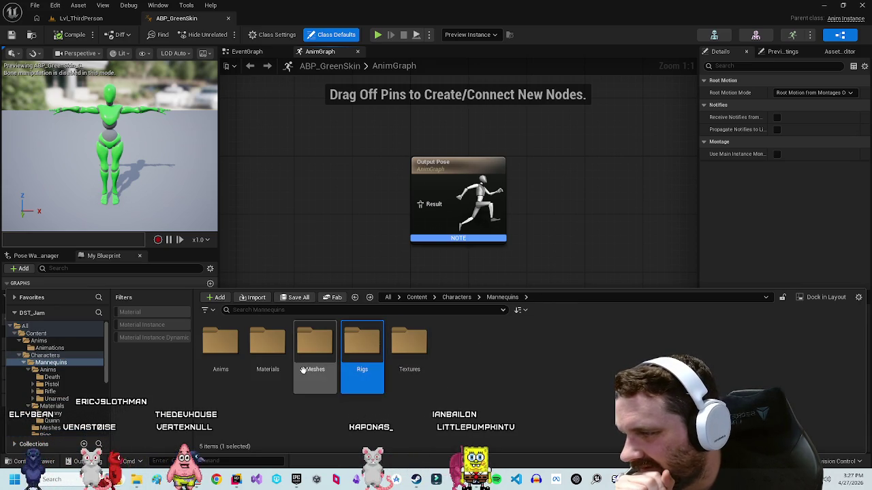
double_click(306, 367)
key("alt+Left")
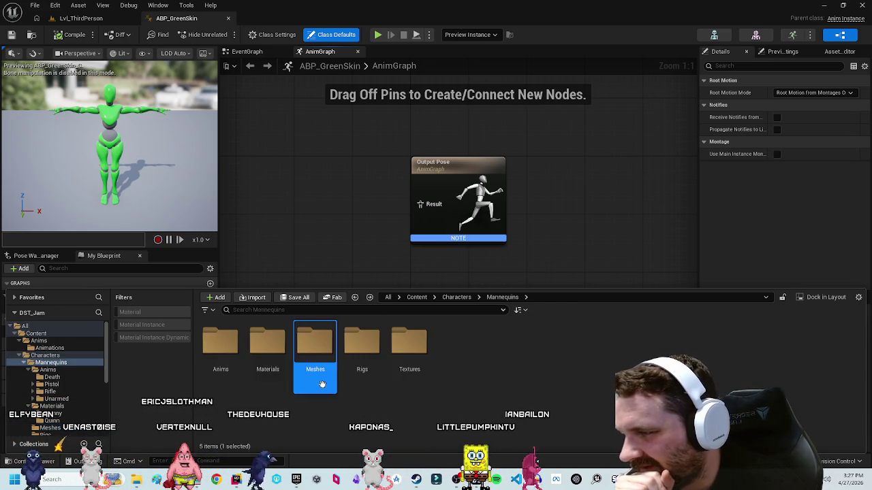
Step: Open Mannequins > Anims > Unarmed and select ABP_Unarmed
double_click(220, 341)
left_click(315, 341)
left_click(360, 348)
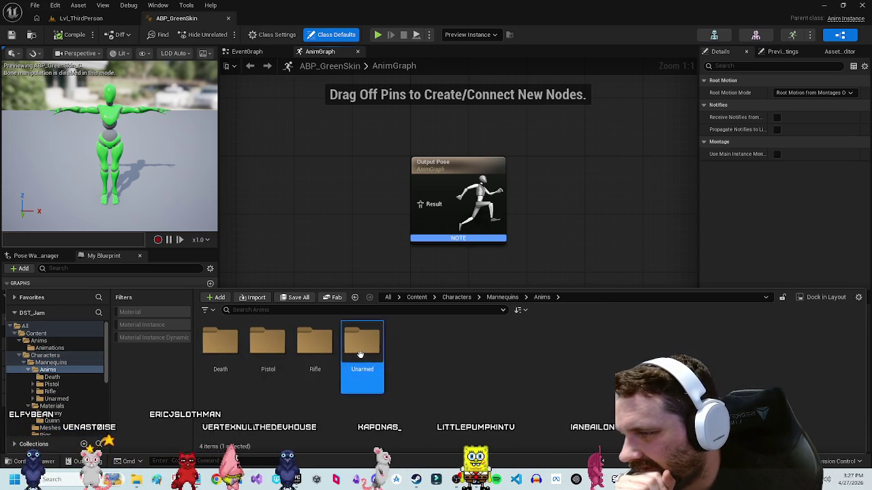
double_click(360, 348)
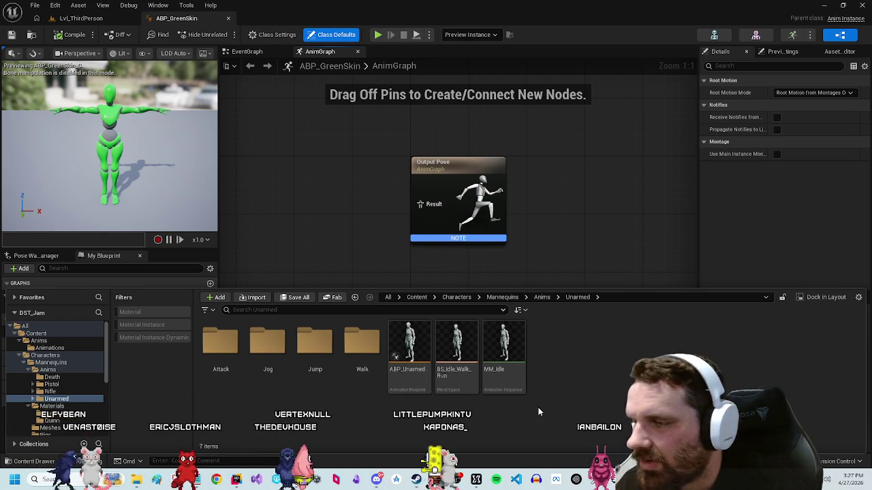
left_click(407, 346)
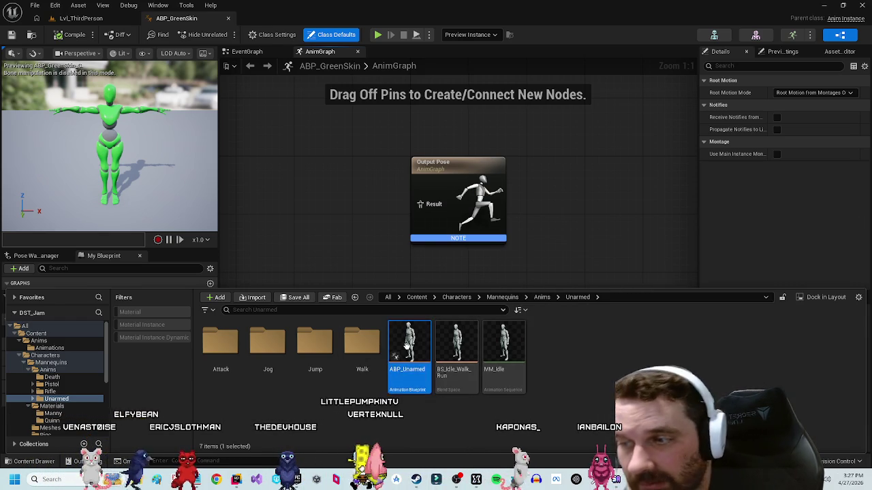
left_click(583, 376)
Step: Open ABP_Unarmed, marquee-select and copy all its EventGraph nodes, then switch to the ABP_GreenSkin tab
left_click(409, 340)
double_click(412, 343)
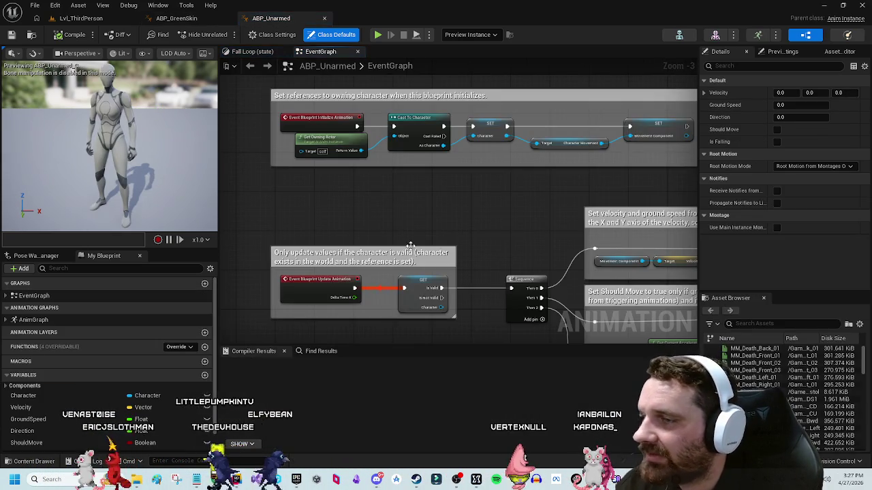
scroll(637, 310, "down", 5)
left_click_drag(604, 287, 269, 123)
scroll(266, 156, "up", 5)
mouse_move(266, 155)
left_mouse_down()
mouse_move(293, 102)
mouse_move(328, 89)
left_mouse_up()
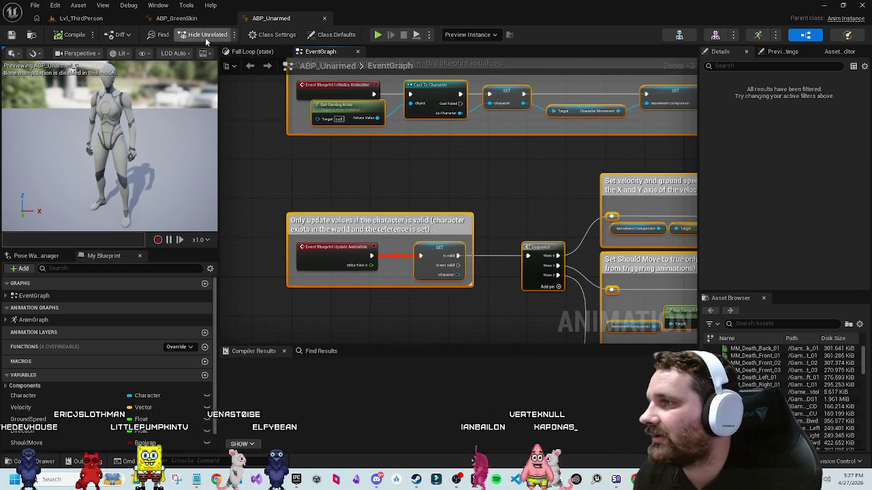
left_click(176, 18)
left_click(488, 188)
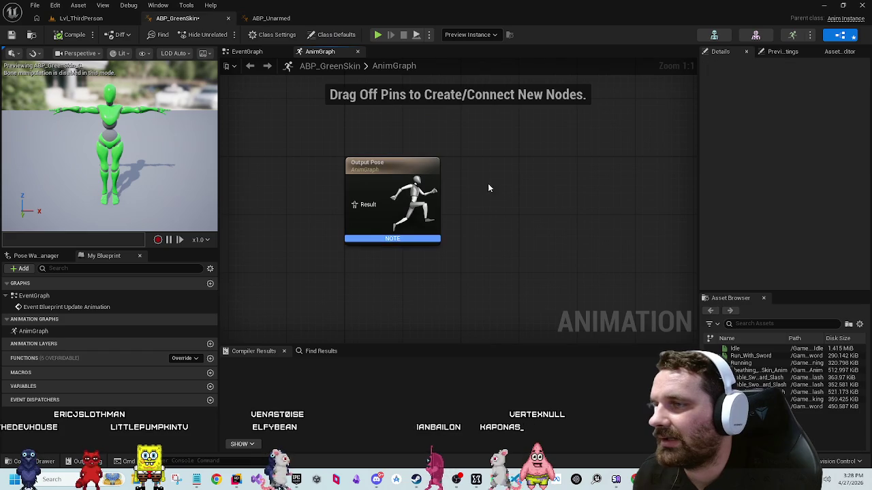
Step: Paste the copied ABP_Unarmed nodes into ABP_GreenSkin's EventGraph and review them
left_click(246, 51)
scroll(372, 208, "down", 5)
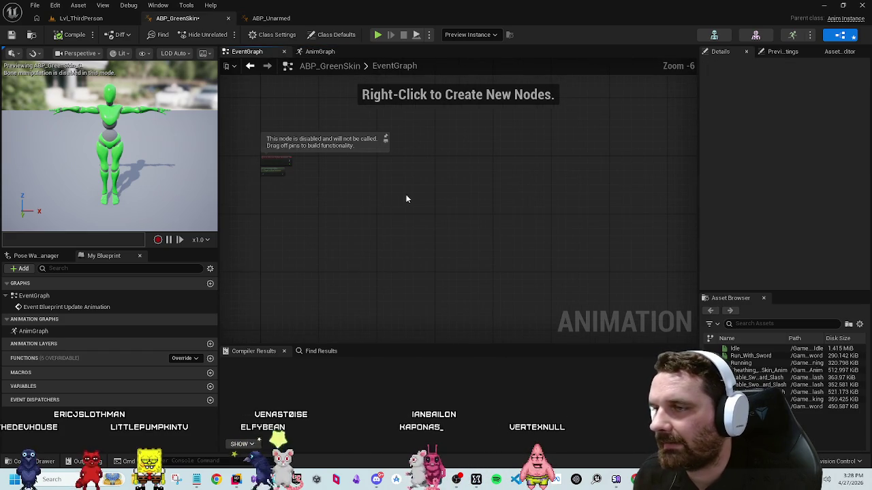
key("ctrl+v")
left_click(447, 243)
left_click_drag(622, 272, 281, 131)
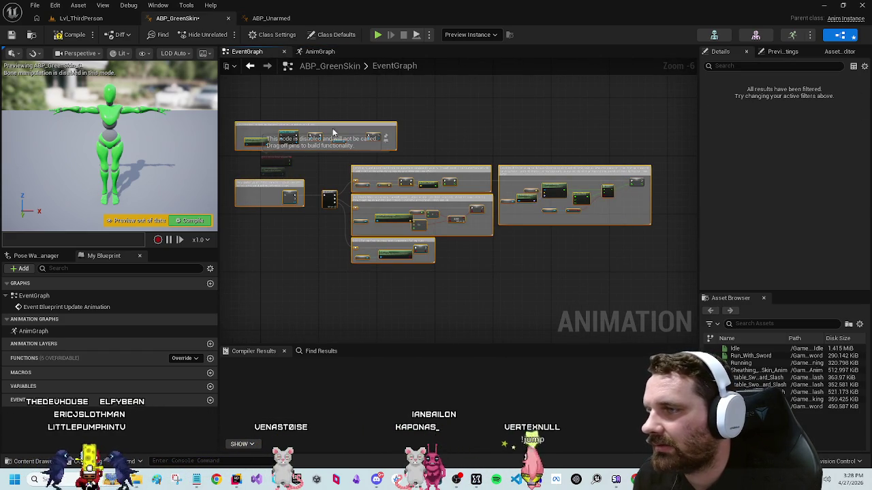
scroll(409, 163, "up", 6)
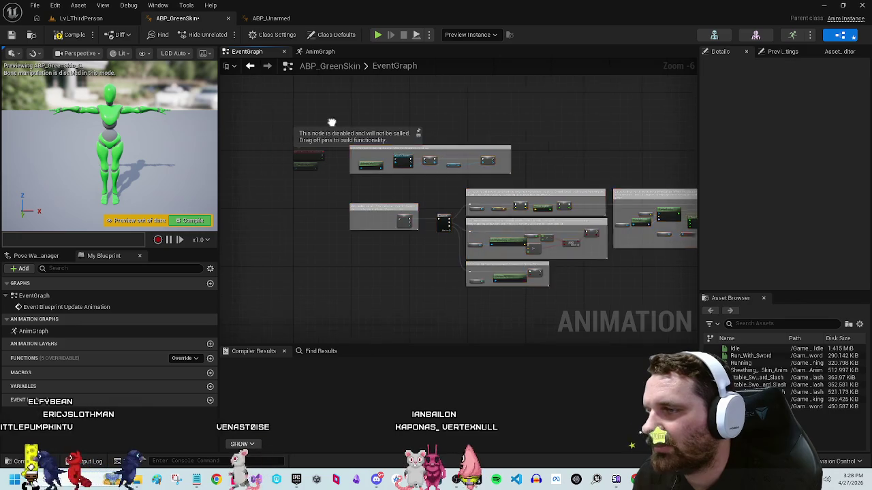
left_click_drag(447, 168, 382, 170)
mouse_move(647, 184)
left_mouse_down()
mouse_move(632, 118)
mouse_move(593, 157)
left_mouse_up()
scroll(588, 221, "down", 3)
left_click_drag(500, 212, 504, 212)
scroll(445, 266, "up", 2)
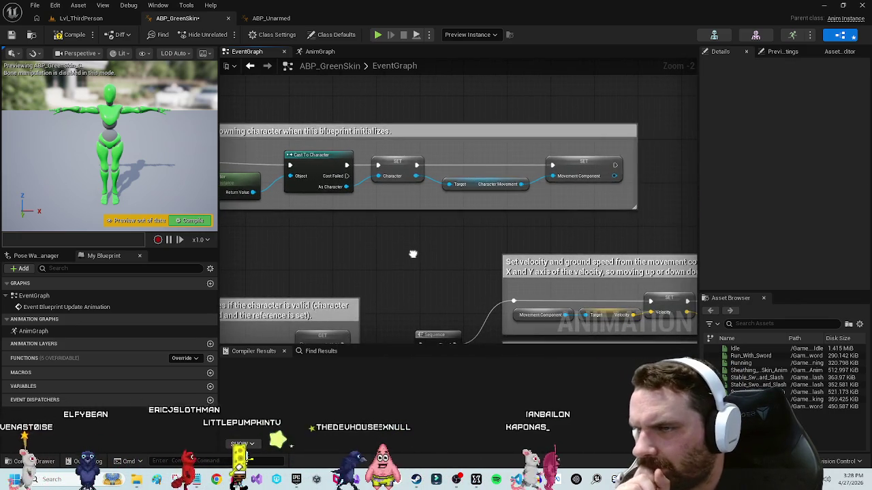
Step: Wire Try Get Pawn Owner's Return Value into Cast To Character's Object pin
left_click(397, 153)
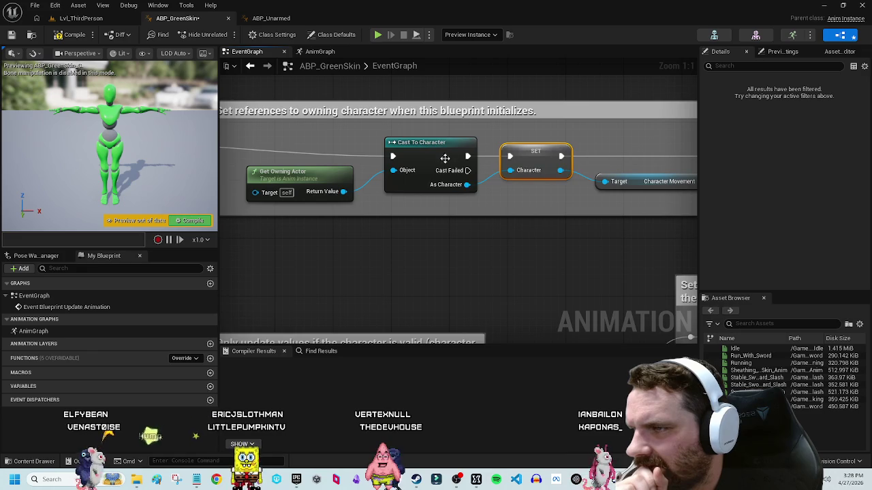
left_click_drag(416, 241, 697, 265)
mouse_move(522, 266)
left_mouse_down()
mouse_move(492, 257)
mouse_move(481, 229)
left_mouse_up()
left_click_drag(393, 203, 367, 203)
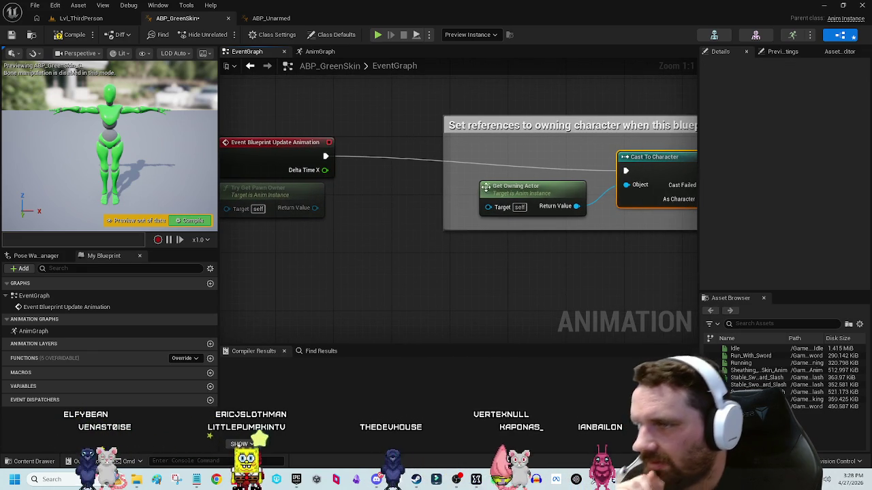
left_click_drag(597, 206, 626, 184)
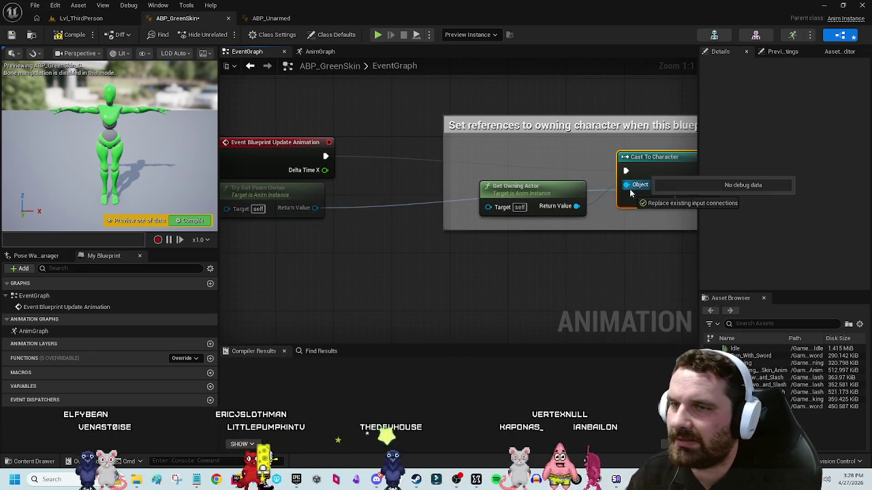
left_click_drag(506, 273, 369, 245)
scroll(538, 236, "down", 1)
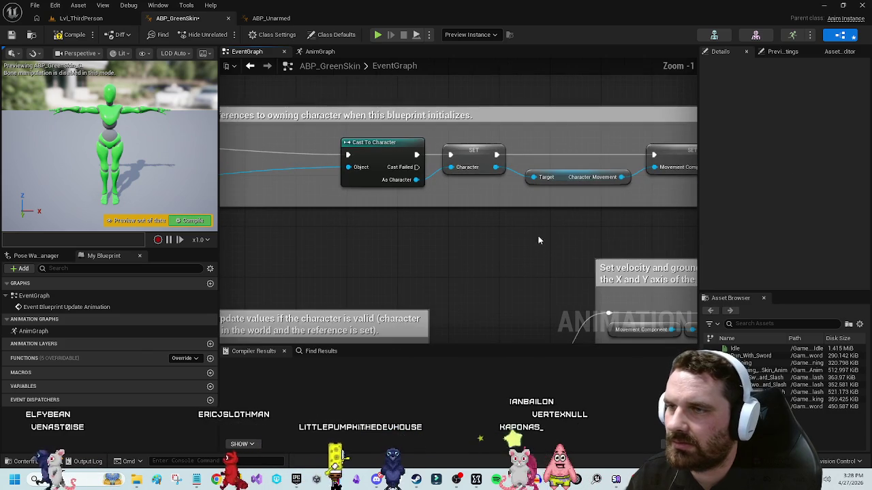
mouse_move(543, 241)
left_mouse_down()
mouse_move(661, 188)
mouse_move(565, 190)
mouse_move(535, 220)
left_mouse_up()
Step: Promote the pasted Character and MovementComponent SET nodes to Character and MovementComponent variables
right_click(498, 139)
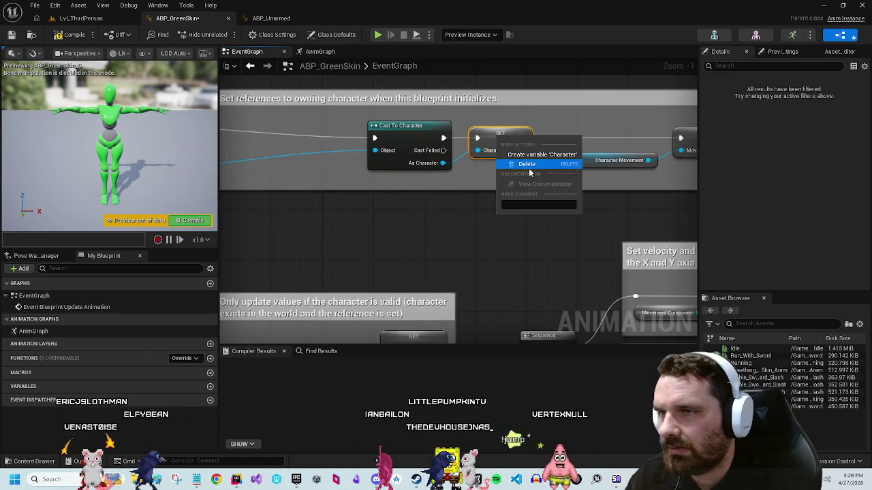
left_click(532, 155)
left_click_drag(571, 256, 507, 178)
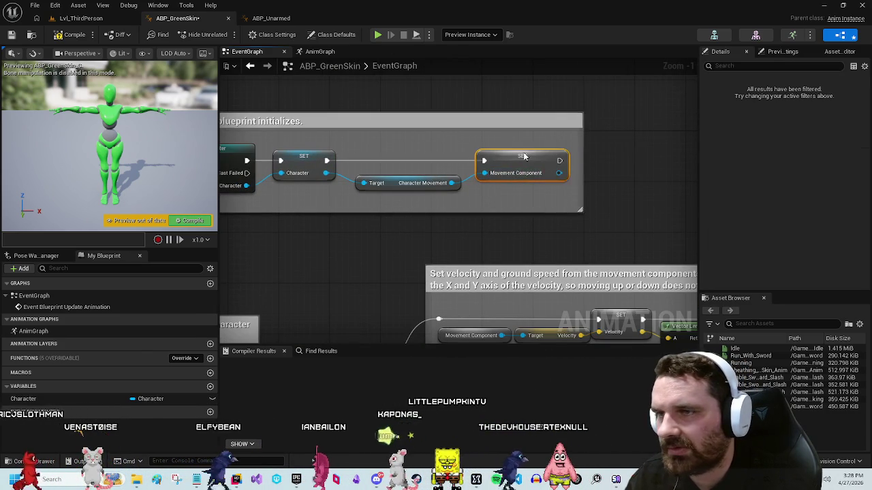
right_click(525, 158)
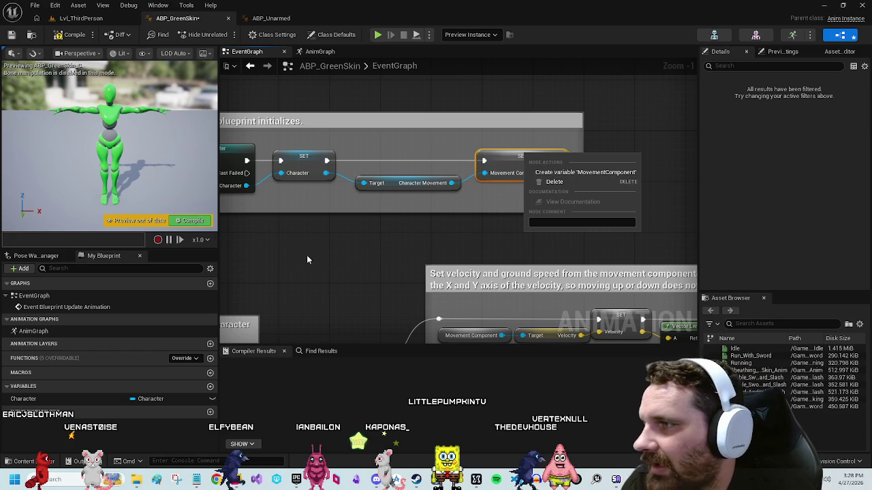
left_click(582, 173)
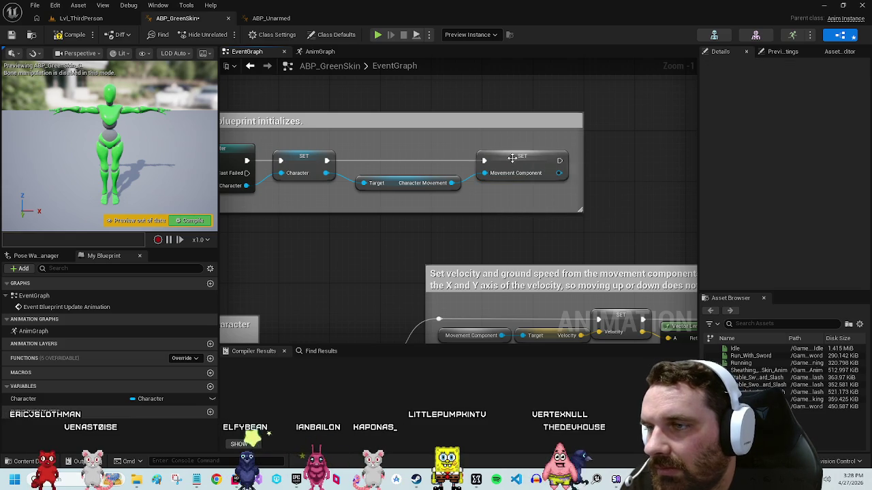
right_click(513, 158)
left_click(578, 177)
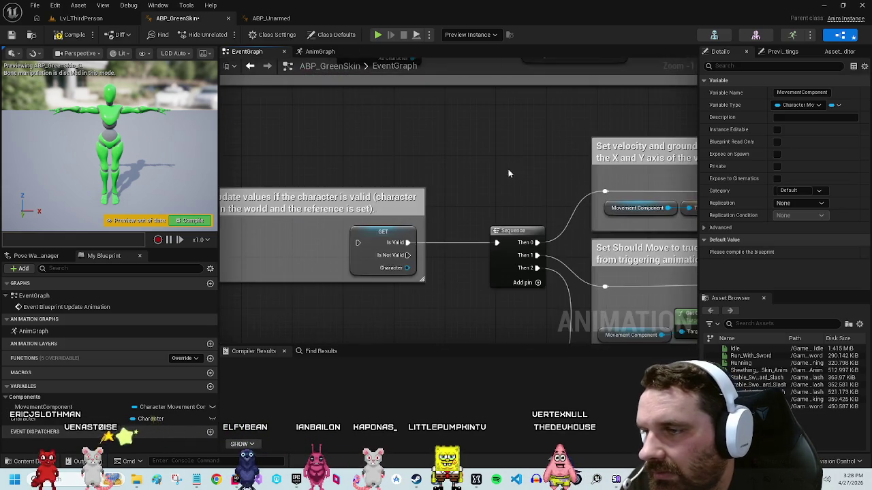
scroll(463, 253, "down", 1)
scroll(511, 250, "down", 3)
scroll(593, 261, "up", 4)
left_click_drag(355, 281, 532, 298)
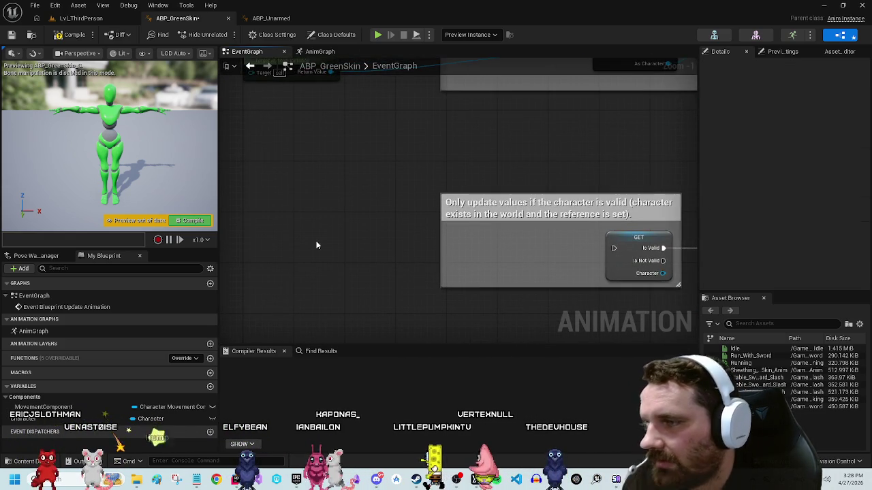
Step: Locate the existing Update Animation event by searching 'update' in the blueprint actions
right_click(316, 245)
type("update")
scroll(350, 278, "up", 2)
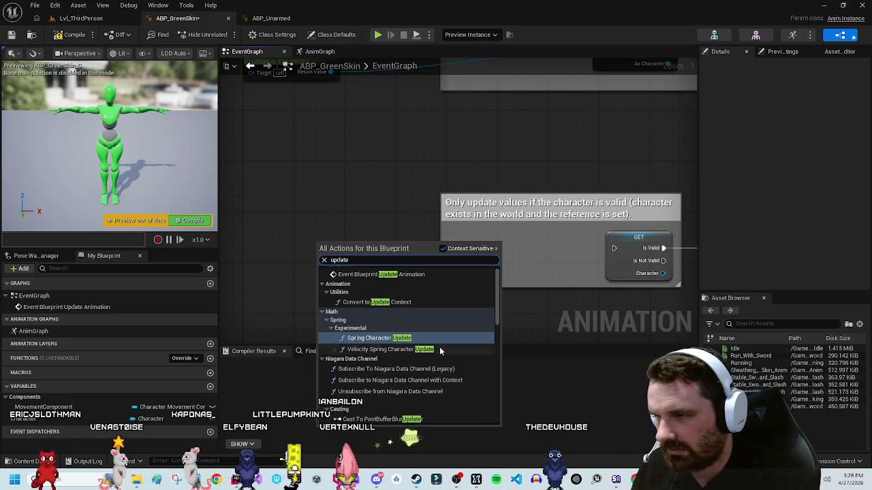
left_click(382, 276)
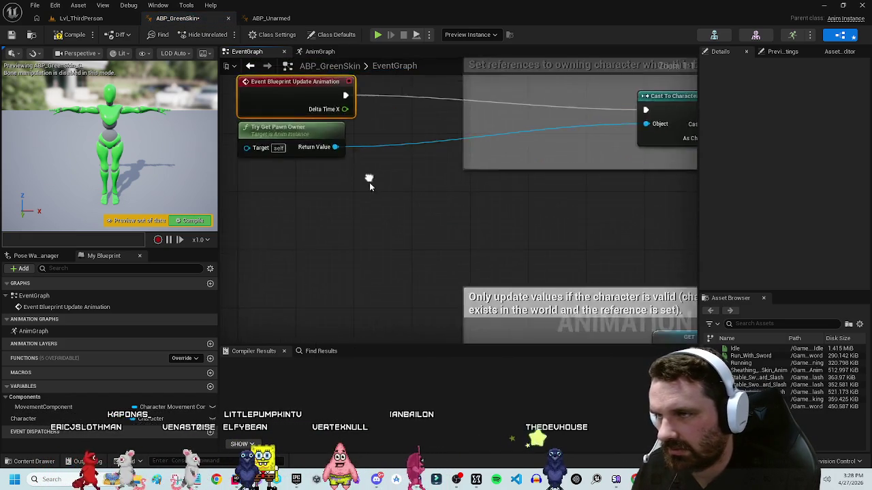
scroll(414, 201, "down", 2)
Step: Add an Event Blueprint Initialize Animation node and wire it into Cast To Character
right_click(347, 223)
type("initialize")
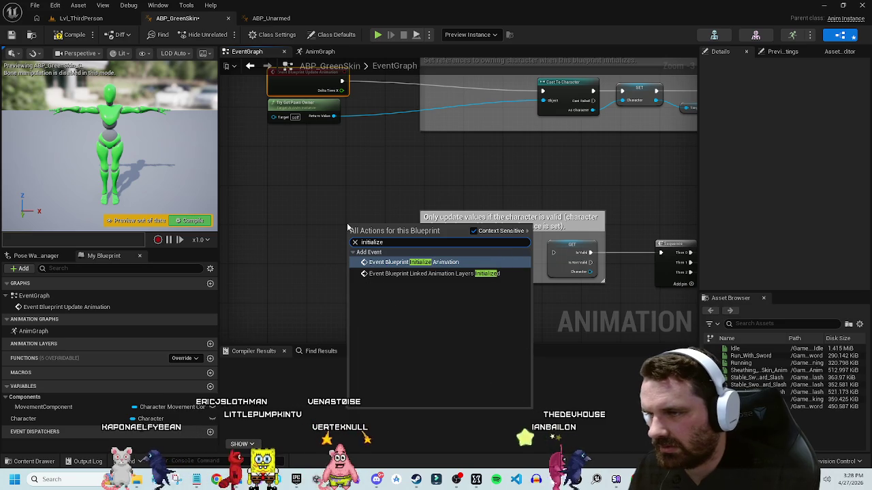
left_click(442, 261)
left_click_drag(378, 322, 332, 138)
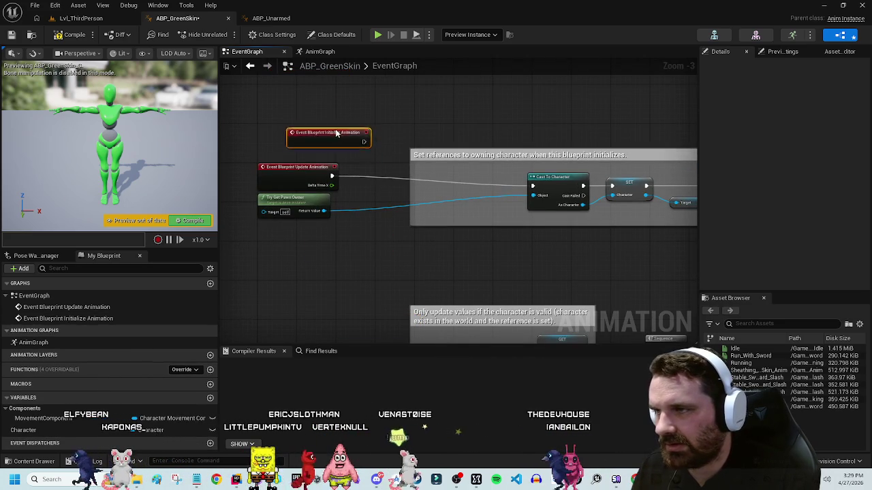
mouse_move(464, 124)
left_mouse_down()
mouse_move(516, 199)
mouse_move(534, 187)
left_mouse_up()
Step: Move Try Get Pawn Owner and Initialize Animation into Set references, Update Animation into Only update values
left_click_drag(315, 197, 480, 205)
left_click_drag(469, 121, 461, 171)
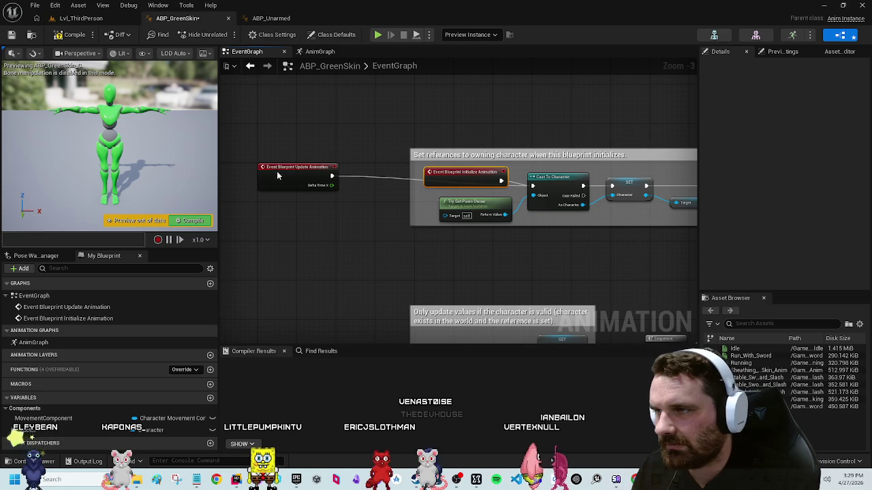
left_click_drag(277, 176, 285, 327)
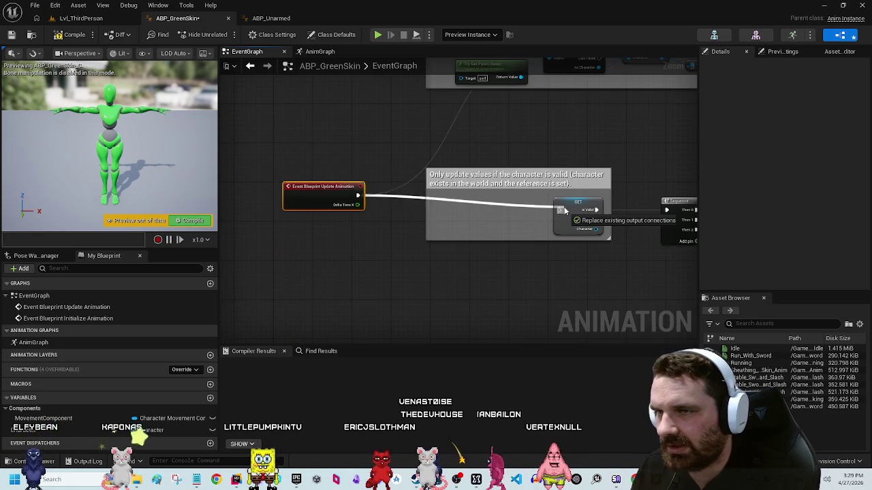
mouse_move(462, 222)
left_mouse_down()
mouse_move(400, 267)
mouse_move(427, 269)
mouse_move(275, 216)
mouse_move(319, 269)
left_mouse_up()
Step: Promote the Velocity, GroundSpeed and ShouldMove setters to variables
right_click(451, 156)
left_click(489, 167)
right_click(579, 155)
left_click(584, 167)
left_click_drag(505, 259, 369, 242)
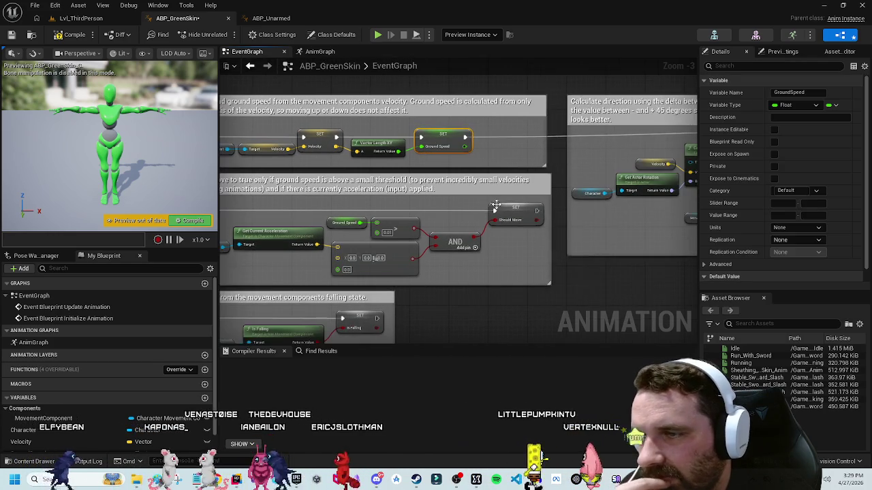
right_click(519, 206)
left_click(549, 229)
Step: Promote the Direction and IsFalling setters to variables
left_click_drag(649, 245, 395, 290)
left_click_drag(652, 248, 543, 248)
right_click(568, 184)
left_click(599, 203)
mouse_move(453, 301)
left_mouse_down()
mouse_move(598, 227)
mouse_move(549, 242)
mouse_move(628, 243)
mouse_move(609, 247)
mouse_move(640, 239)
mouse_move(495, 277)
left_mouse_up()
right_click(492, 230)
left_click(522, 243)
Step: Compile and save ABP_GreenSkin from the AnimGraph
right_click(496, 237)
left_click(392, 105)
mouse_move(560, 146)
left_mouse_down()
mouse_move(452, 77)
mouse_move(531, 167)
mouse_move(484, 245)
left_mouse_up()
left_click(320, 51)
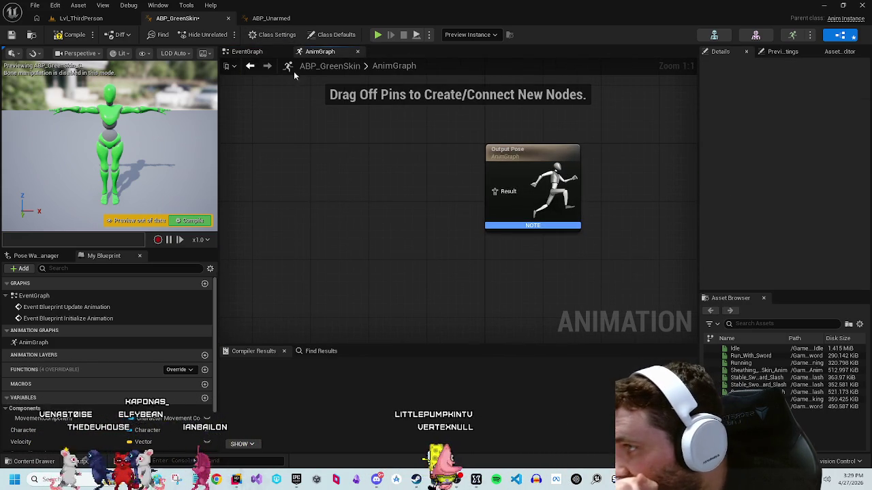
left_click(71, 35)
left_click(14, 36)
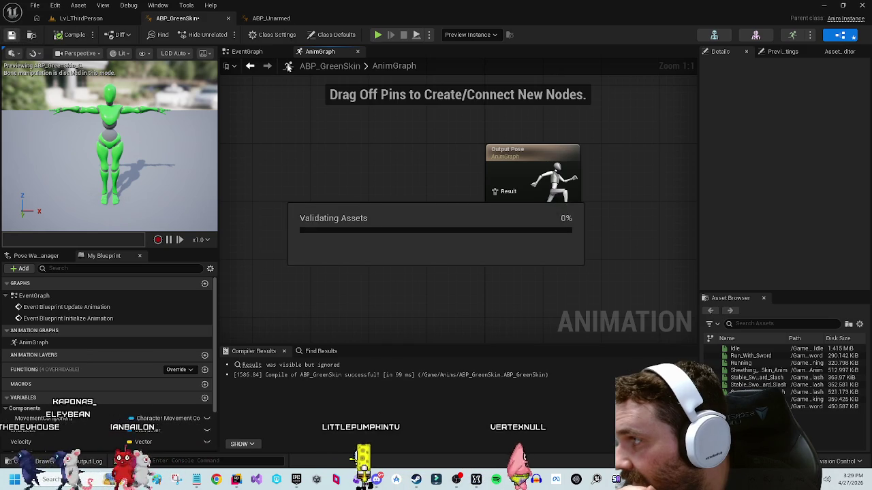
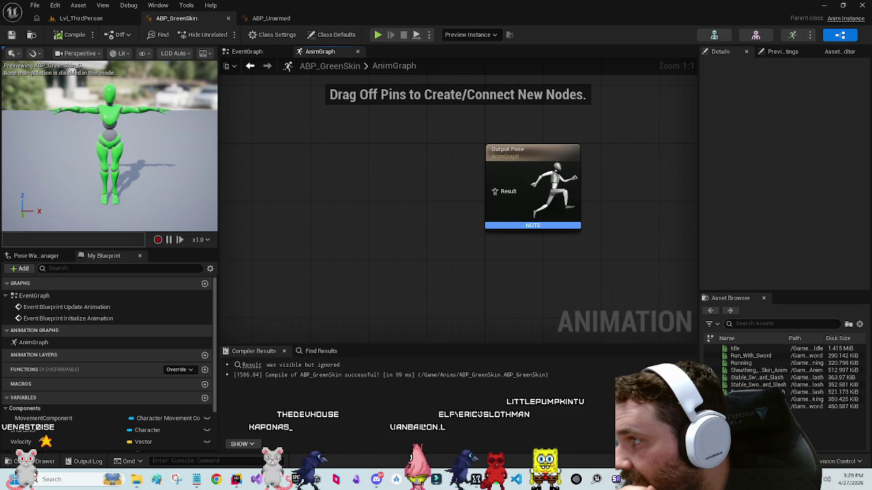
Step: Check NVIDIA Broadcast's audio and webcam effect settings, then return to the editor
key("alt+Tab")
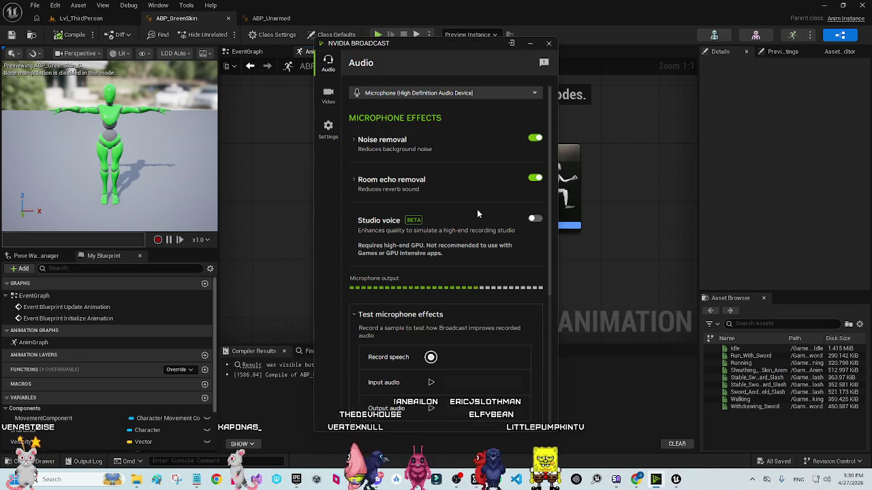
left_click(328, 95)
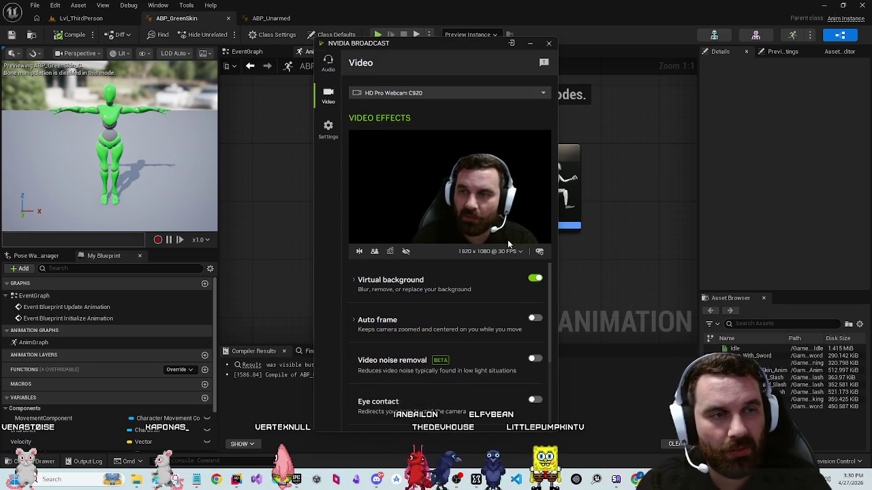
left_click(531, 46)
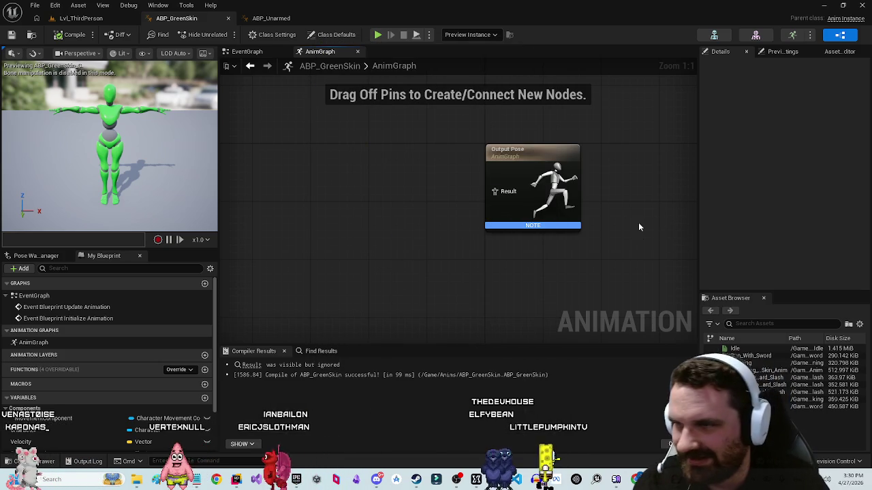
Step: Select all nodes in ABP_Unarmed's main AnimGraph for copying
left_click(271, 18)
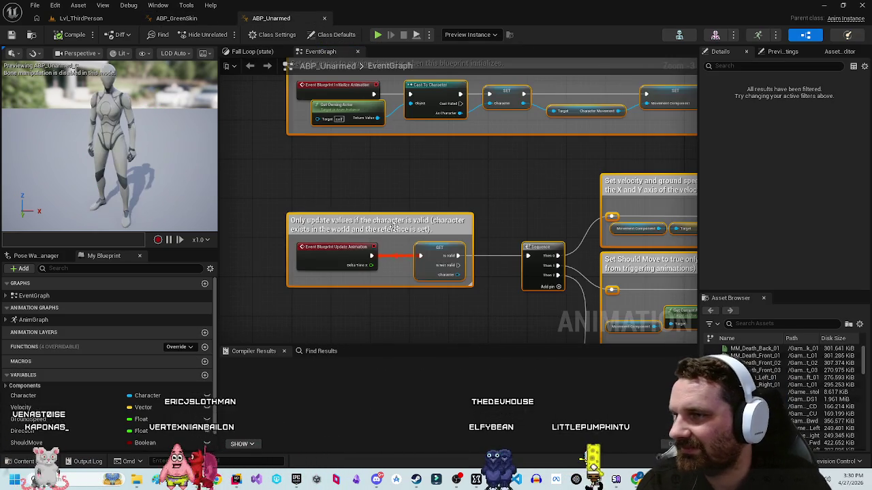
left_click(252, 51)
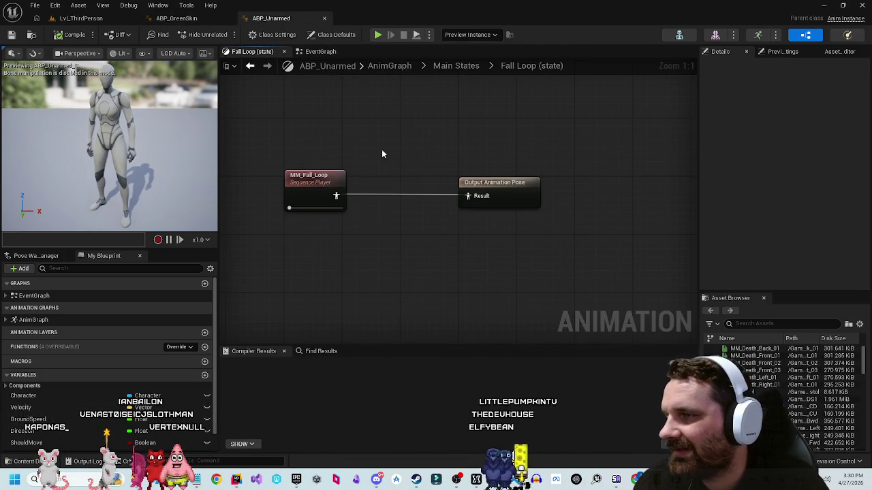
key("alt+Left")
left_click(253, 51)
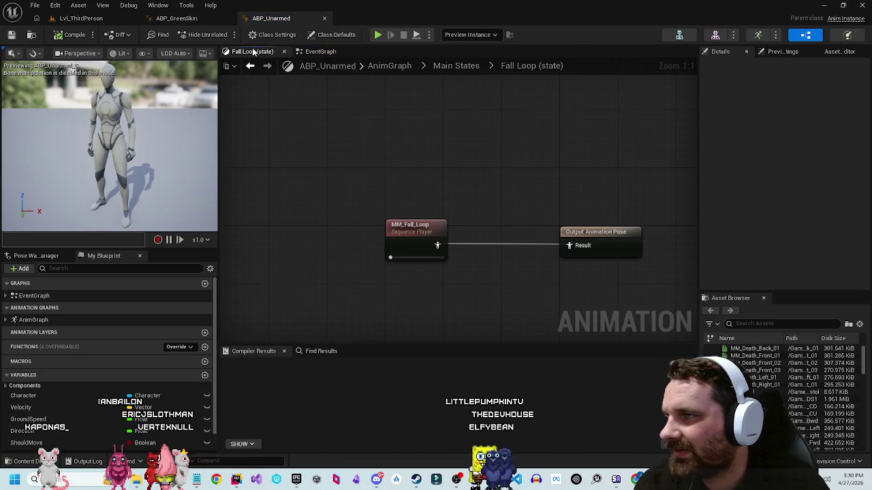
left_click(387, 66)
scroll(475, 141, "down", 2)
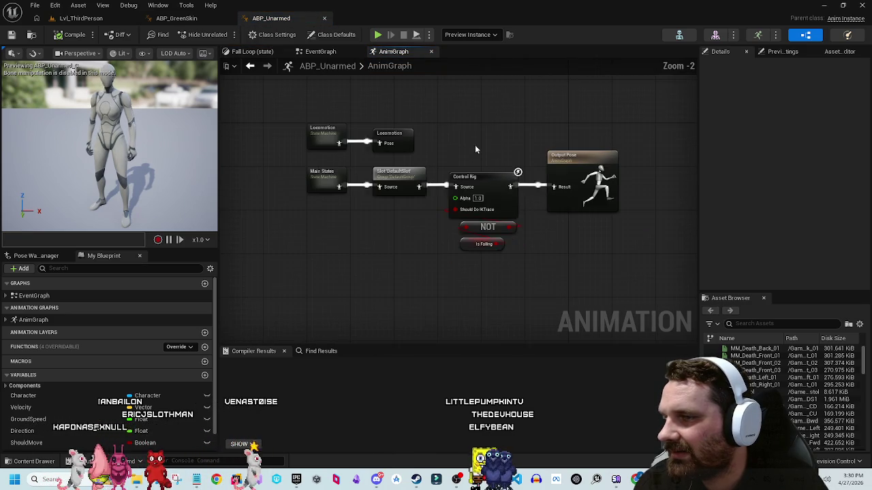
left_click_drag(508, 295, 312, 88)
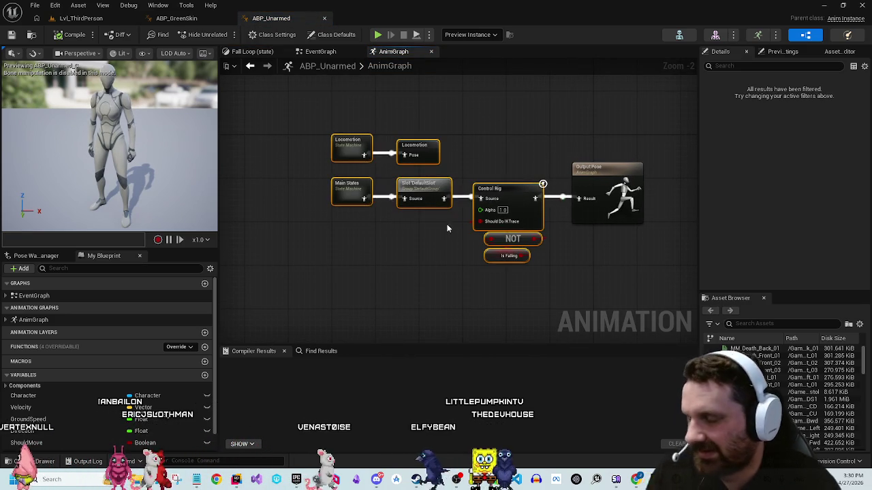
Step: Paste the nodes into ABP_GreenSkin's AnimGraph and wire Control Rig into Output Pose
left_click(177, 18)
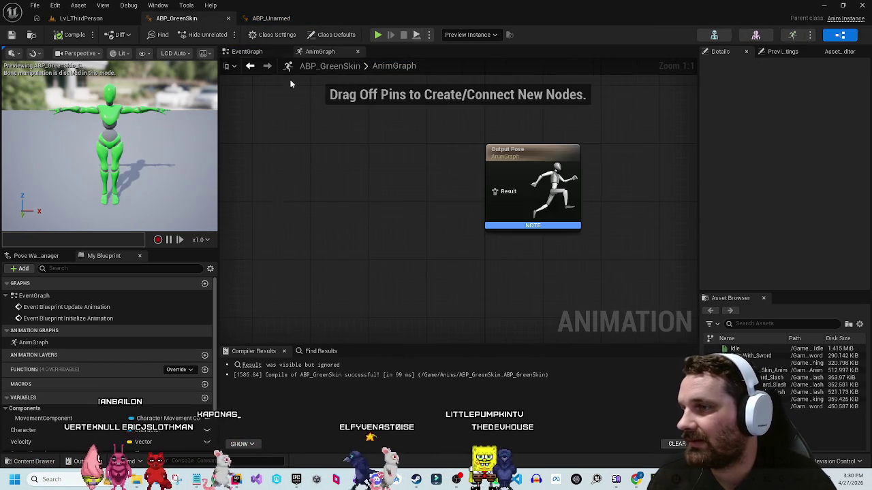
key("ctrl+v")
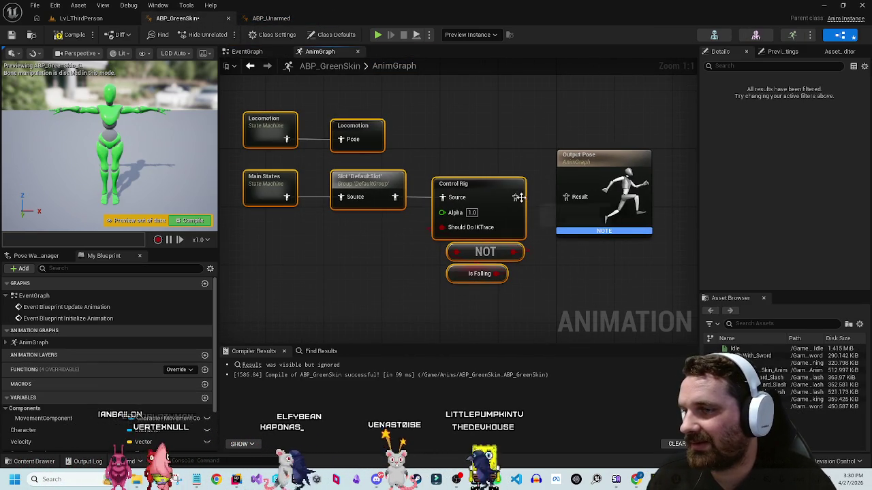
left_click_drag(519, 197, 566, 197)
left_click_drag(450, 119, 543, 136)
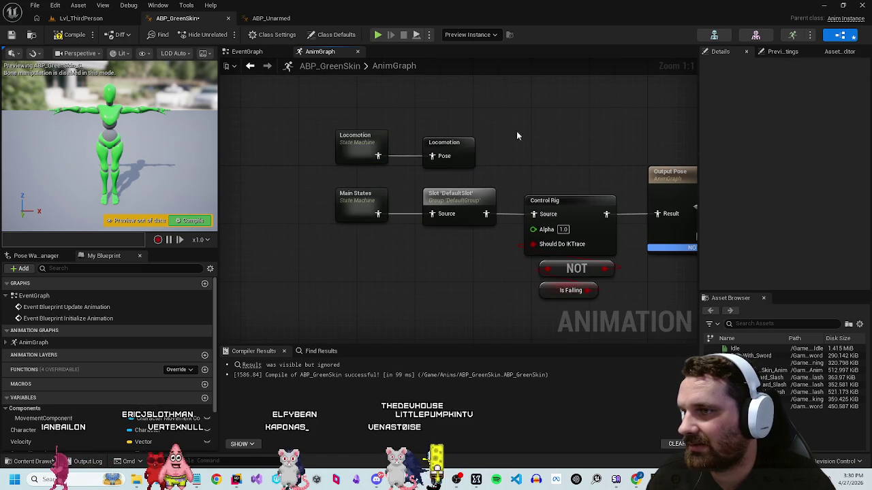
double_click(355, 140)
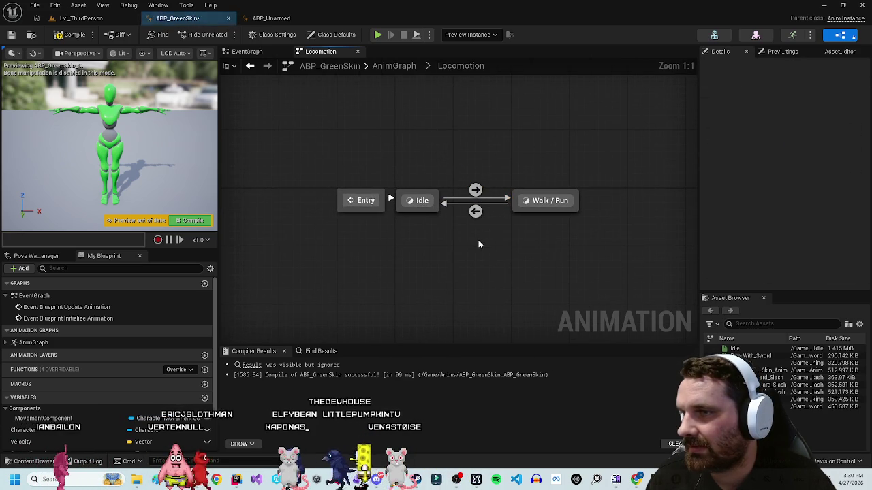
Step: Replace the MM_Idle sequence player with the Idle animation in the Idle state
double_click(412, 204)
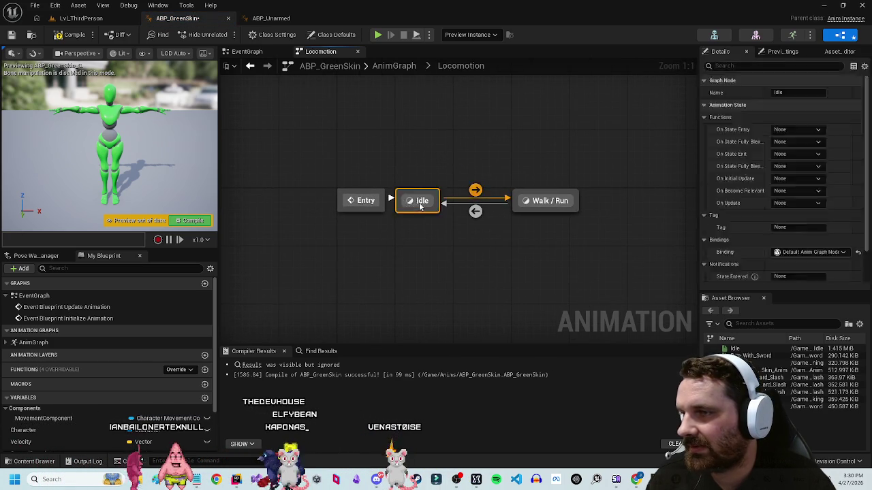
left_click(382, 208)
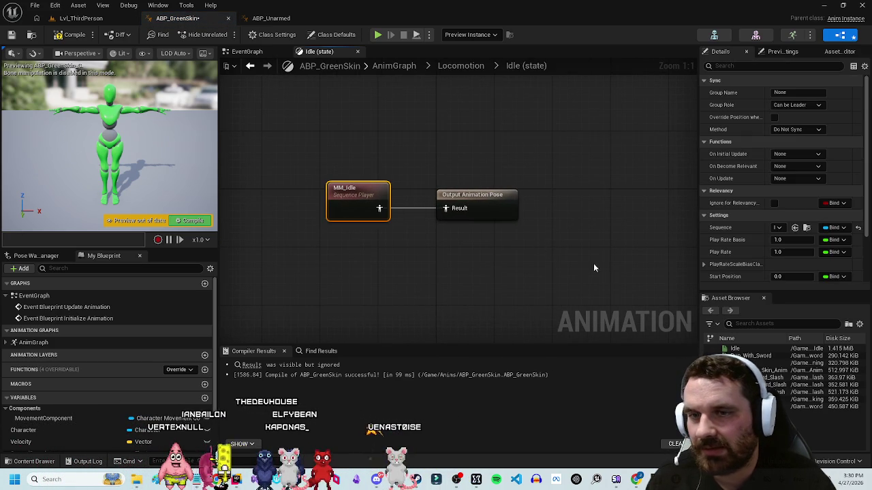
scroll(778, 179, "down", 3)
scroll(742, 224, "up", 3)
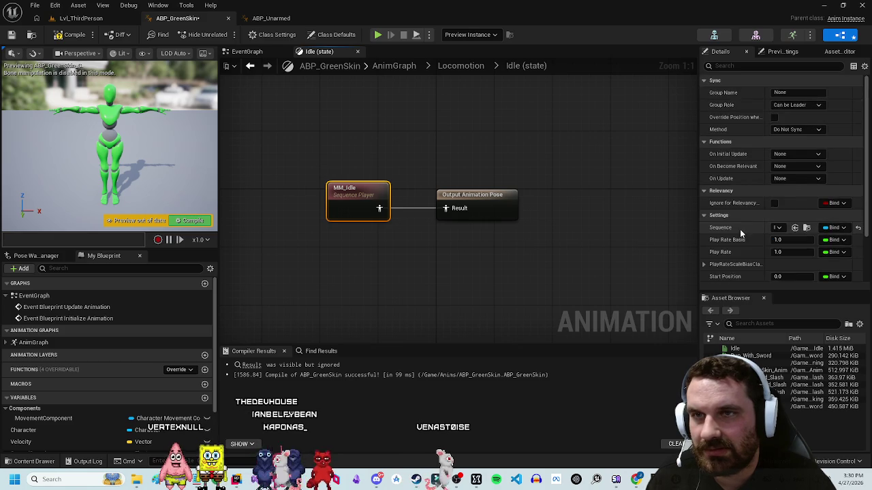
mouse_move(768, 350)
left_mouse_down()
mouse_move(391, 252)
mouse_move(446, 212)
left_mouse_up()
left_click(357, 198)
key("Delete")
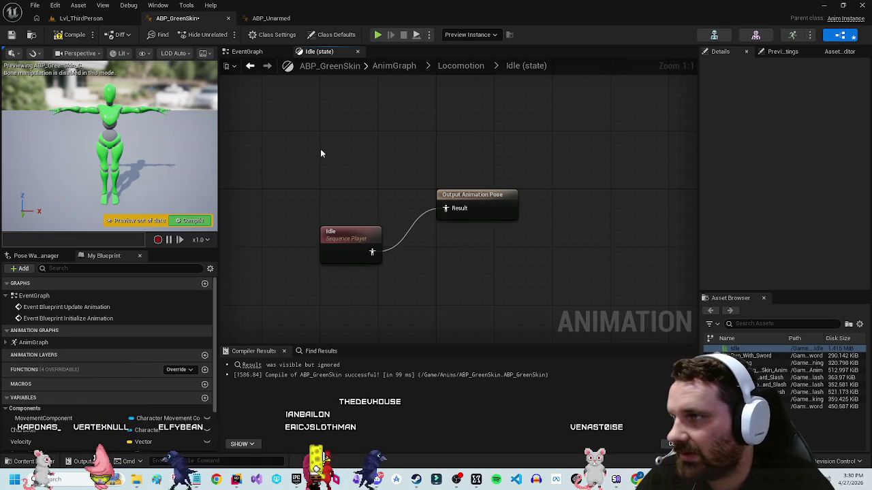
Step: Open the Walk / Run state and its BS_Idle_Walk_Run blend space
left_click(460, 65)
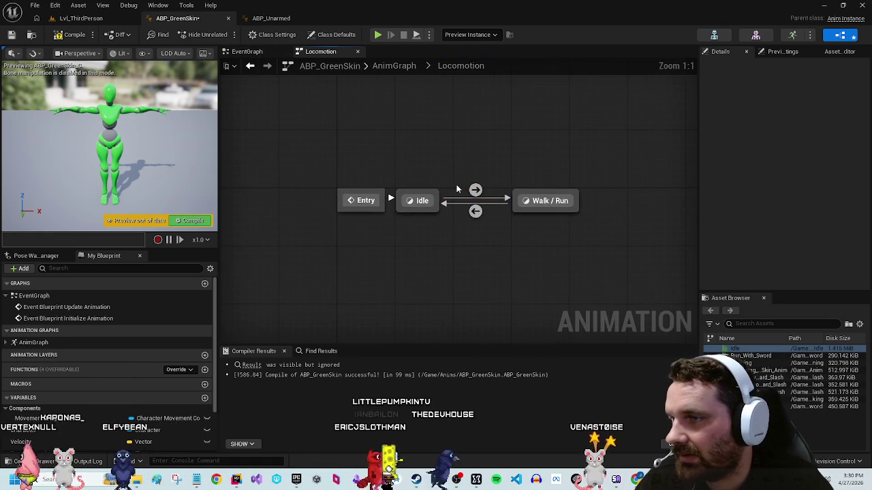
double_click(557, 201)
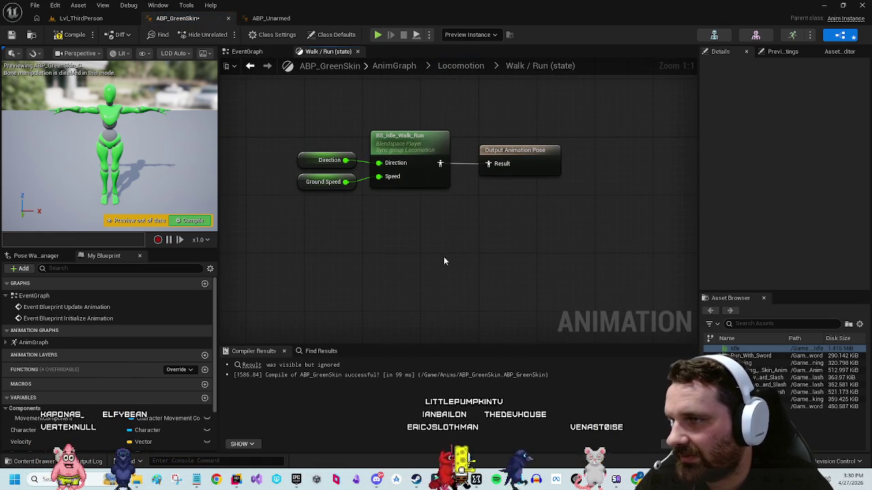
left_click(419, 138)
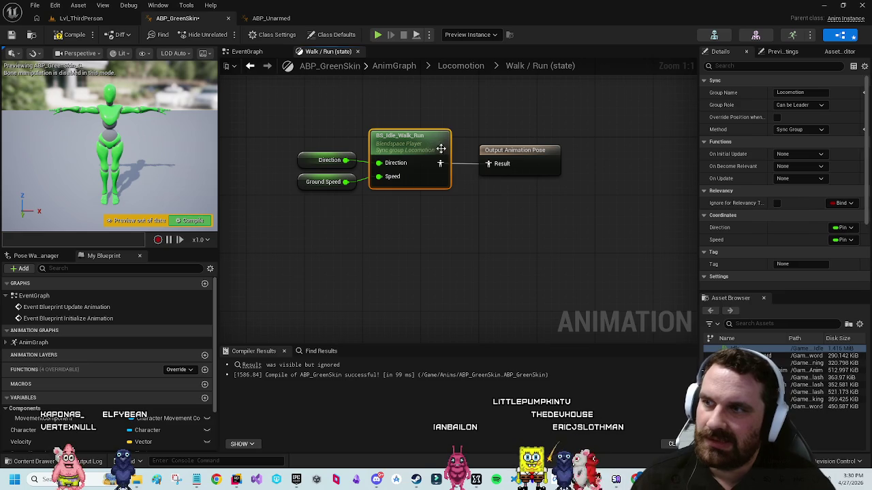
double_click(717, 347)
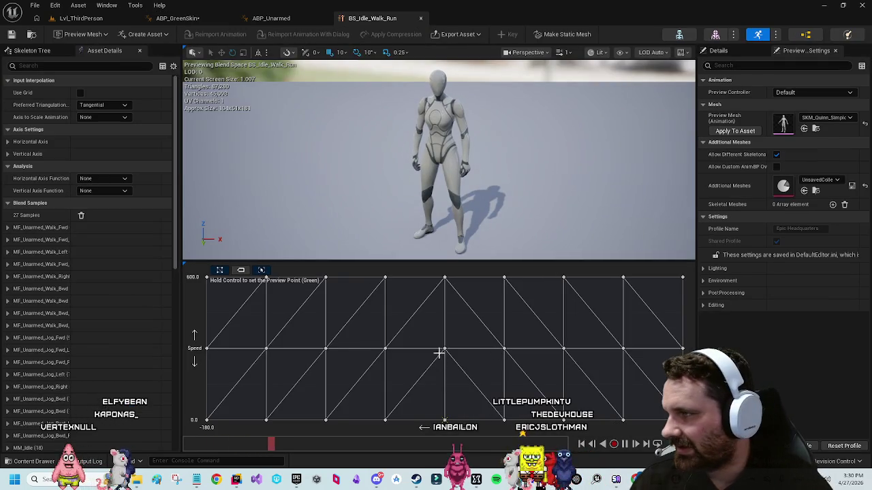
Step: Trace ABP_Unarmed's Main States, Locomotion and Walk / Run graphs, then return to ABP_GreenSkin's Walk / Run
scroll(108, 344, "down", 10)
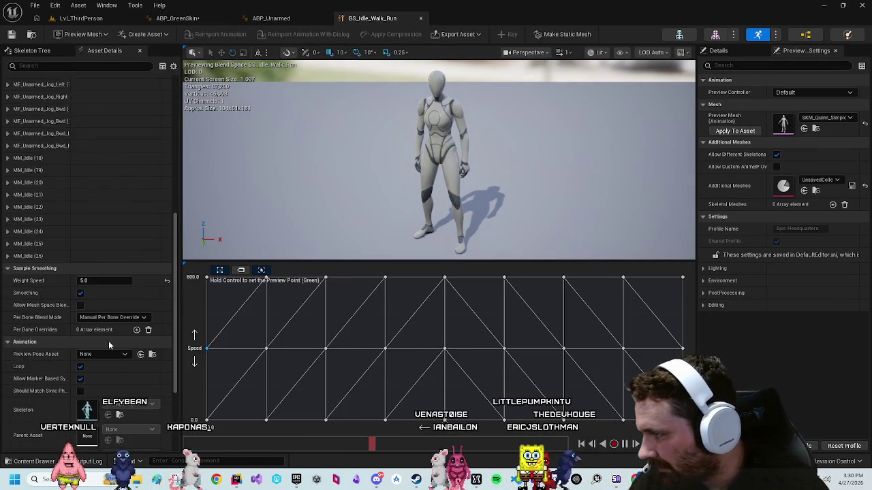
scroll(108, 341, "up", 10)
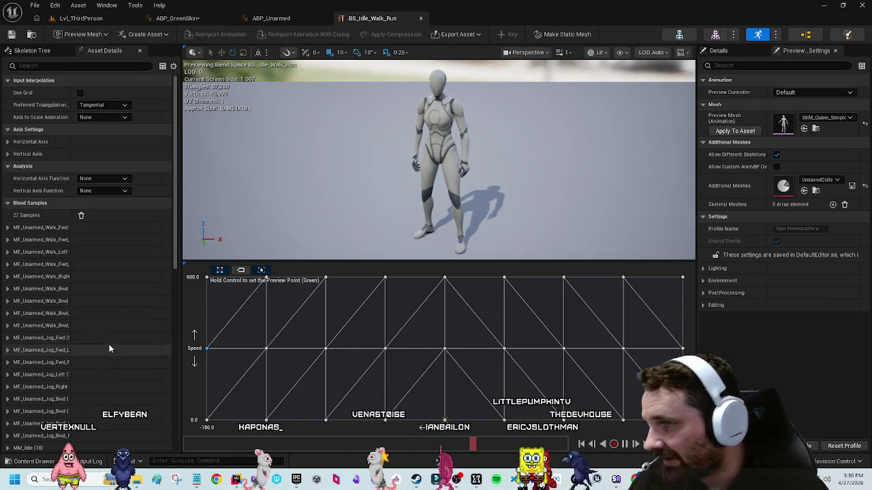
left_click(271, 18)
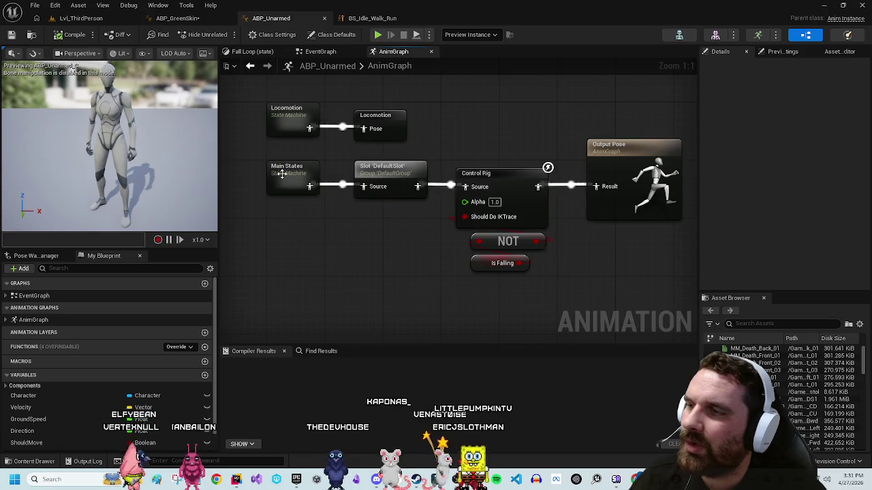
double_click(288, 174)
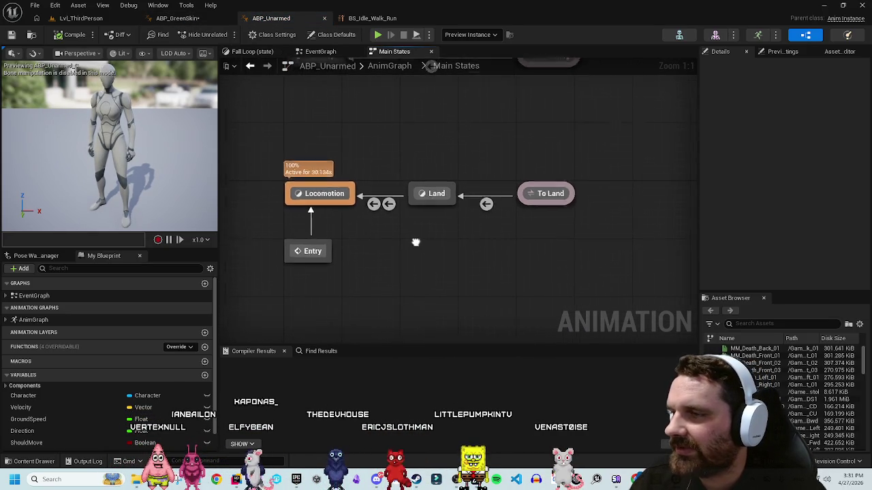
double_click(345, 204)
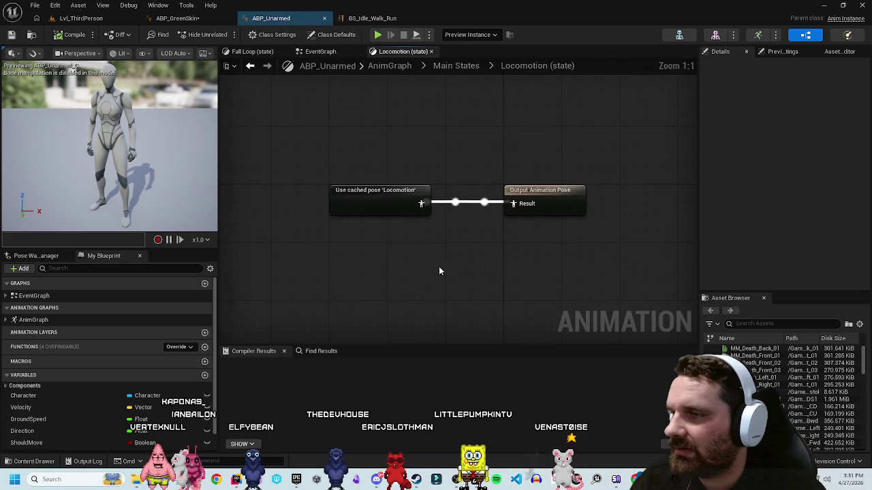
double_click(385, 192)
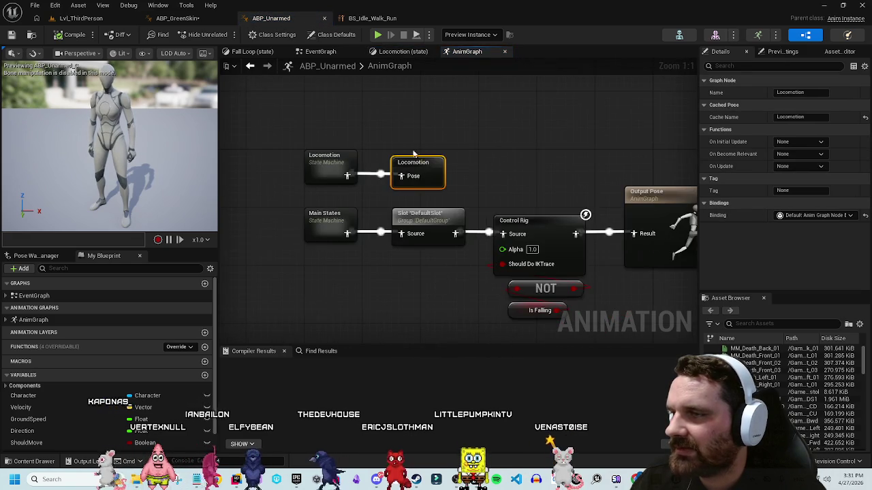
double_click(361, 174)
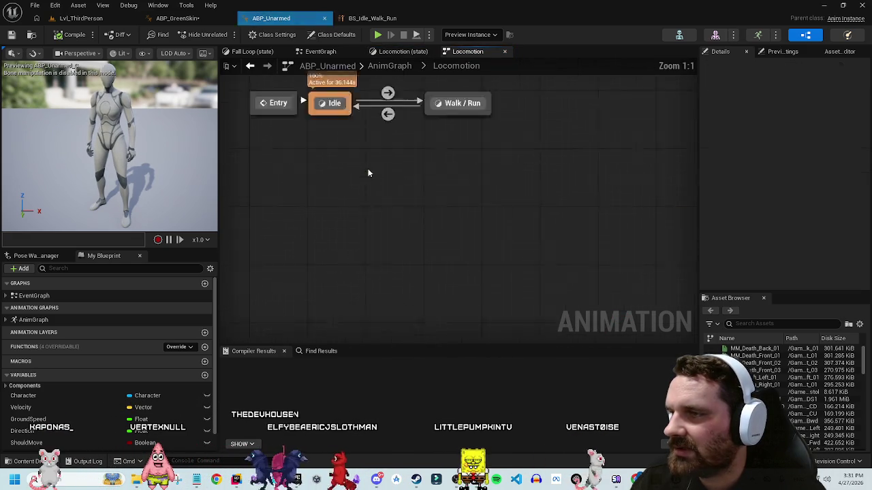
double_click(526, 203)
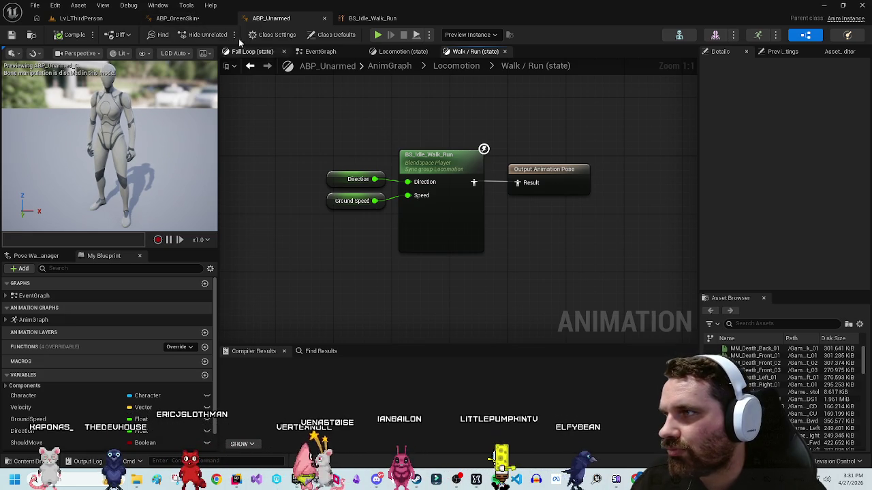
left_click(178, 18)
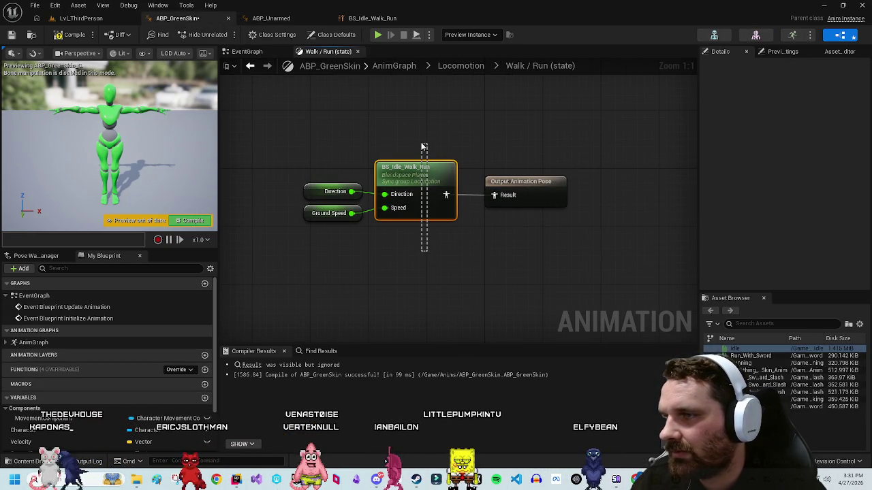
Step: Move the three Walk / Run nodes left as a group
left_click_drag(422, 147, 420, 143)
left_click(437, 278)
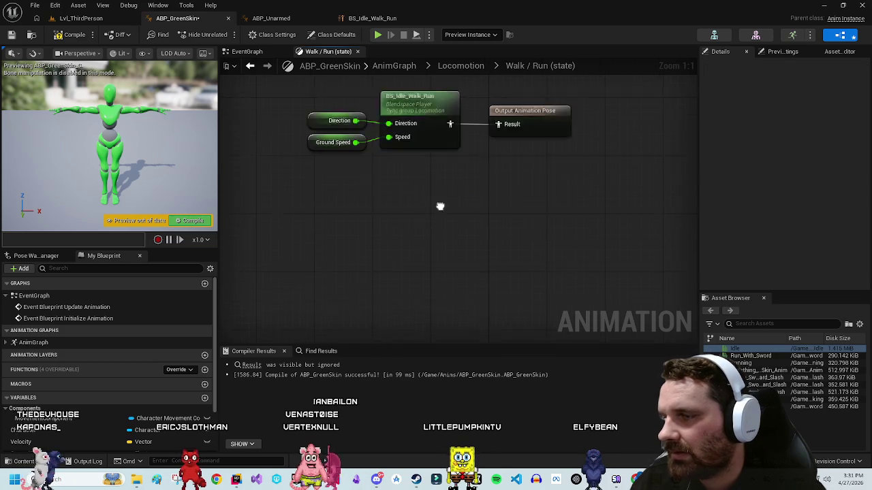
left_click_drag(423, 272, 311, 183)
left_click_drag(426, 215, 380, 216)
left_click(453, 261)
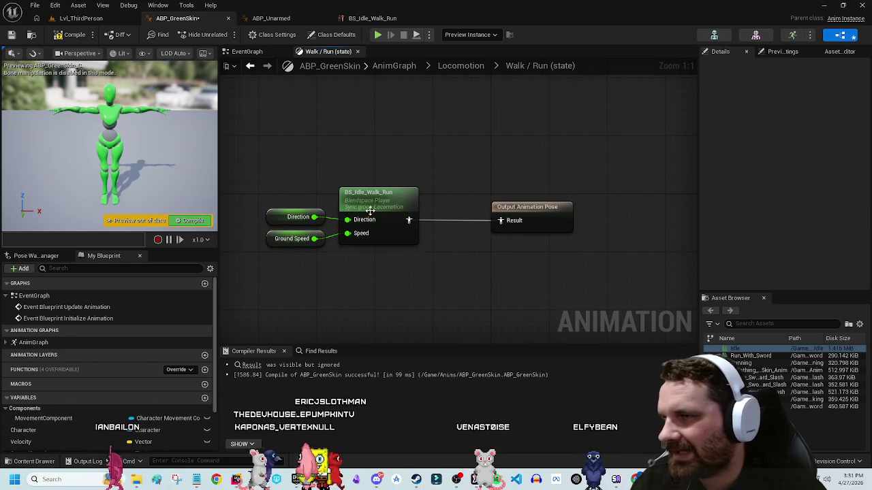
Step: Review the BS_Idle_Walk_Run Asset Details and bring up the Content Drawer at Unarmed animations
double_click(370, 215)
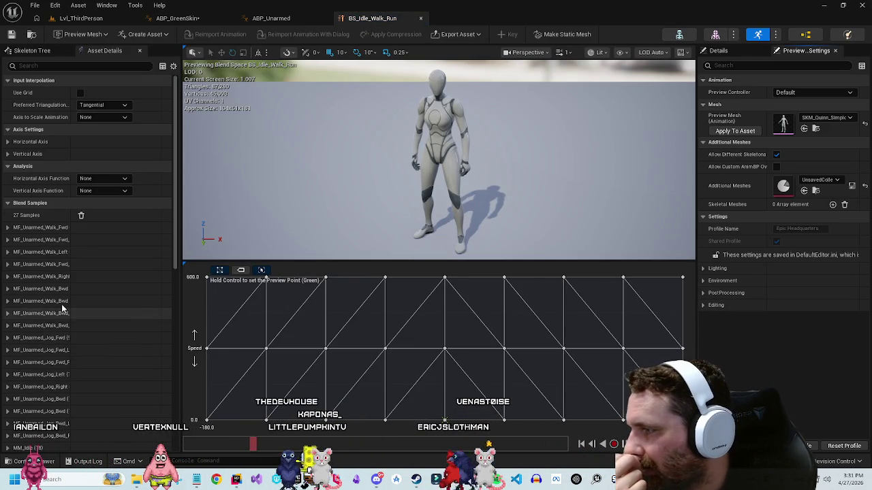
scroll(61, 304, "down", 10)
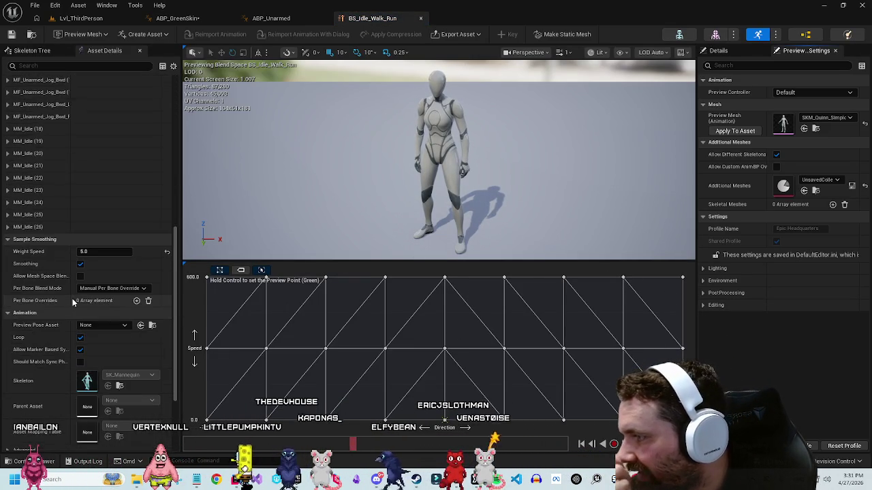
scroll(72, 298, "down", 3)
scroll(124, 303, "up", 6)
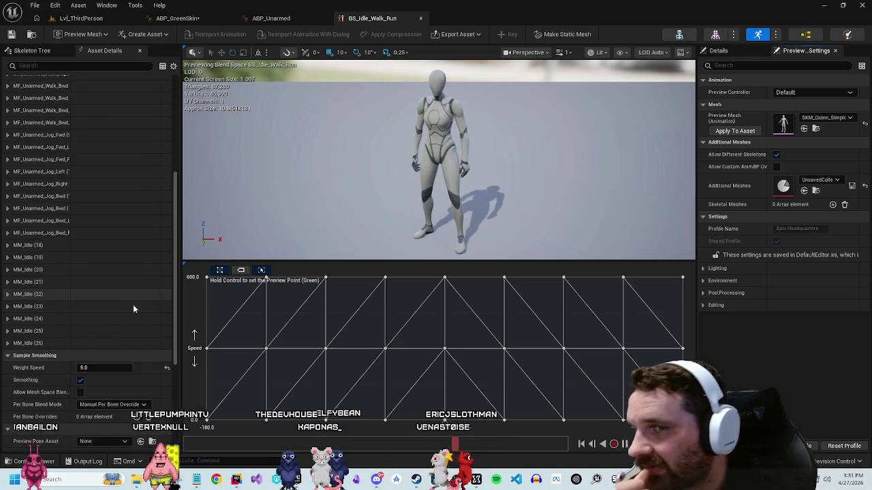
scroll(124, 304, "up", 6)
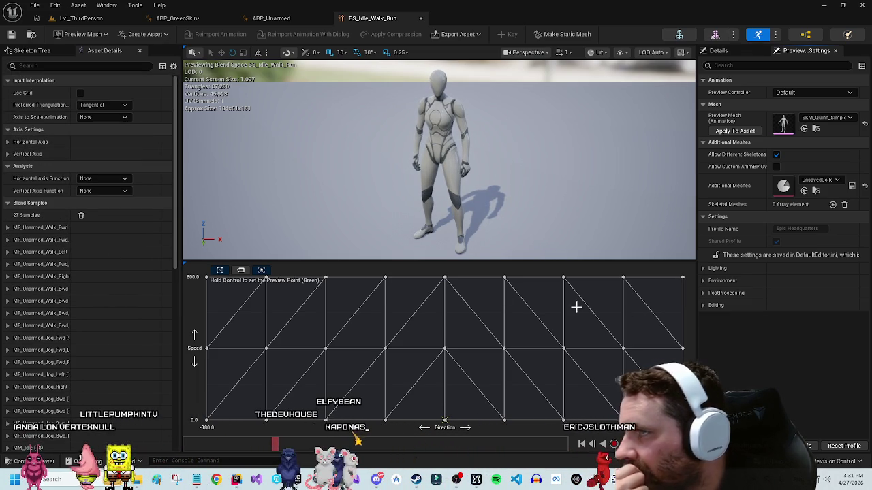
key("ctrl+space")
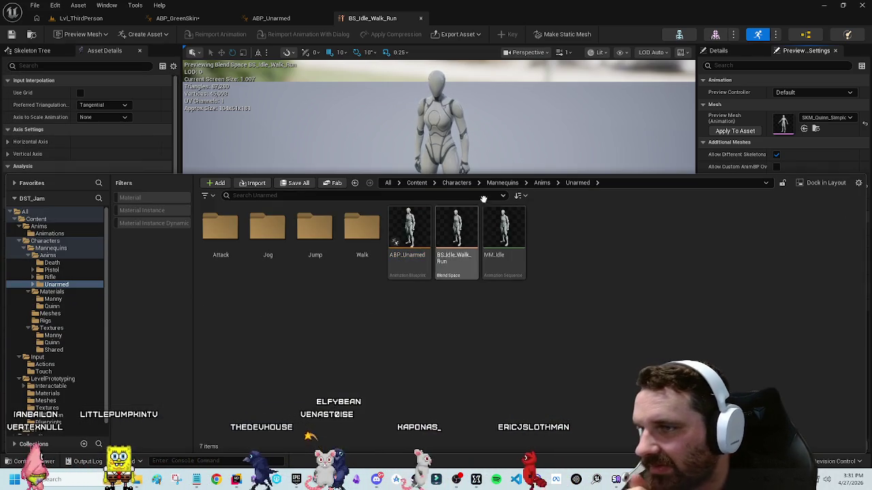
Step: Create a Blend Space 1D using SK_GreenSkin in Content > Anims > Animations
left_click(455, 182)
left_click(416, 182)
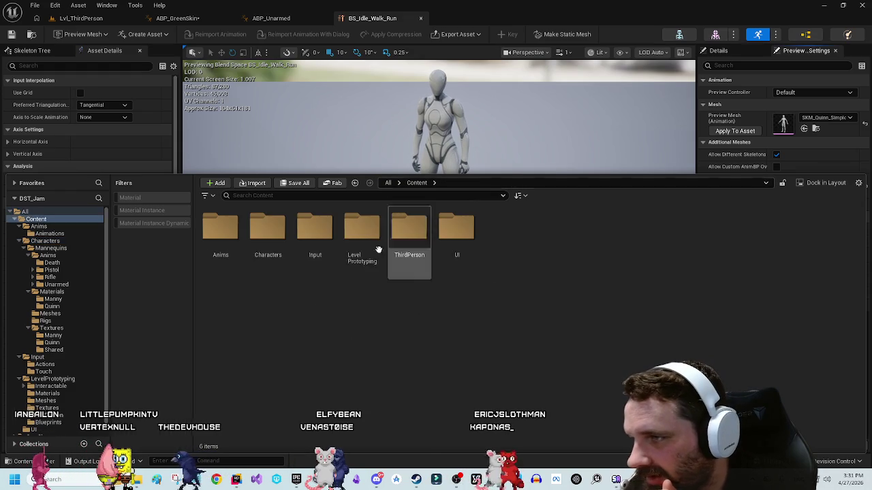
double_click(220, 228)
double_click(220, 228)
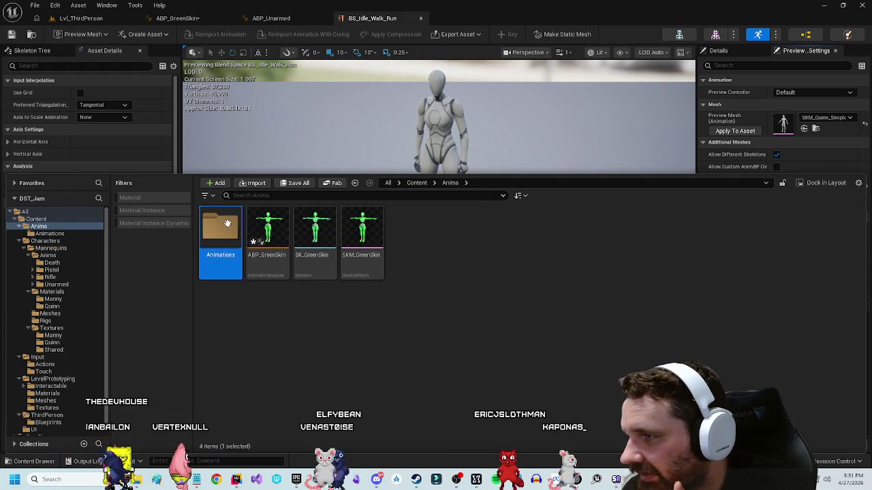
right_click(242, 313)
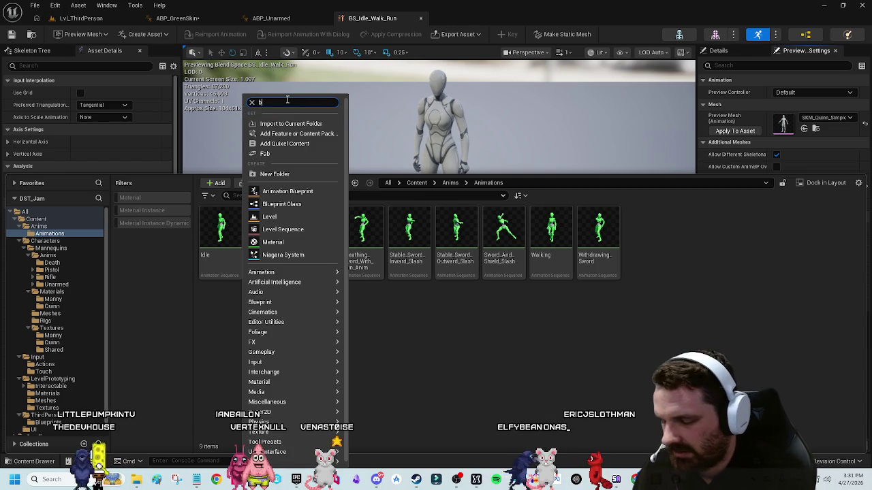
key("BackSpace")
key("BackSpace")
key("BackSpace")
type("nd")
left_click(296, 140)
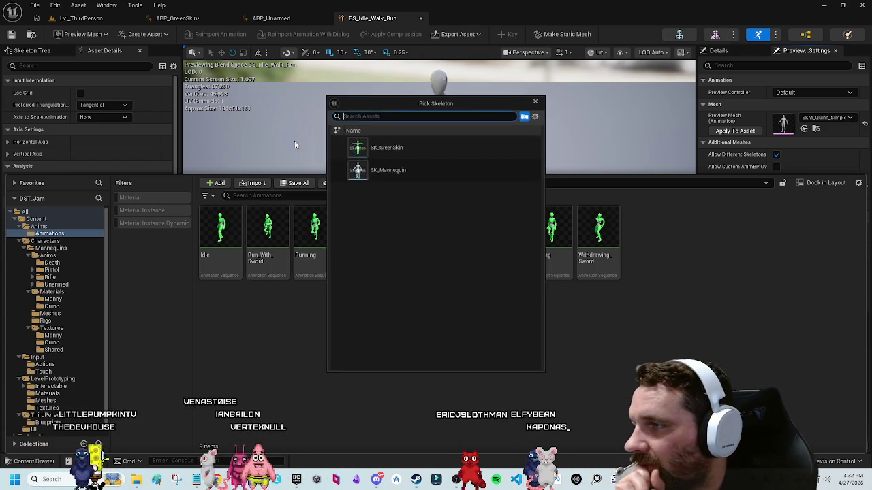
left_click(379, 143)
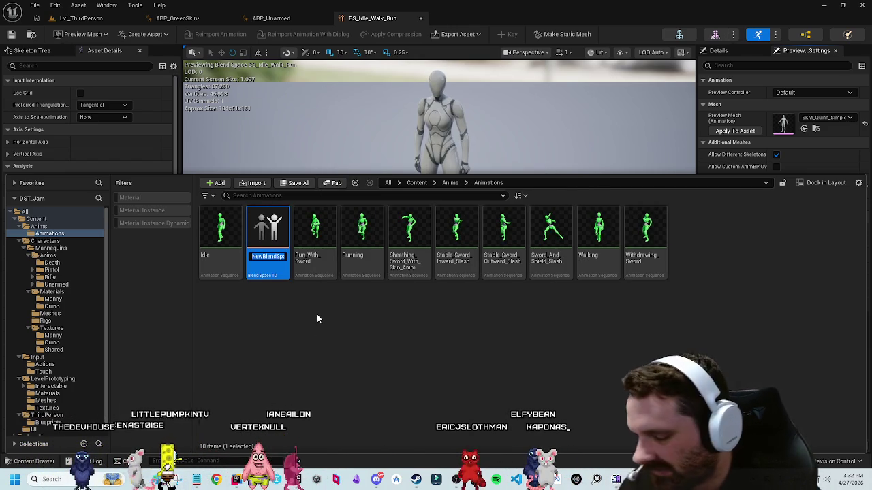
Step: Name the new blend space BS_WalkRun and open it
type("BS_WalkRun")
key("Return")
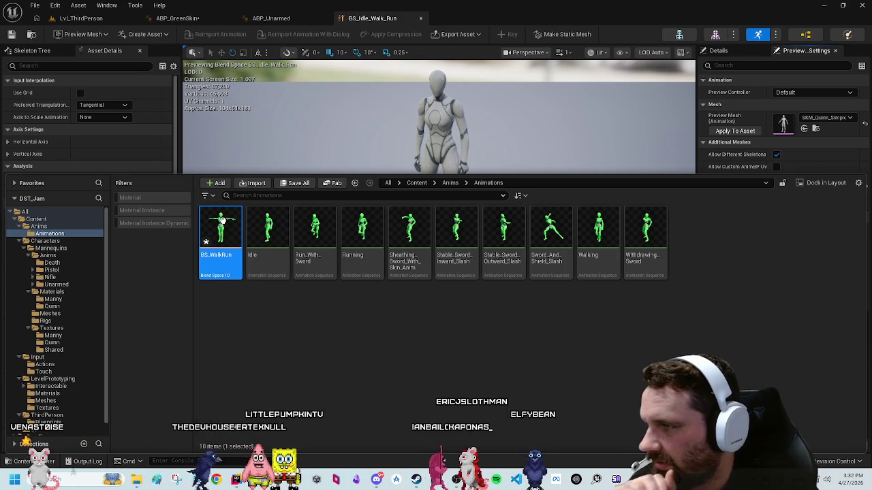
double_click(238, 254)
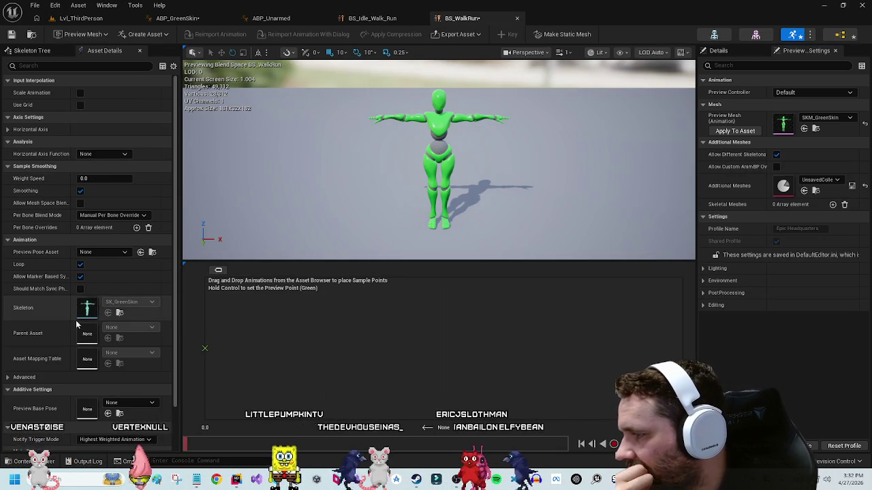
scroll(32, 365, "down", 2)
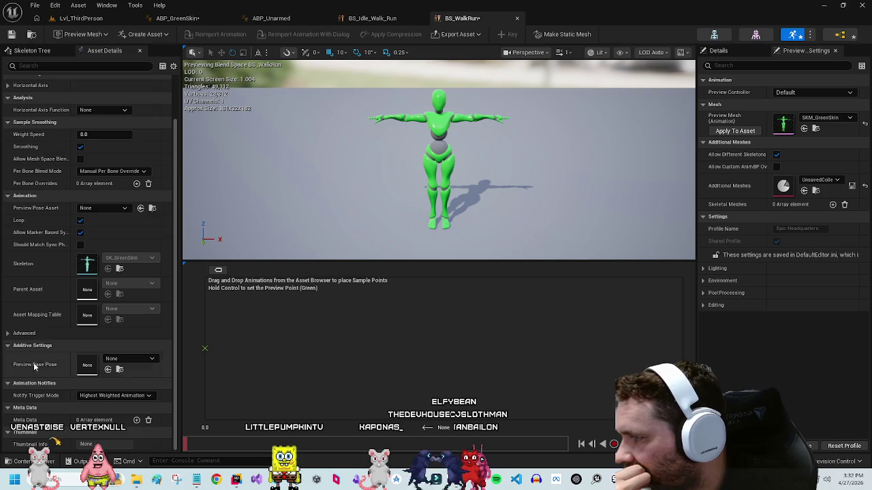
scroll(33, 368, "up", 2)
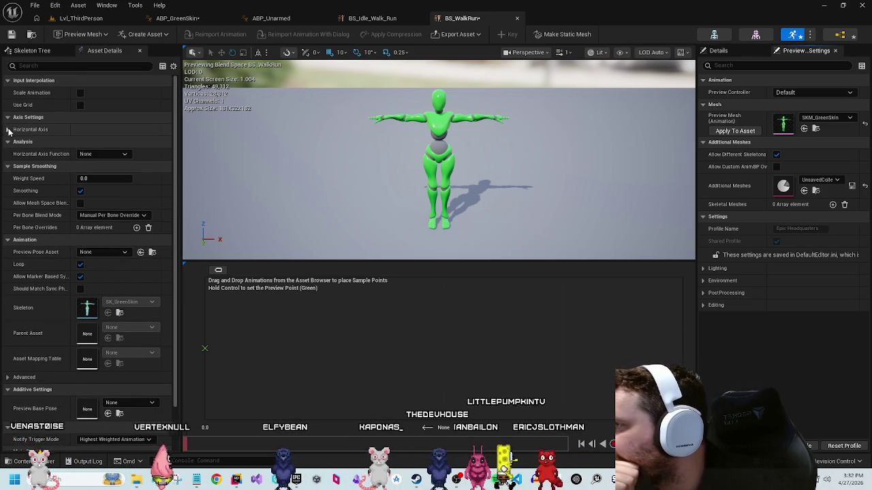
Step: Name the horizontal axis MoveSpeed
left_click(56, 128)
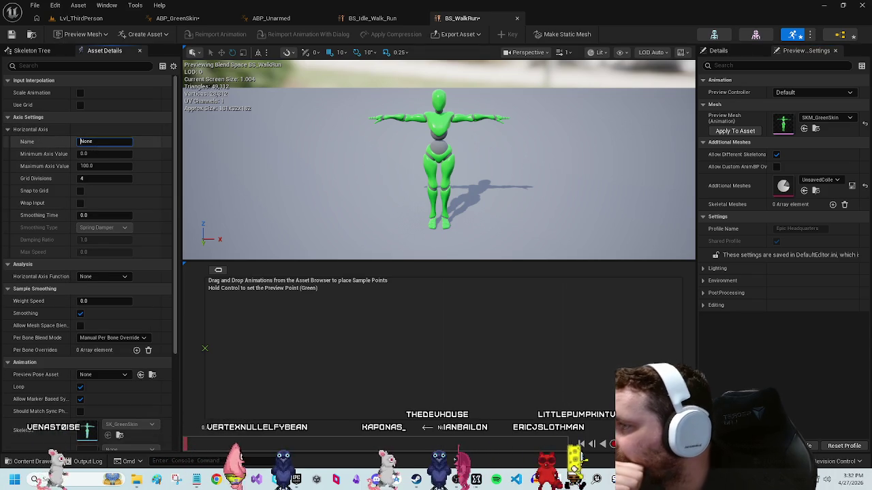
left_click(81, 142)
type("Speed")
key("Return")
type("MoveSpeed")
key("Return")
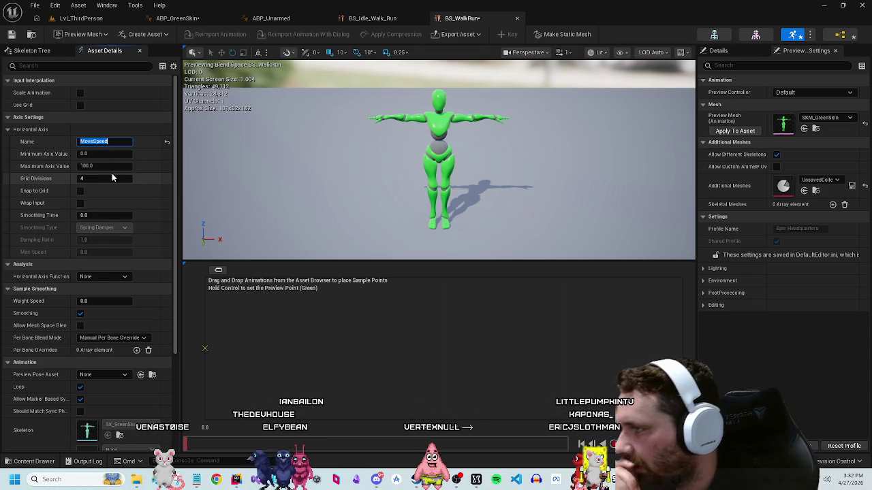
left_click(245, 324)
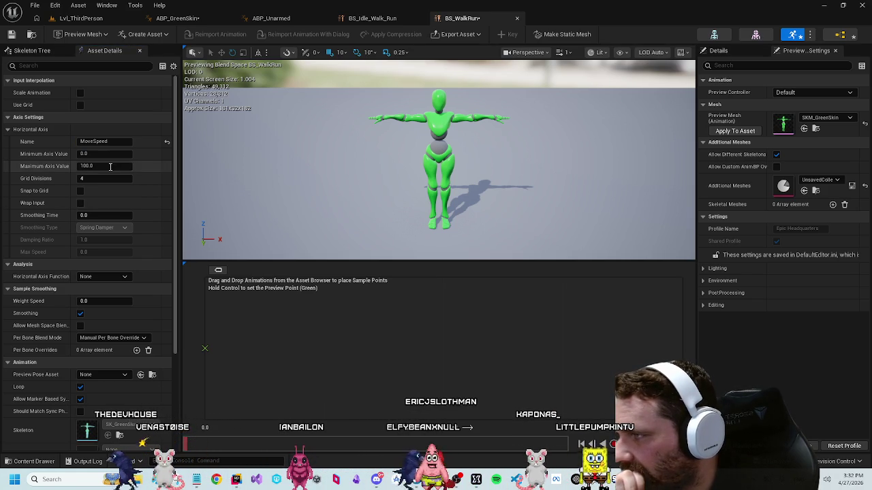
Step: Check MaxWalkSpeed in the character movement code in Rider, then return to the editor
mouse_move(235, 479)
left_click(270, 429)
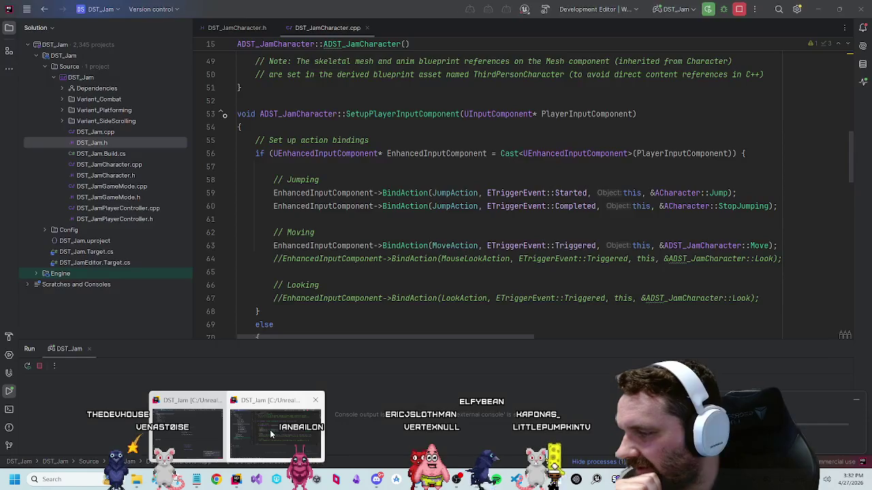
scroll(446, 225, "up", 10)
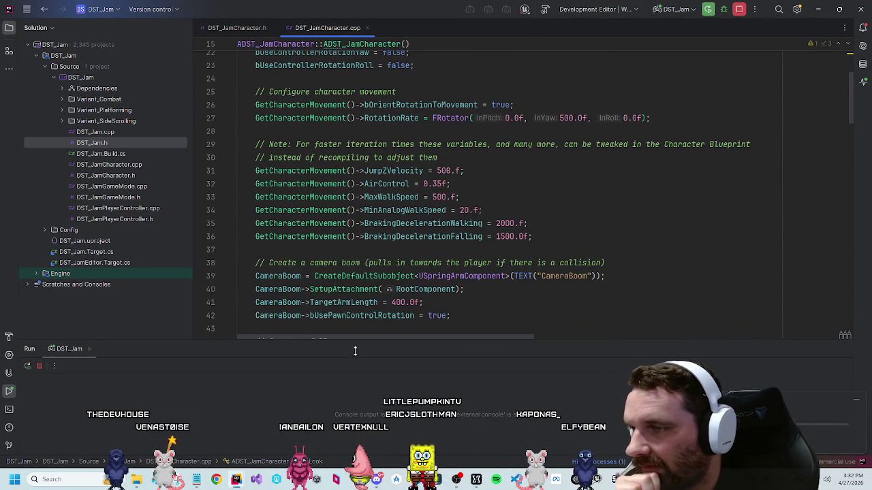
key("alt+Tab")
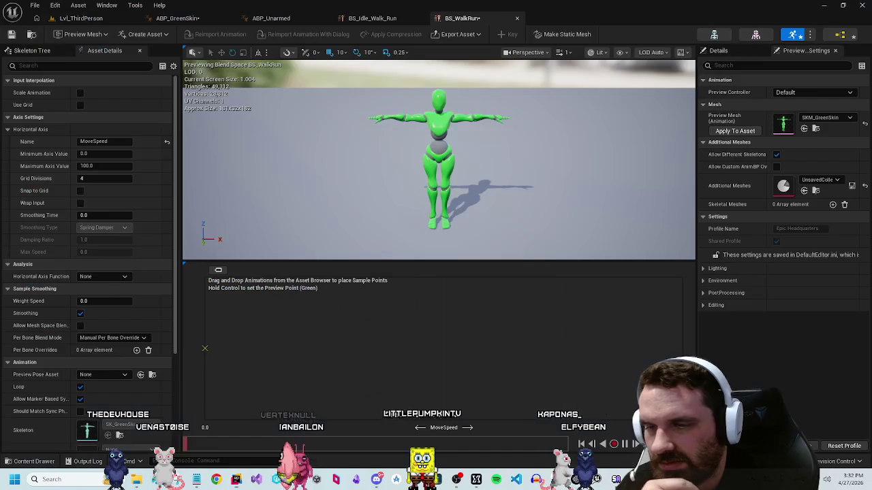
Step: Set the MoveSpeed axis Maximum Axis Value to 500
left_click(89, 166)
key("Return")
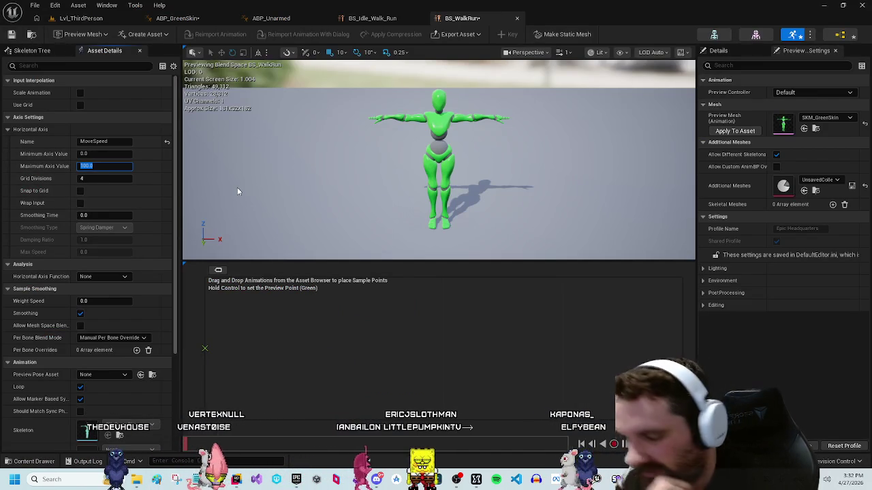
type("50")
key("Return")
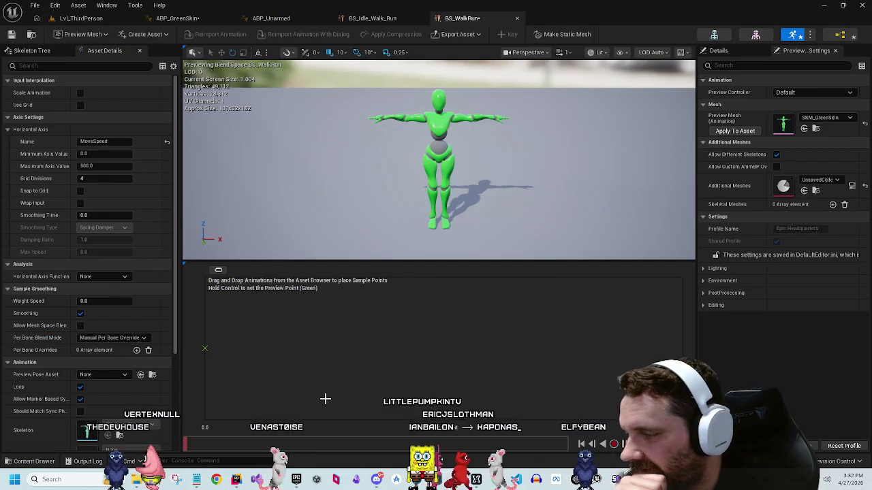
Step: Inspect the sample grid menu and Advanced settings, then switch to BS_Idle_Walk_Run
right_click(313, 339)
left_click(345, 348)
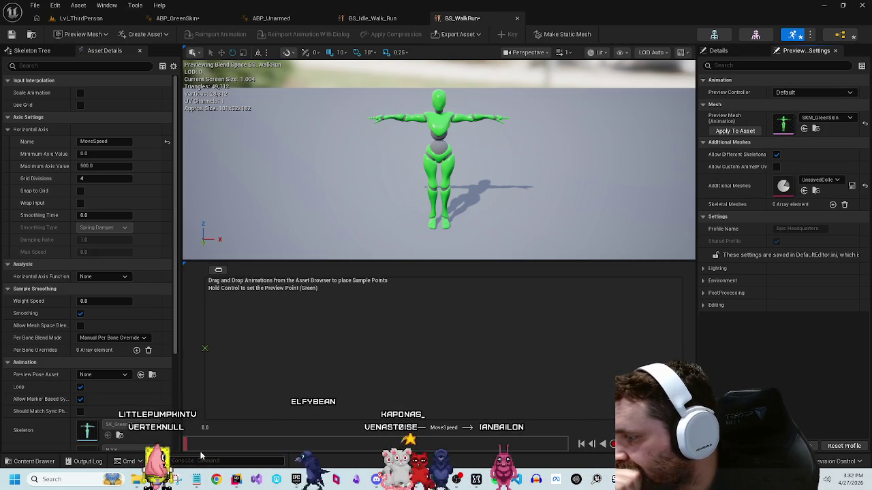
scroll(70, 423, "down", 5)
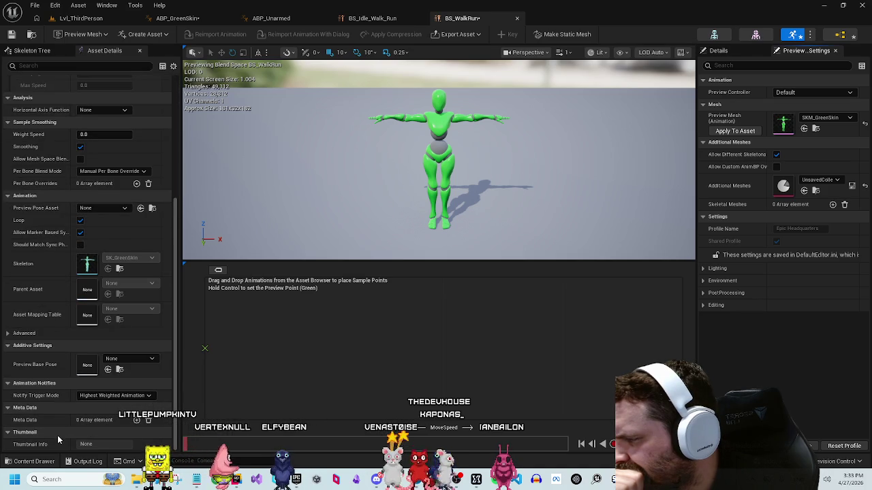
scroll(65, 423, "up", 5)
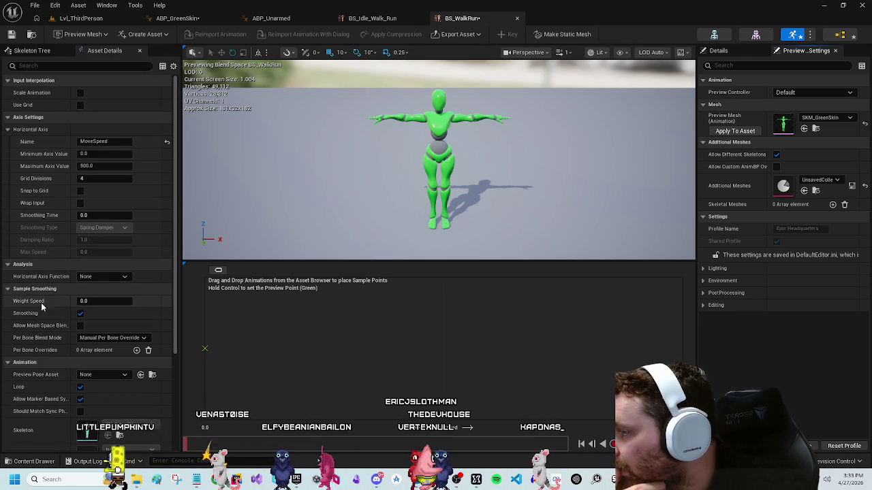
scroll(39, 311, "down", 3)
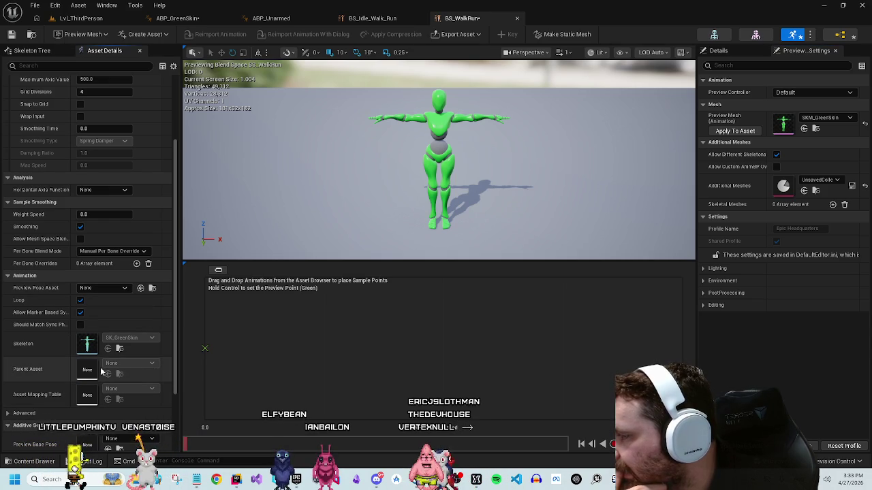
left_click(23, 413)
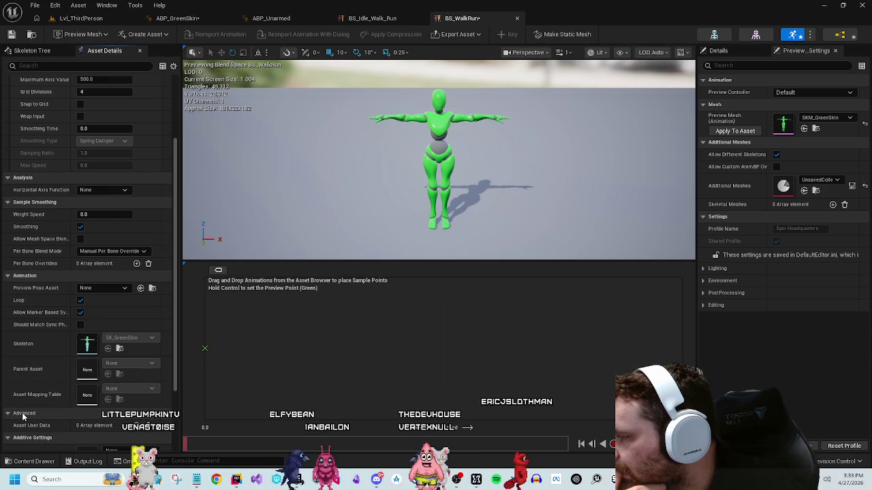
left_click(23, 413)
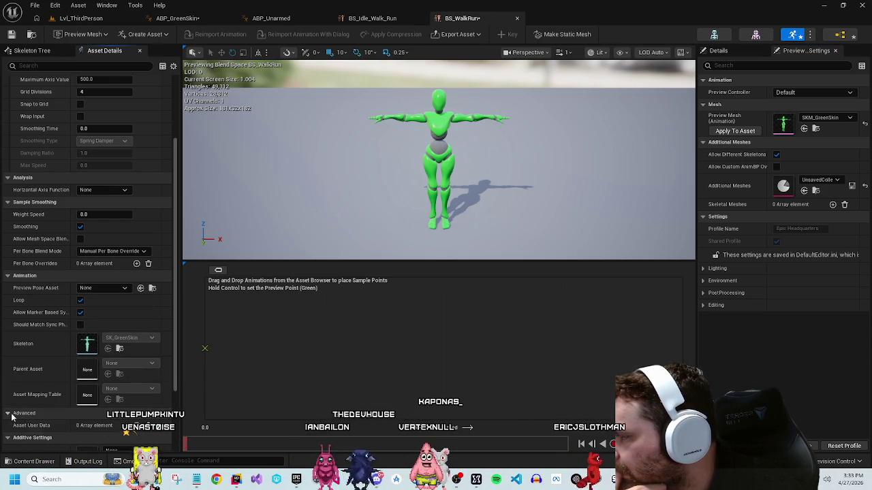
left_click(367, 19)
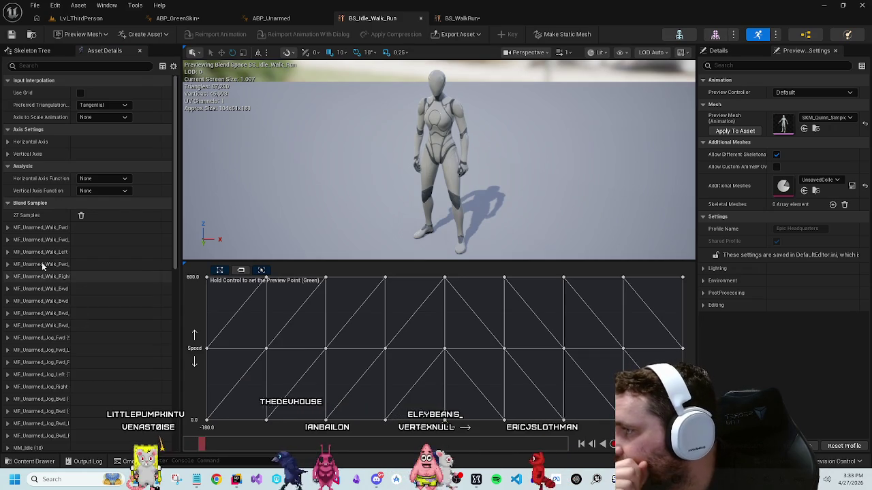
Step: Collapse BS_Idle_Walk_Run's Blend Samples list, then return to BS_WalkRun
left_click(41, 203)
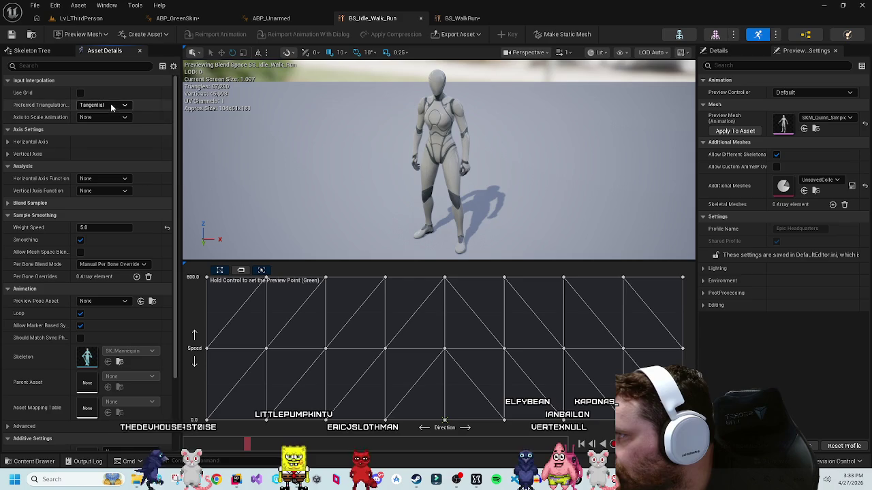
key("ctrl+Tab")
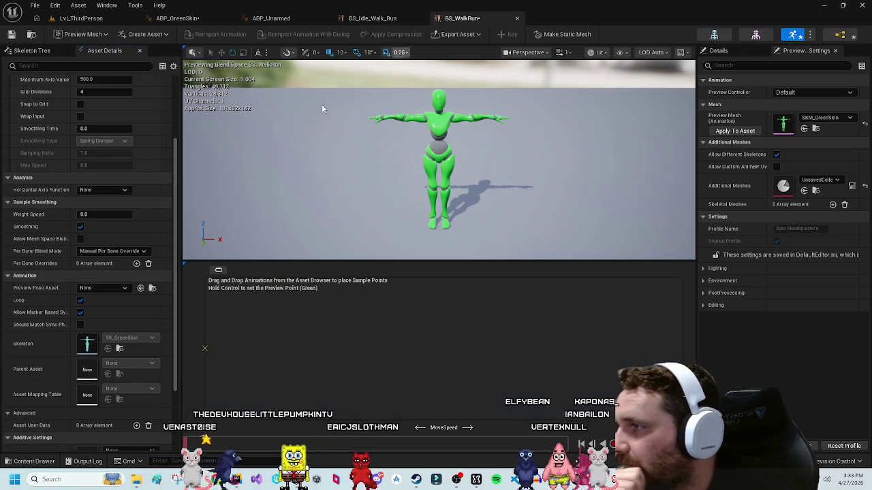
Step: Add Idle and Running samples to BS_WalkRun's axis, Running at the far end
left_click(30, 461)
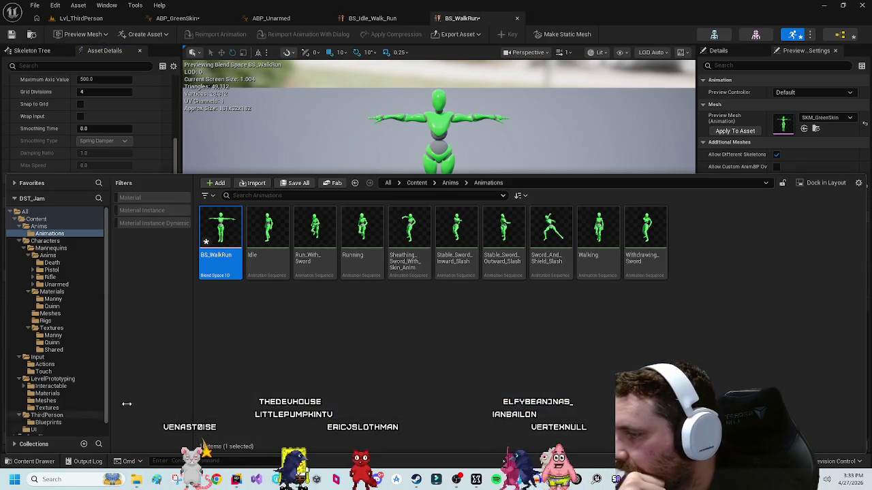
mouse_move(520, 174)
left_mouse_down()
mouse_move(518, 360)
mouse_move(516, 329)
mouse_move(514, 344)
left_mouse_up()
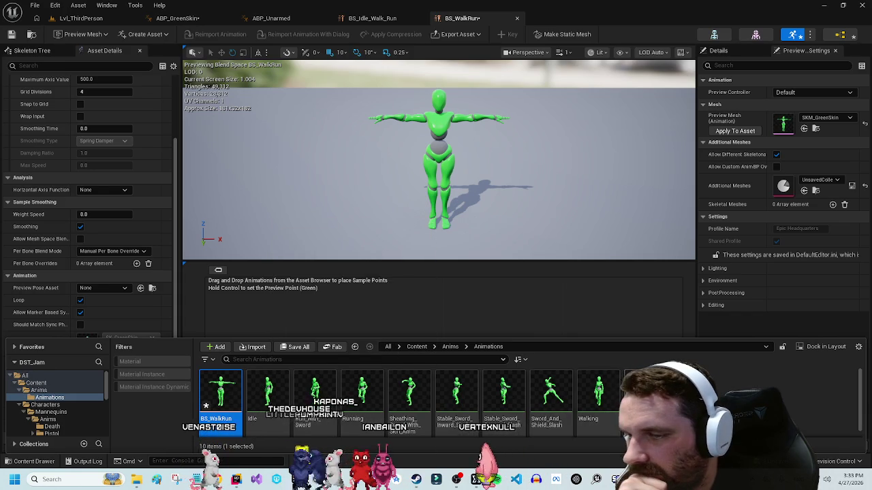
mouse_move(278, 378)
left_mouse_down()
mouse_move(320, 330)
mouse_move(308, 349)
left_mouse_up()
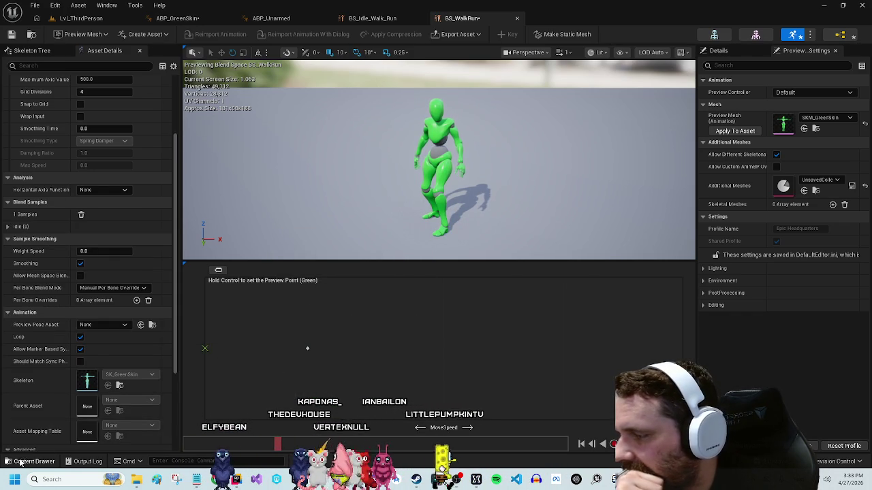
key("ctrl+space")
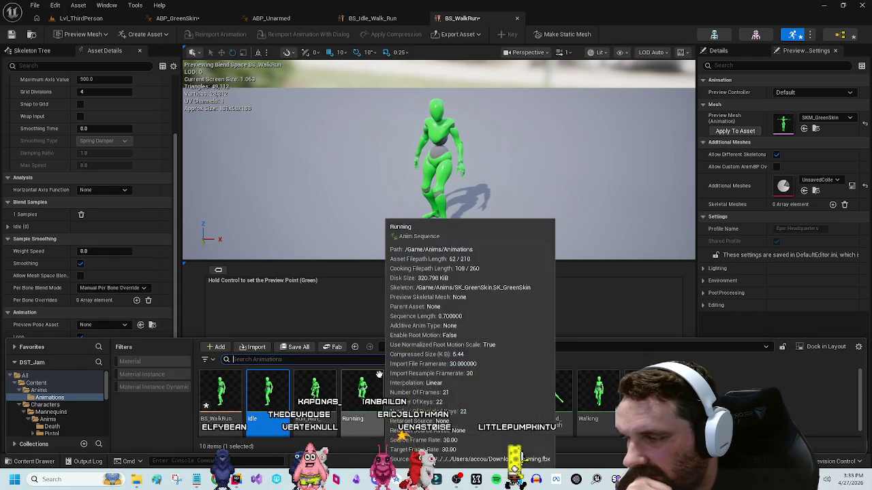
mouse_move(361, 395)
left_mouse_down()
mouse_move(405, 316)
mouse_move(436, 349)
left_mouse_up()
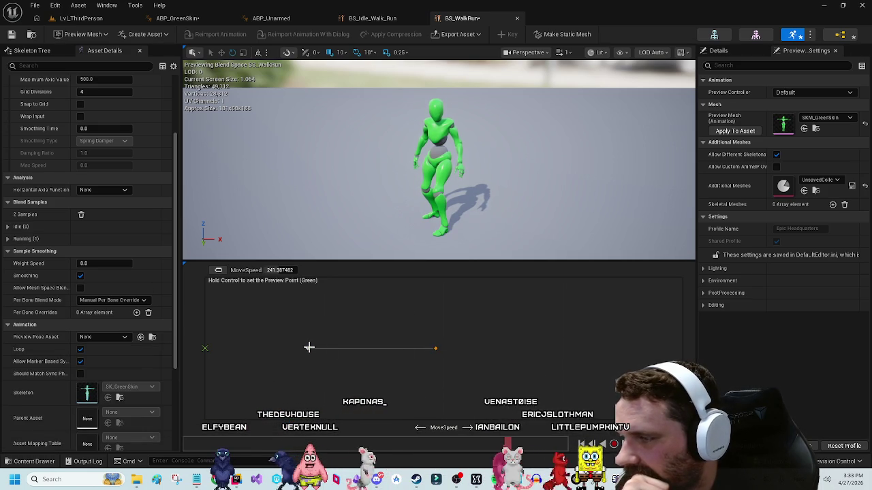
Step: Place the Idle sample at MoveSpeed 0 and preview a point partway along the axis
scroll(8, 305, "up", 3)
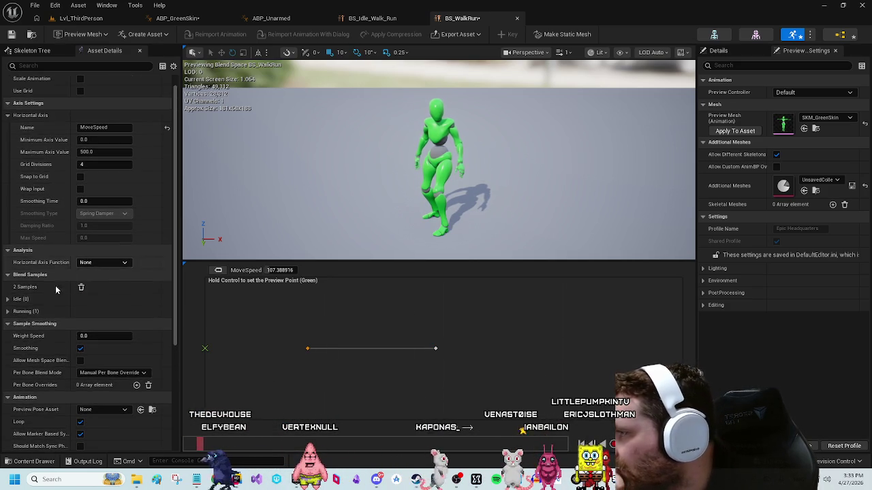
left_click(8, 300)
left_click(98, 312)
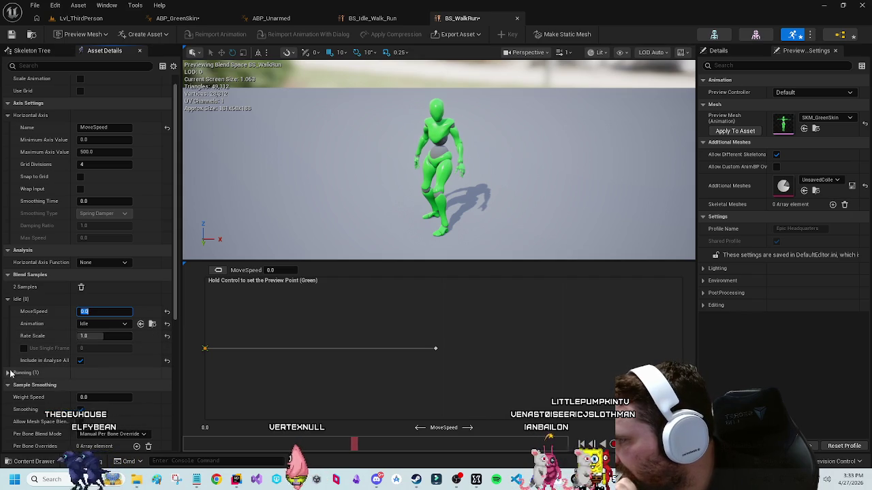
left_click(13, 373)
left_click(98, 385)
type("500")
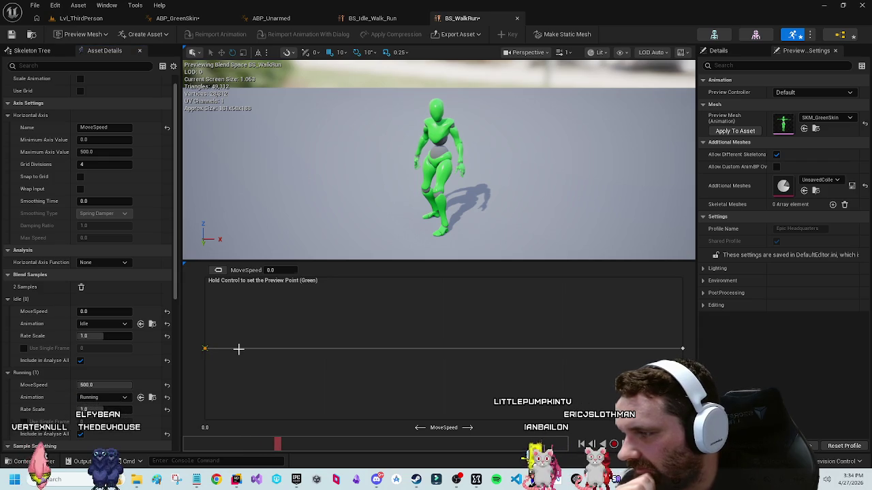
left_click_drag(212, 347, 203, 348)
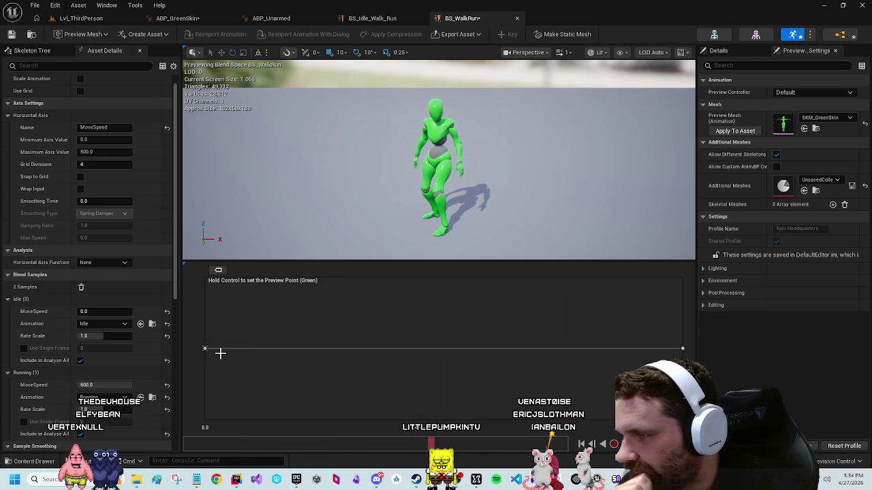
left_click_drag(200, 349, 198, 346)
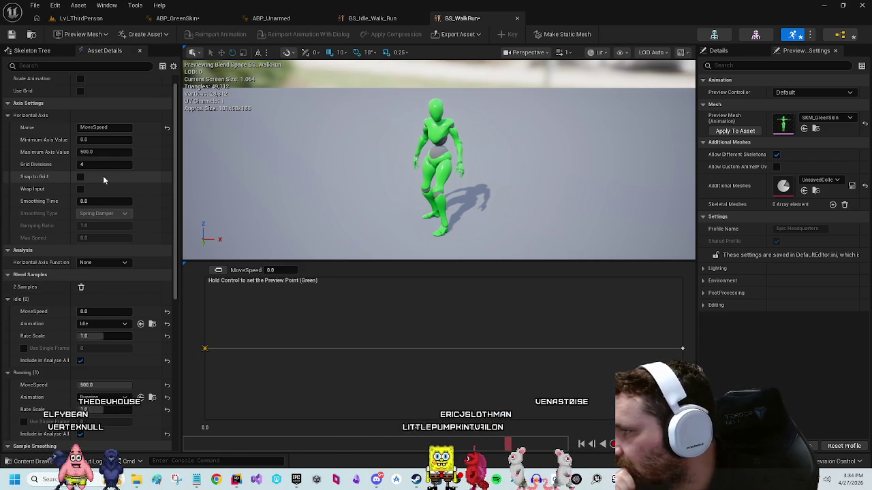
scroll(109, 318, "down", 6)
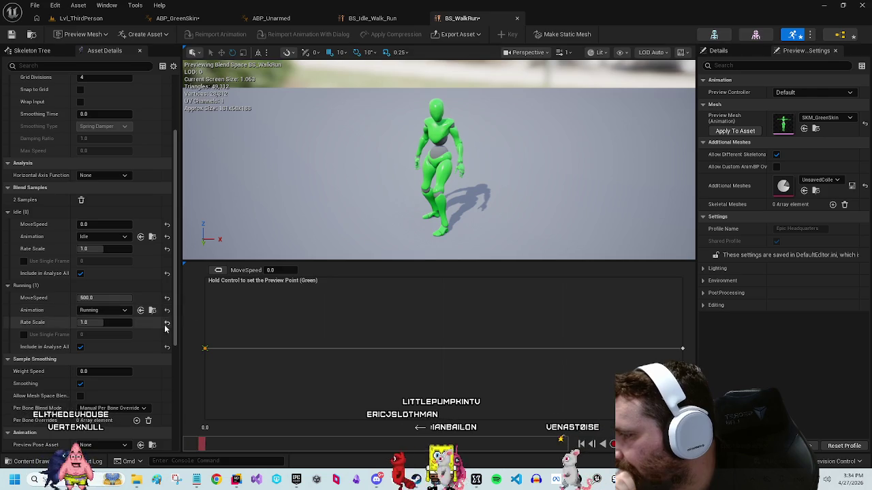
scroll(147, 356, "down", 3)
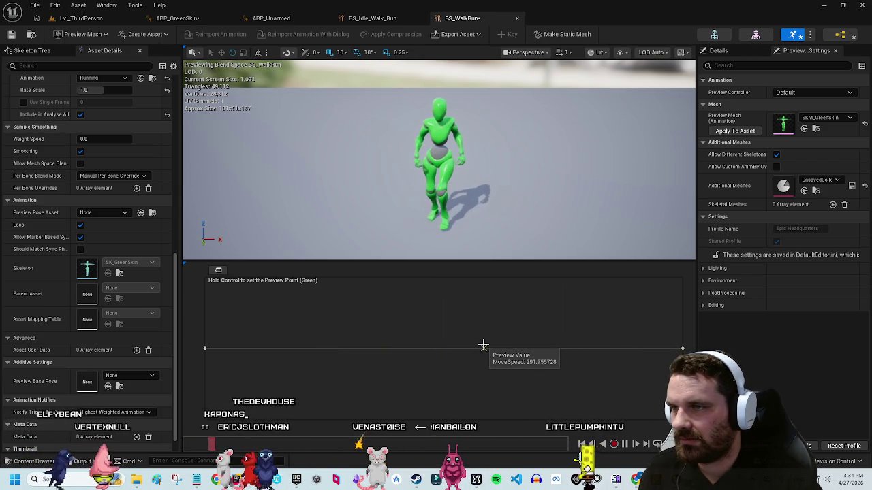
key("ctrl")
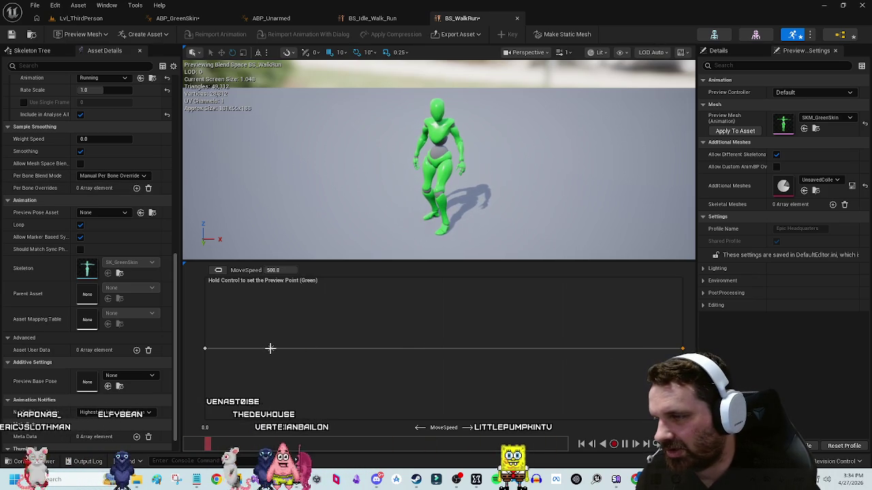
Step: Add a second Running sample and set the MoveSpeed axis maximum to 100
left_click(67, 461)
mouse_move(362, 399)
left_mouse_down()
mouse_move(228, 362)
mouse_move(236, 361)
left_mouse_up()
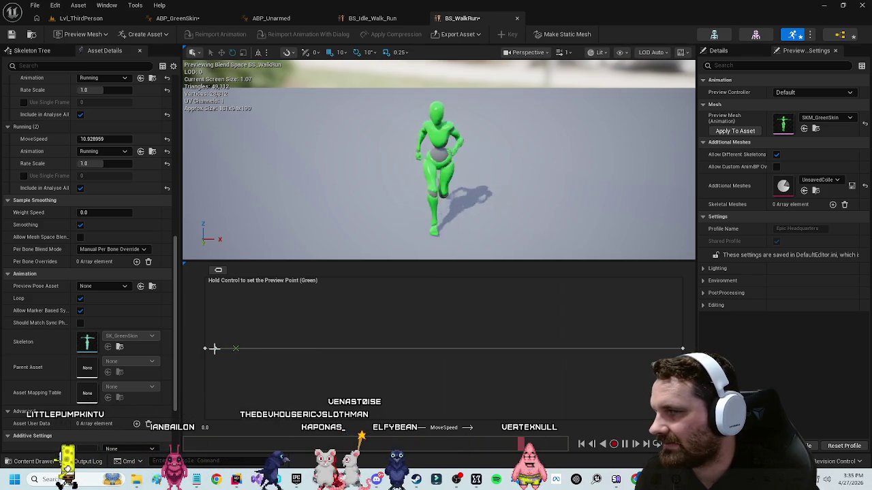
scroll(98, 198, "up", 8)
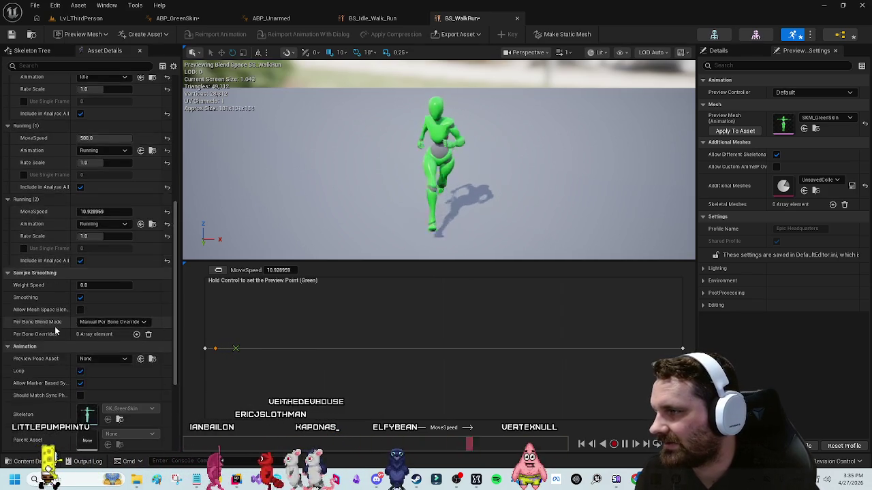
scroll(91, 214, "up", 3)
left_click(96, 167)
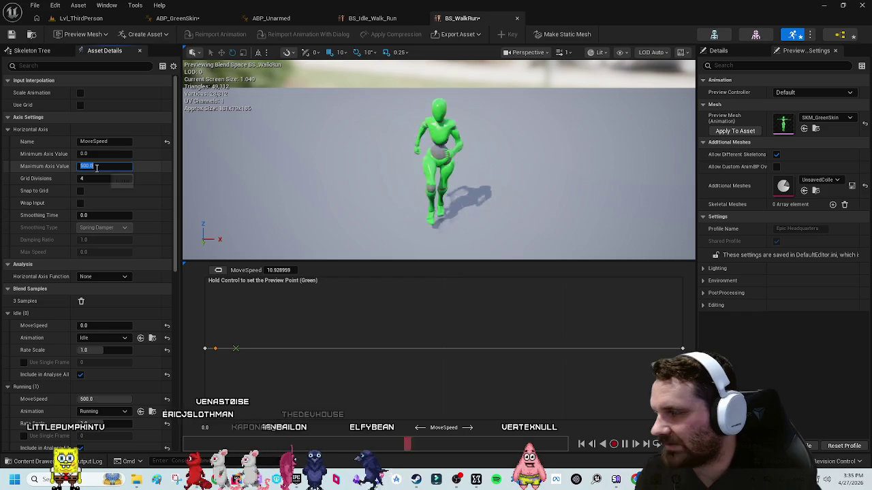
type("100")
key("Return")
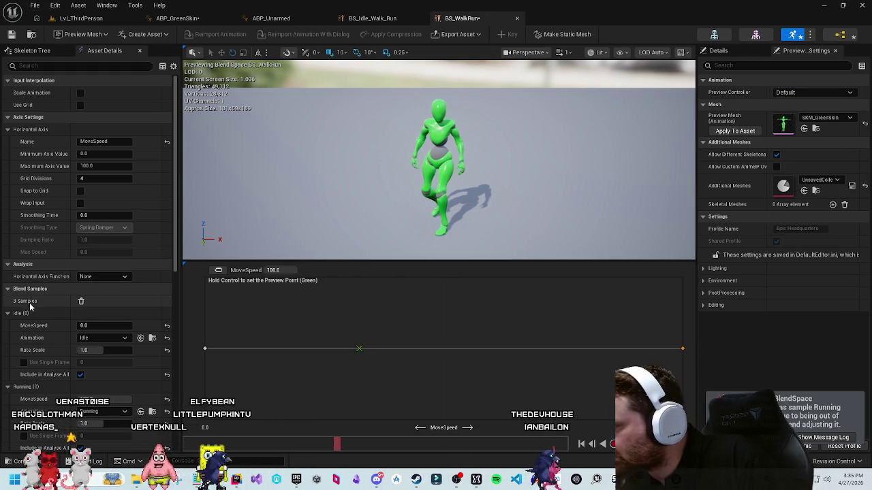
Step: Set the Running (1) sample's MoveSpeed to 10
left_click(8, 314)
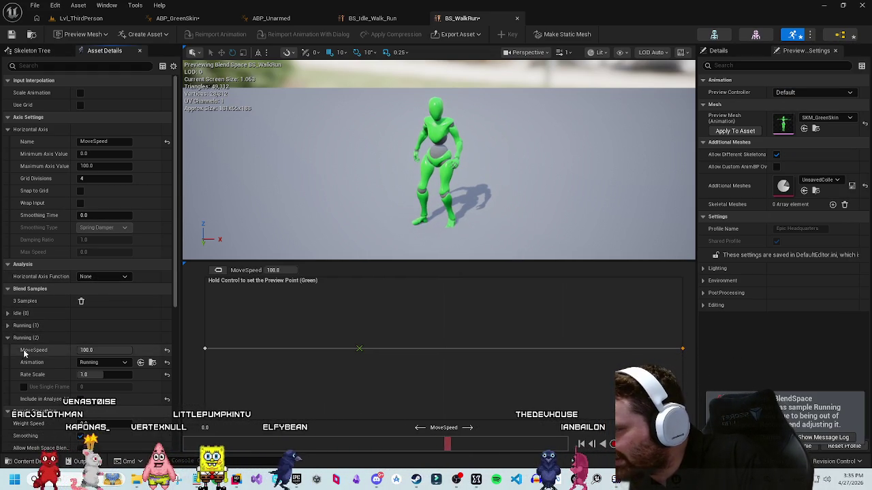
right_click(124, 329)
left_click(147, 332)
left_click(115, 338)
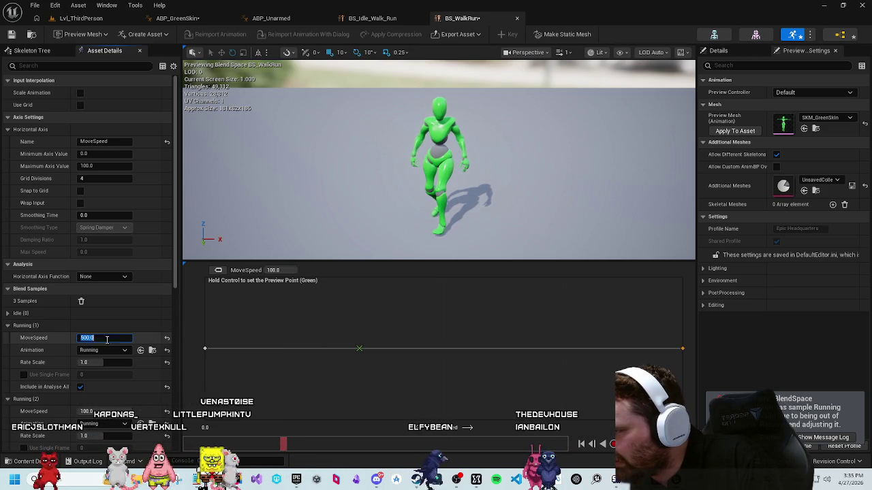
type("10")
key("Escape")
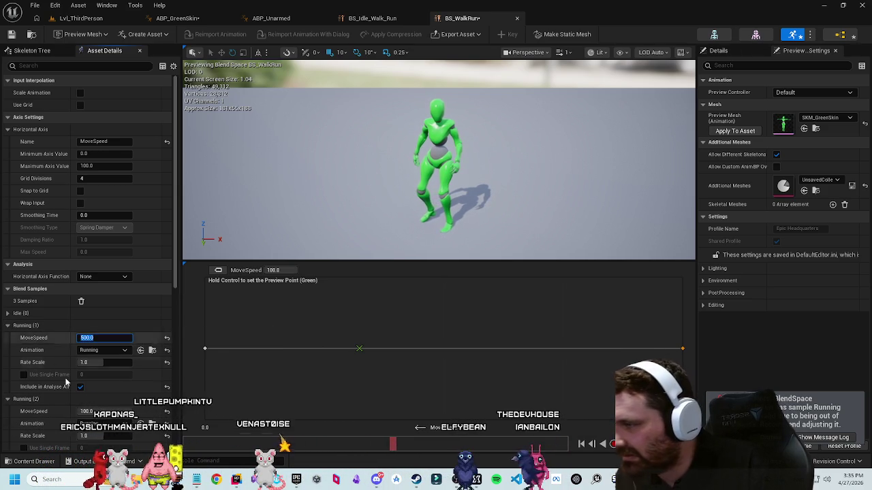
type("10")
key("Return")
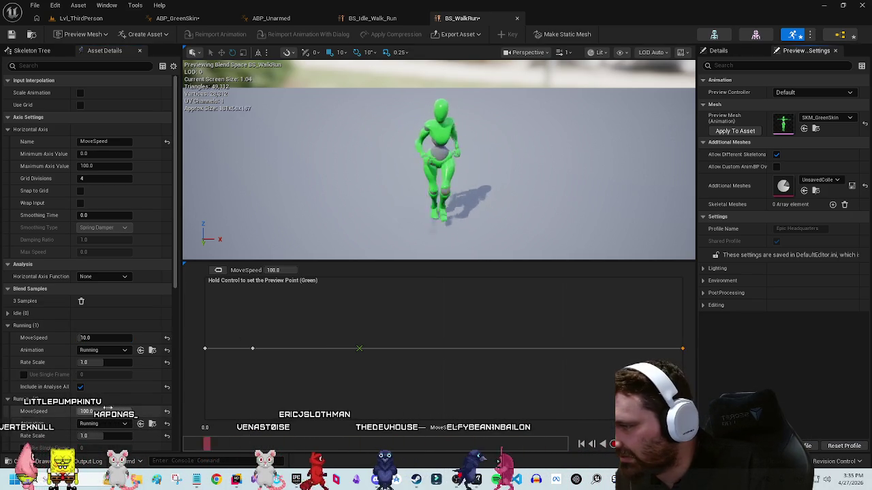
Step: Give Running (1) a Rate Scale of 0.5 and drag it closer to zero
scroll(99, 281, "down", 1)
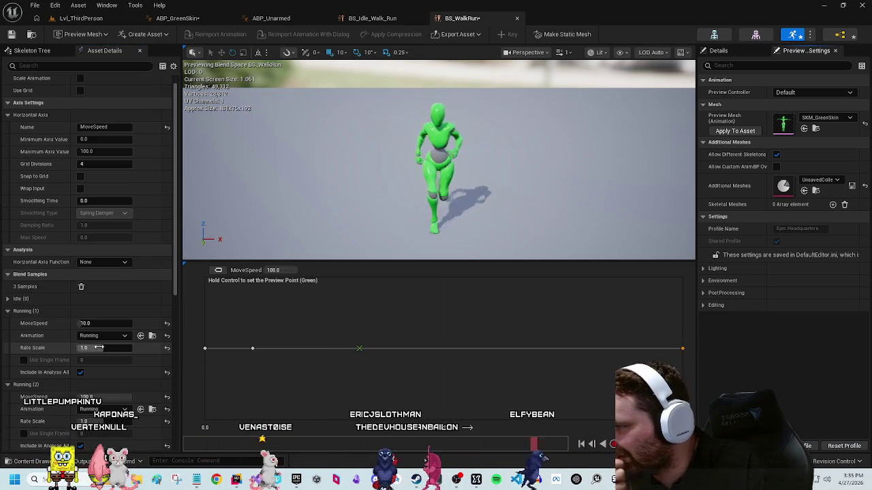
left_click(99, 349)
type("0.5")
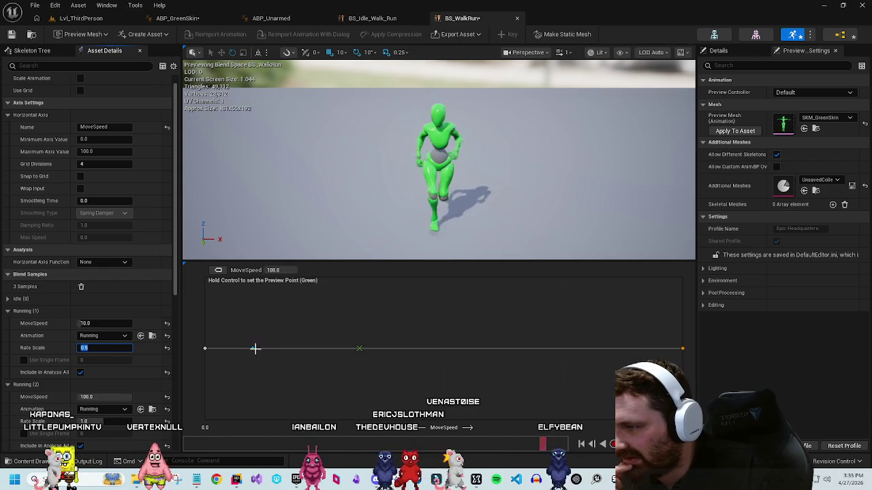
left_click_drag(255, 348, 220, 348)
key("ctrl")
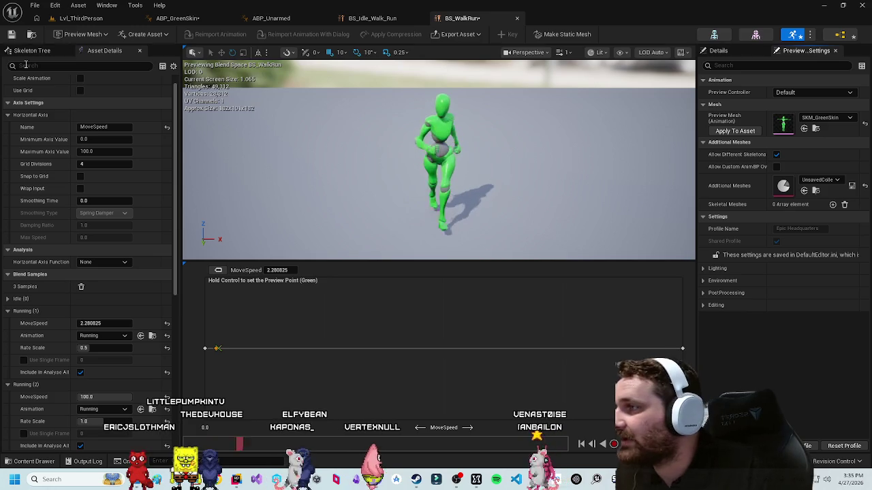
left_click(374, 18)
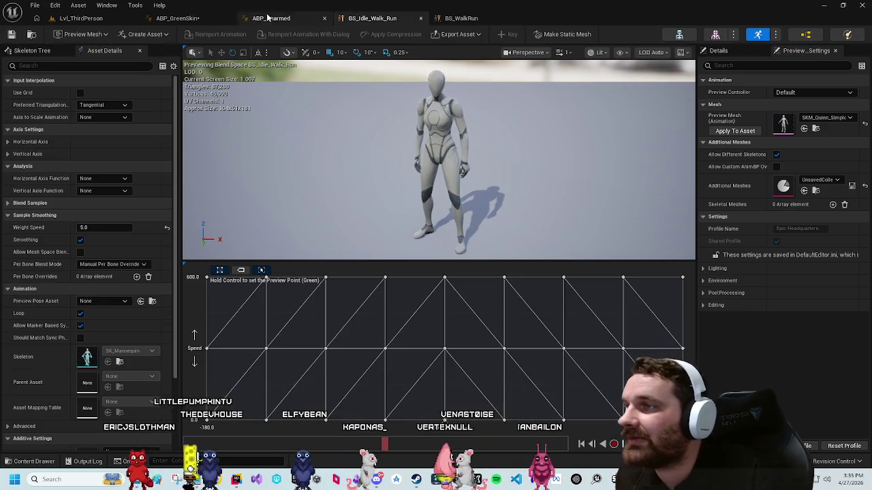
Step: In the Walk/Run state, replace the old BS_Idle_Walk_Run player with a BS_WalkRun blend space node
left_click(177, 19)
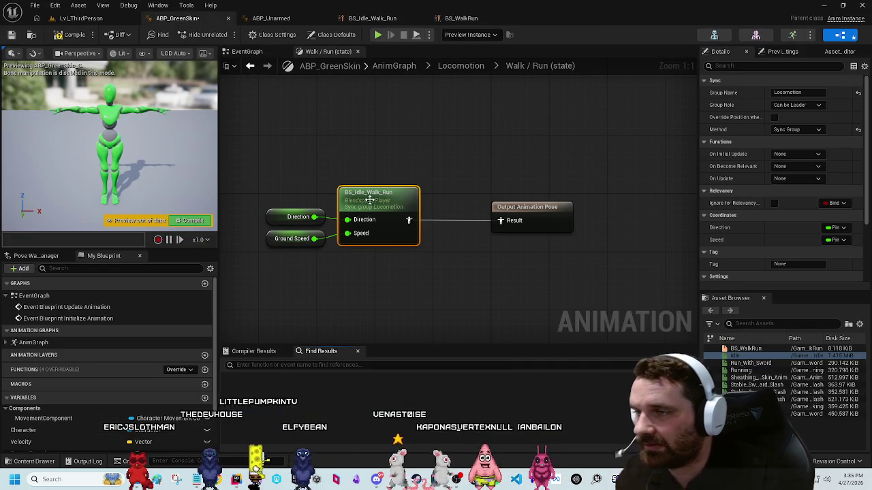
key("Delete")
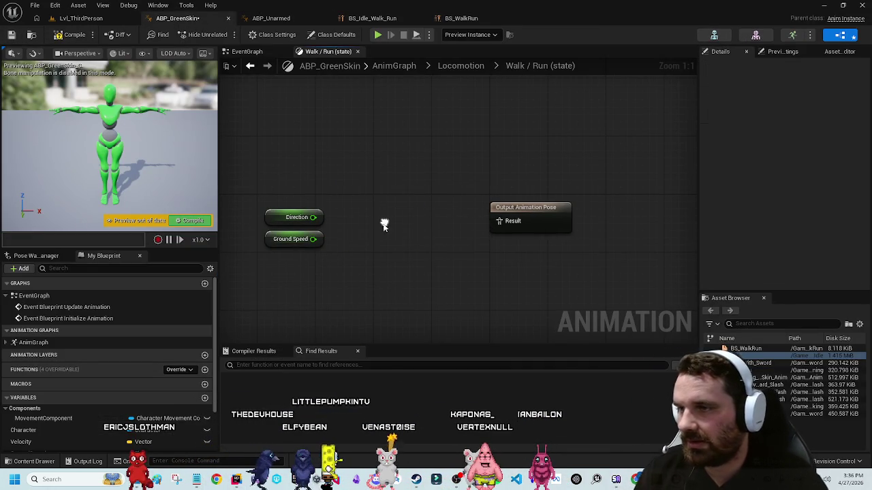
right_click(383, 224)
left_click(753, 358)
left_click_drag(745, 348, 384, 207)
Step: Wire Ground Speed into BS_WalkRun's MoveSpeed and recompile ABP_GreenSkin
left_click_drag(313, 217, 366, 220)
left_click_drag(340, 193, 301, 182)
left_click(301, 181)
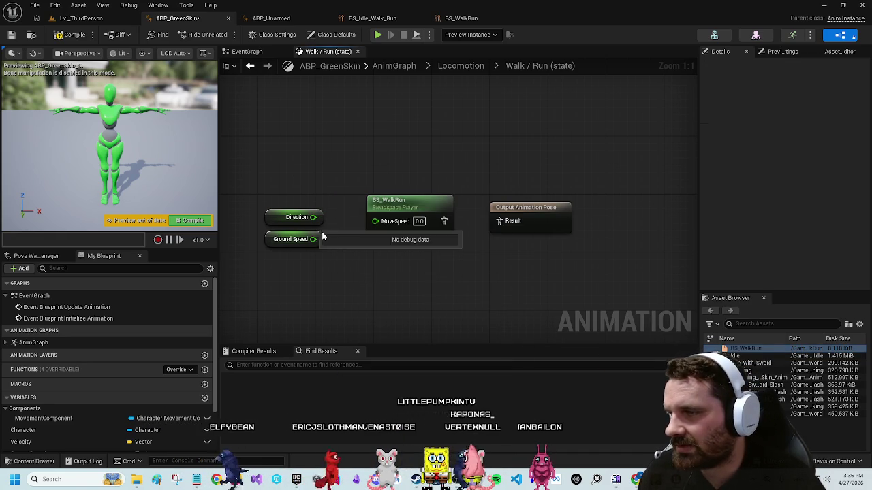
left_click_drag(323, 244, 375, 222)
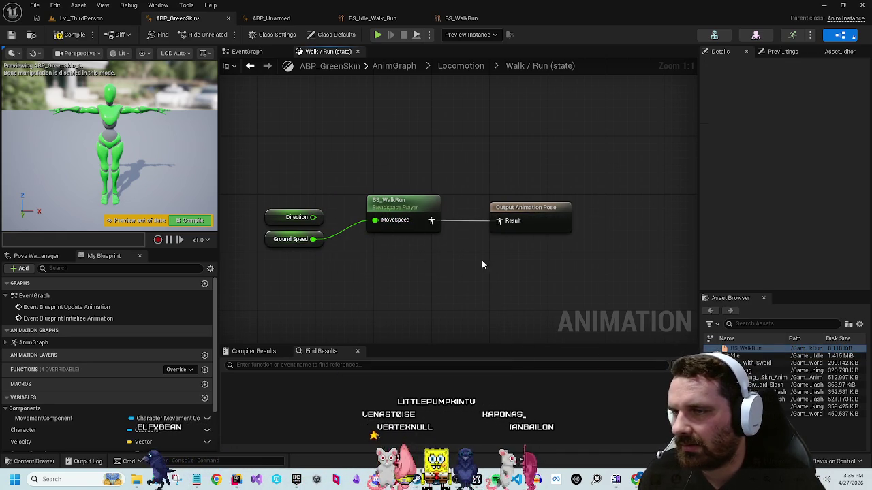
left_click(76, 38)
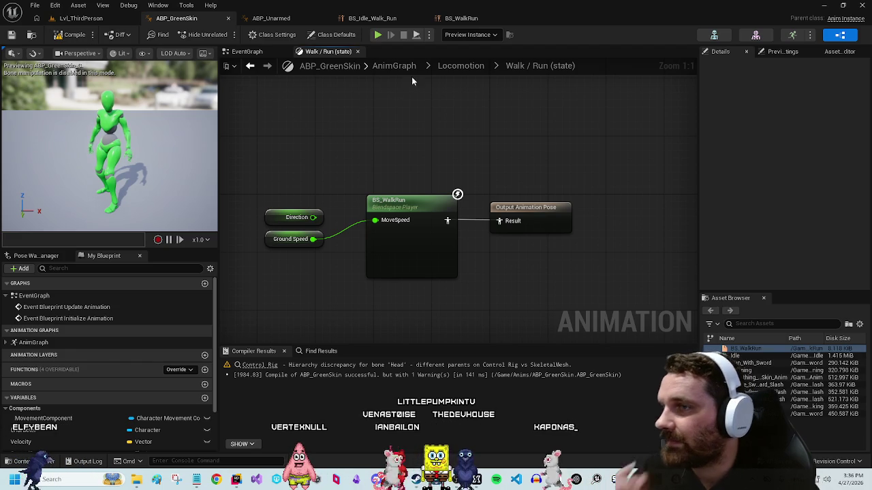
left_click(457, 66)
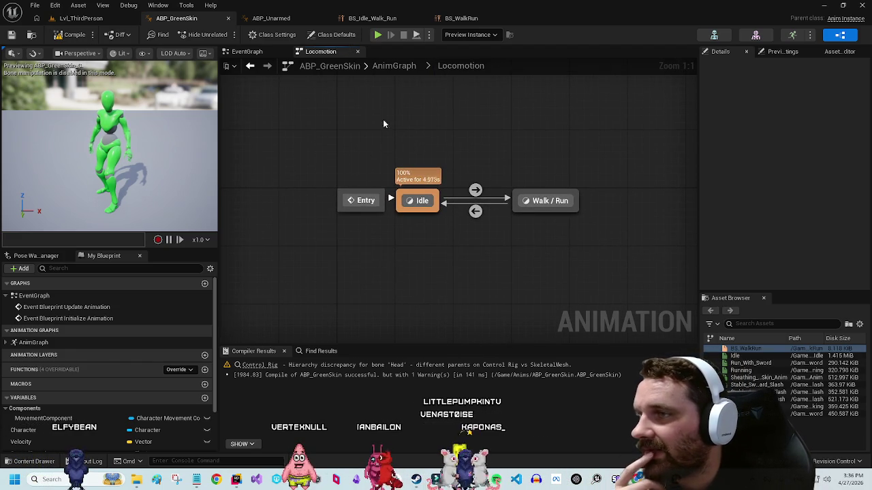
left_click(394, 66)
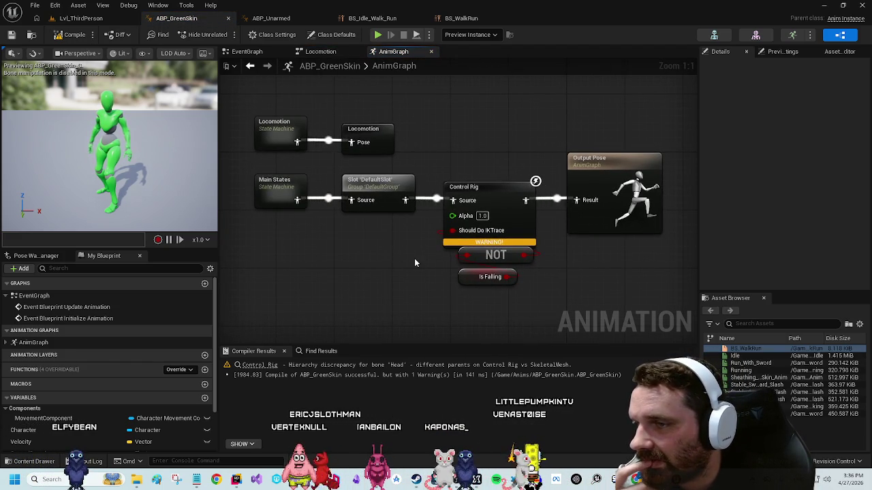
mouse_move(466, 311)
left_mouse_down()
mouse_move(506, 259)
mouse_move(476, 259)
mouse_move(477, 267)
left_mouse_up()
left_click(502, 224)
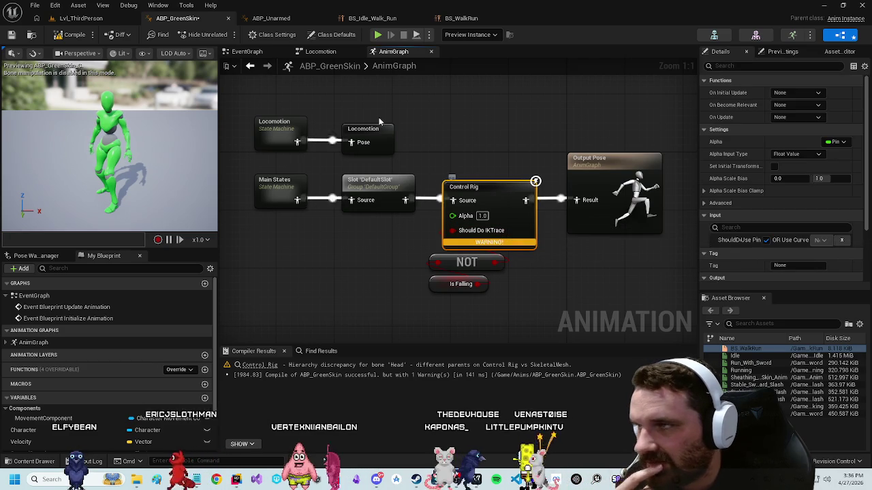
left_click(272, 19)
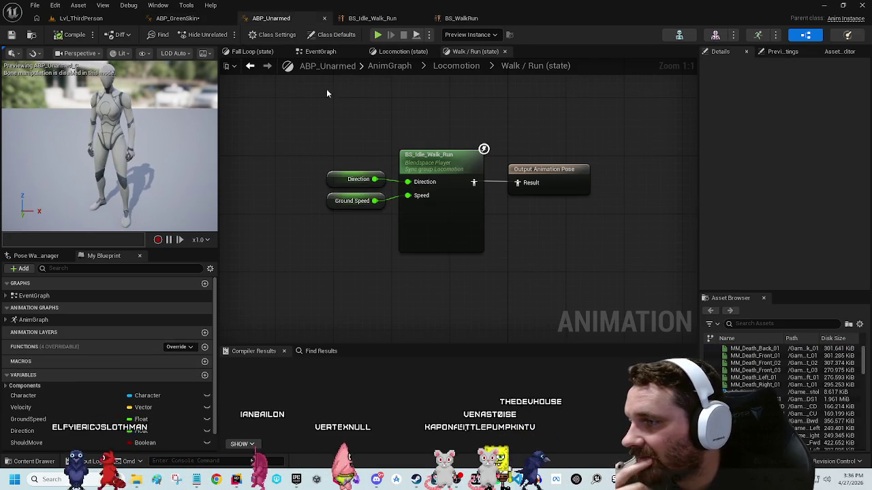
left_click(326, 52)
mouse_move(514, 202)
left_mouse_down()
mouse_move(381, 157)
mouse_move(477, 204)
mouse_move(531, 249)
mouse_move(415, 218)
mouse_move(273, 198)
mouse_move(323, 146)
mouse_move(381, 204)
left_mouse_up()
left_click_drag(287, 187, 509, 158)
left_click_drag(472, 123, 487, 133)
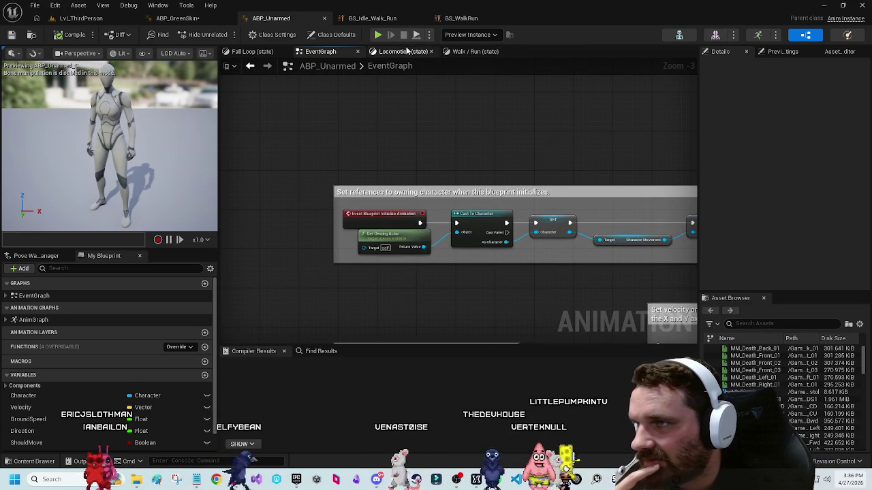
left_click(466, 52)
left_click(403, 52)
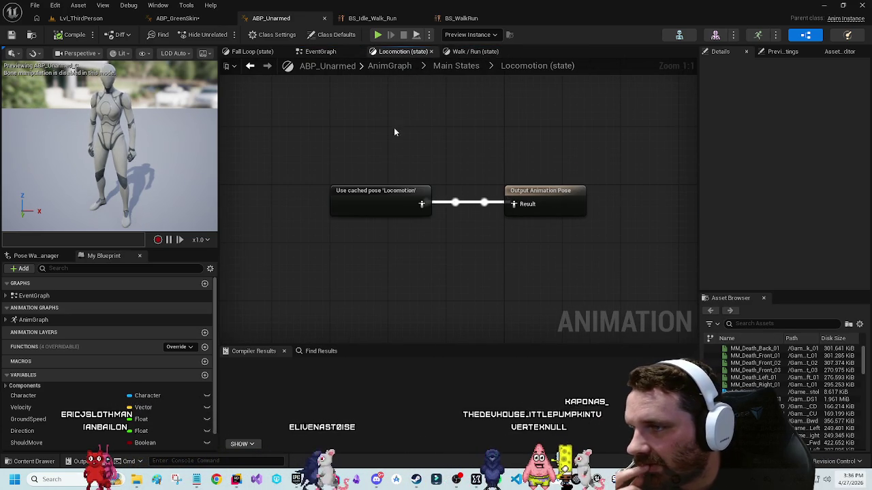
left_click(320, 52)
left_click(252, 51)
left_click_drag(462, 167, 341, 102)
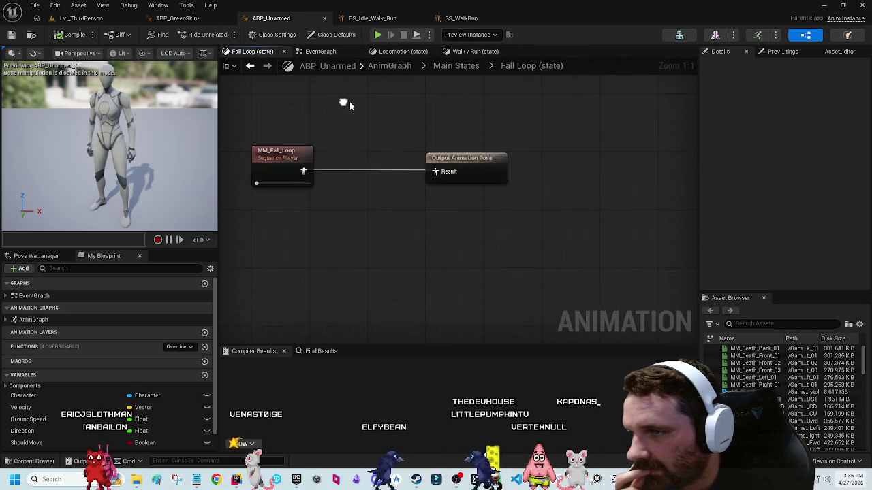
left_click(391, 66)
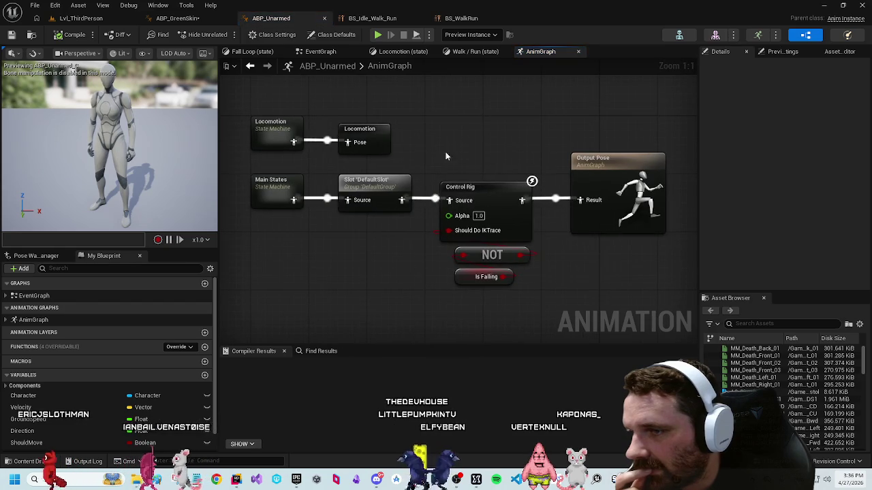
left_click_drag(502, 232, 512, 231)
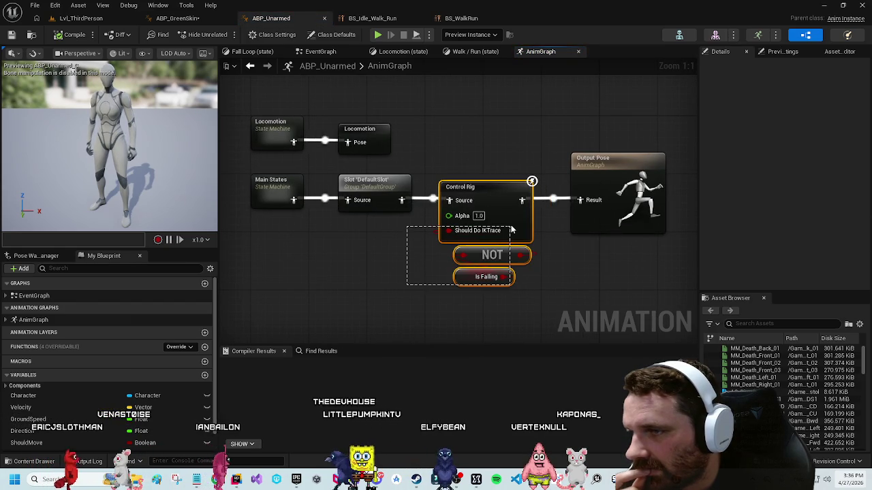
left_click(354, 241)
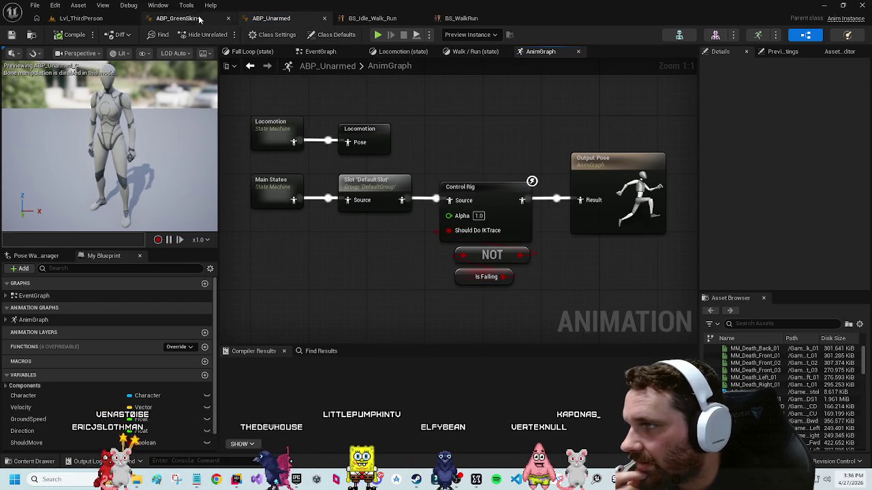
left_click(208, 22)
right_click(376, 103)
left_click(519, 307)
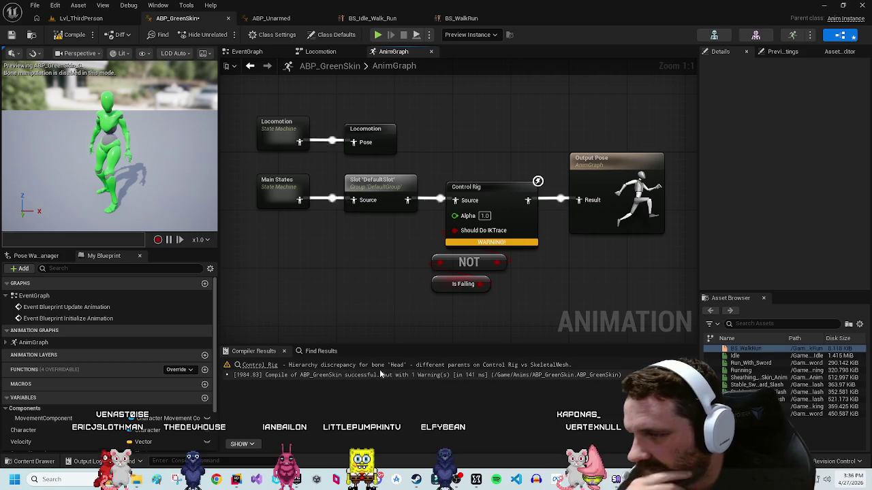
left_click(408, 368)
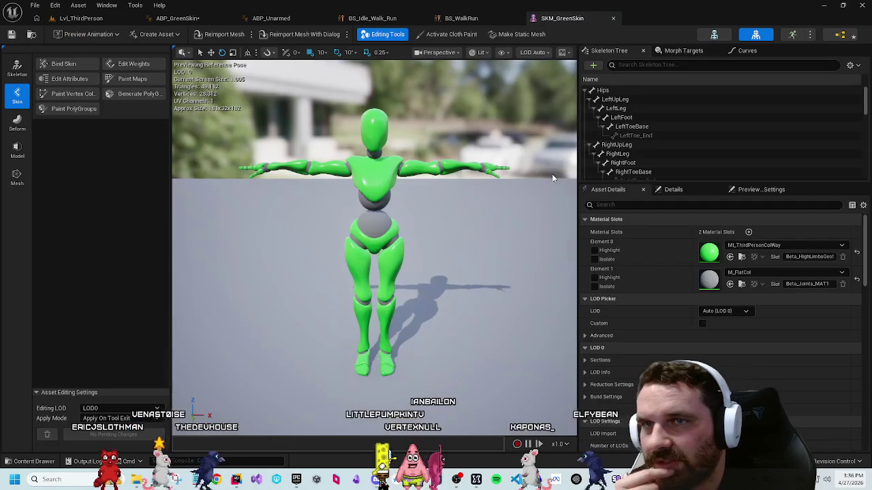
scroll(655, 122, "down", 10)
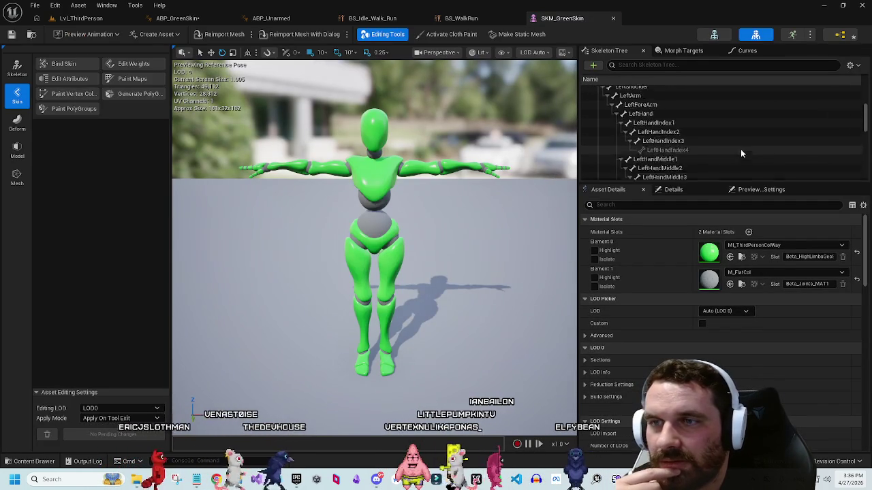
scroll(759, 139, "up", 2)
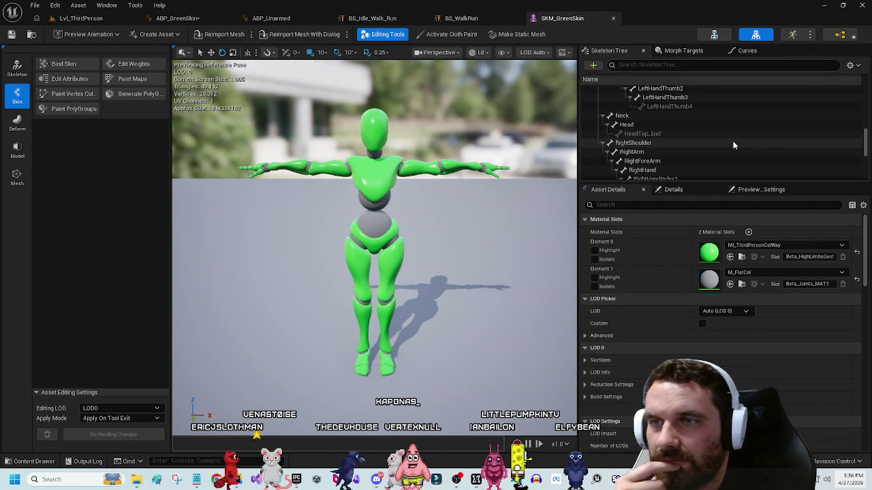
left_click(647, 125)
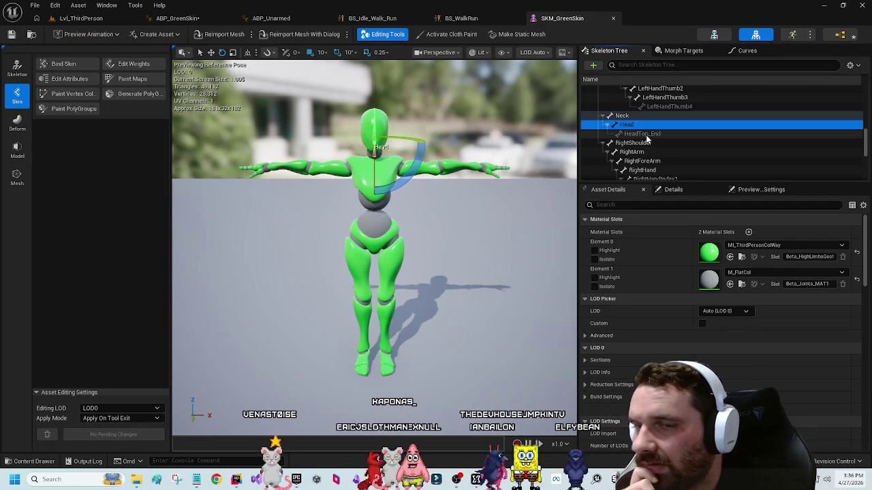
left_click(25, 74)
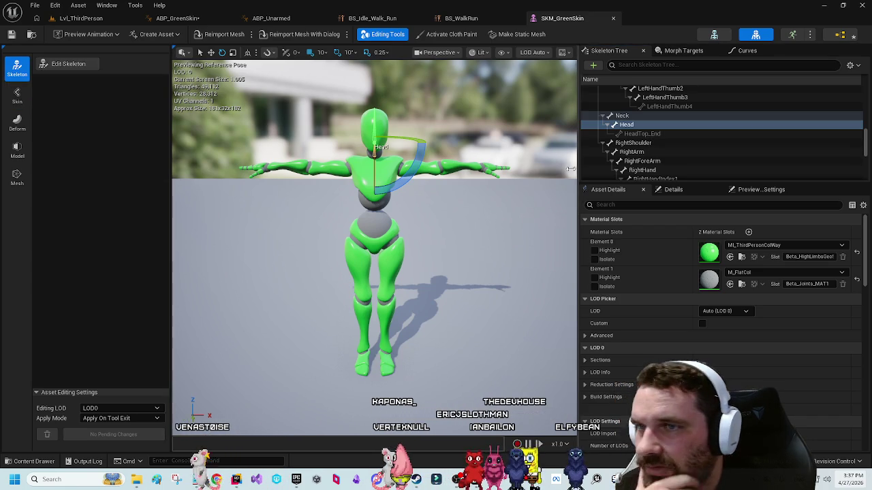
scroll(705, 142, "down", 5)
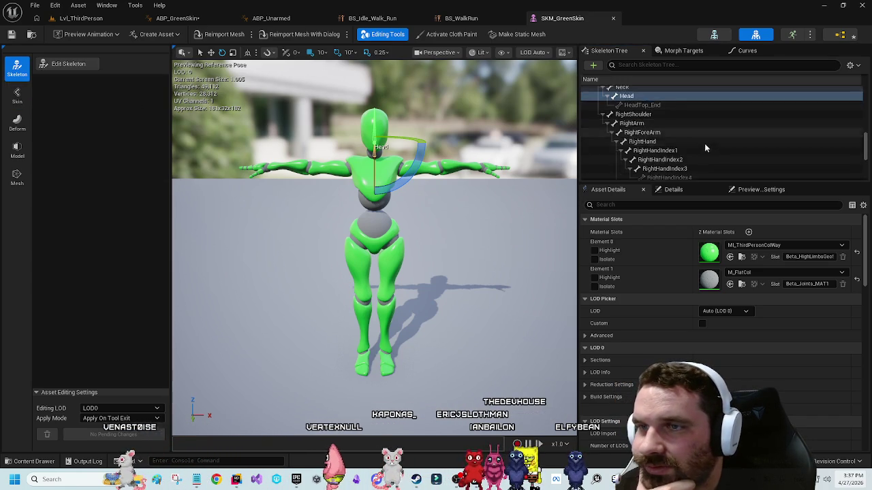
scroll(709, 150, "up", 5)
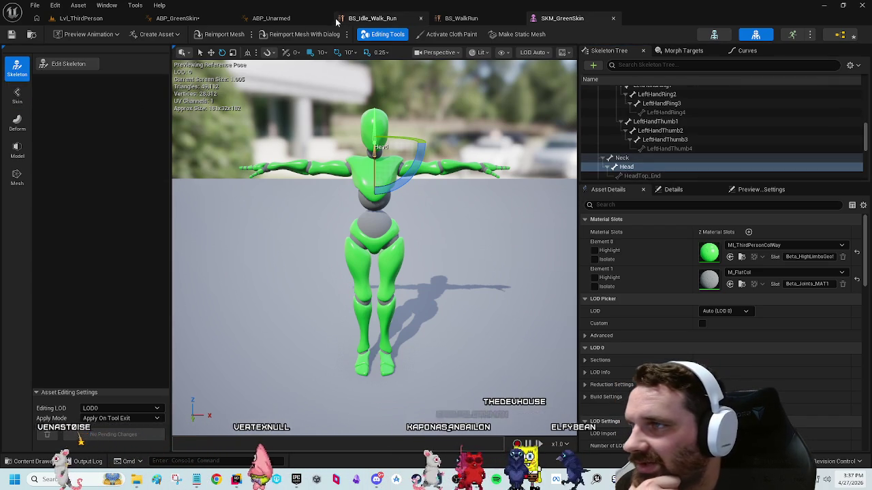
left_click(280, 19)
left_click(177, 18)
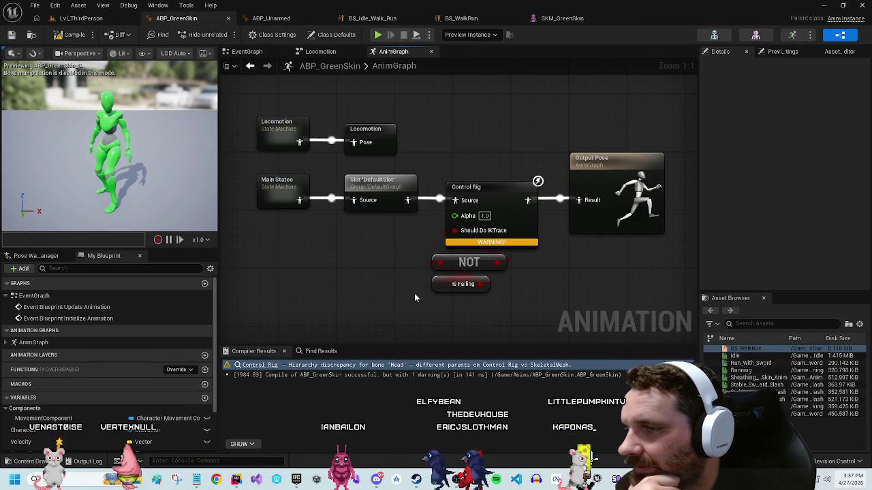
Step: Break the link into the Control Rig's Should Do IKTrace pin and recompile ABP_GreenSkin
mouse_move(475, 240)
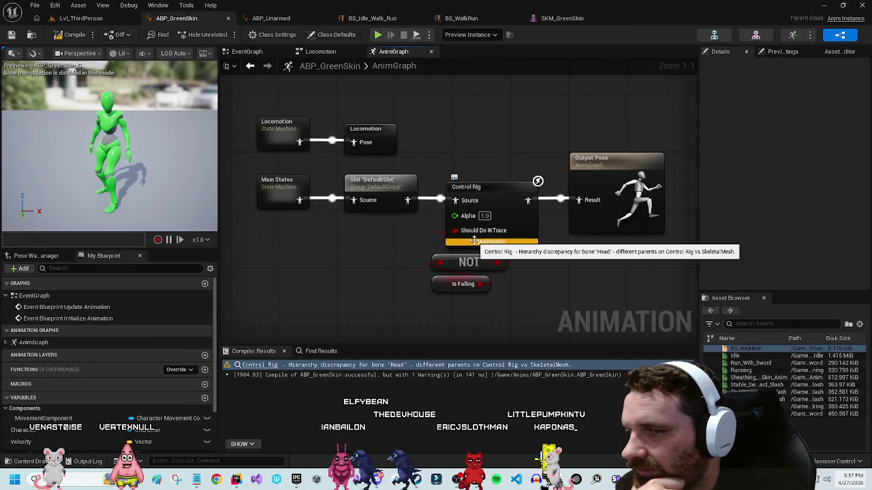
right_click(454, 231)
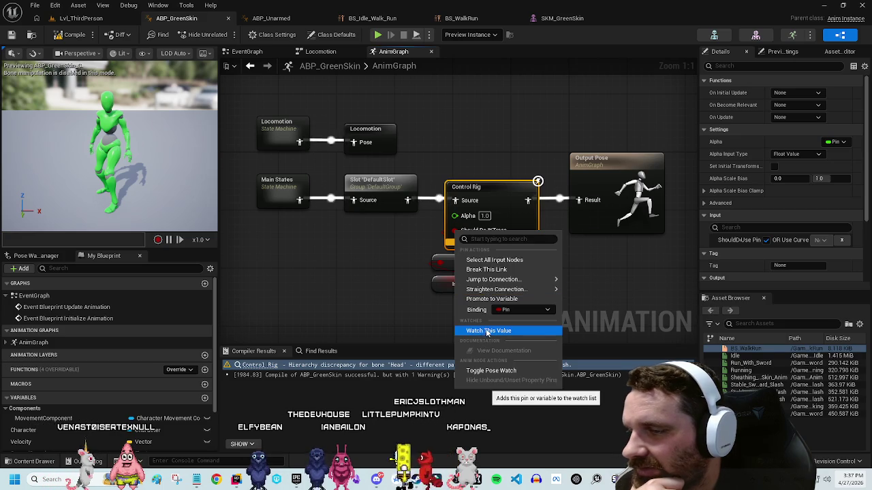
left_click(485, 269)
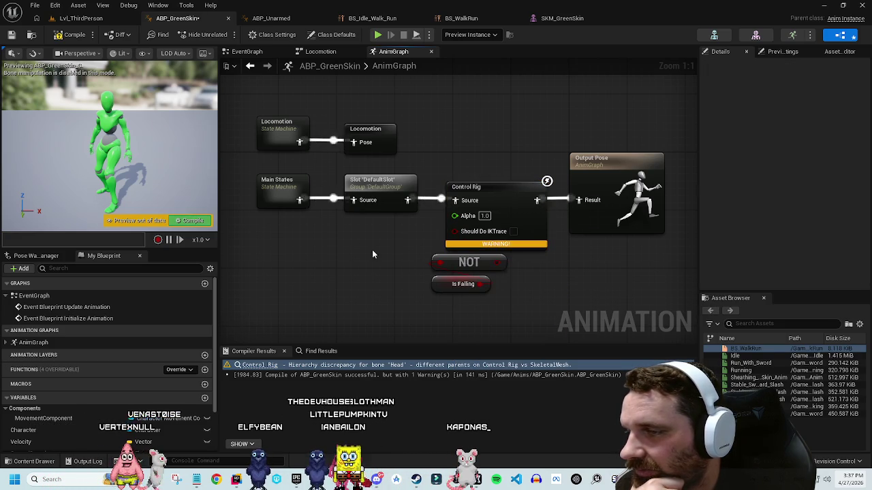
left_click(11, 34)
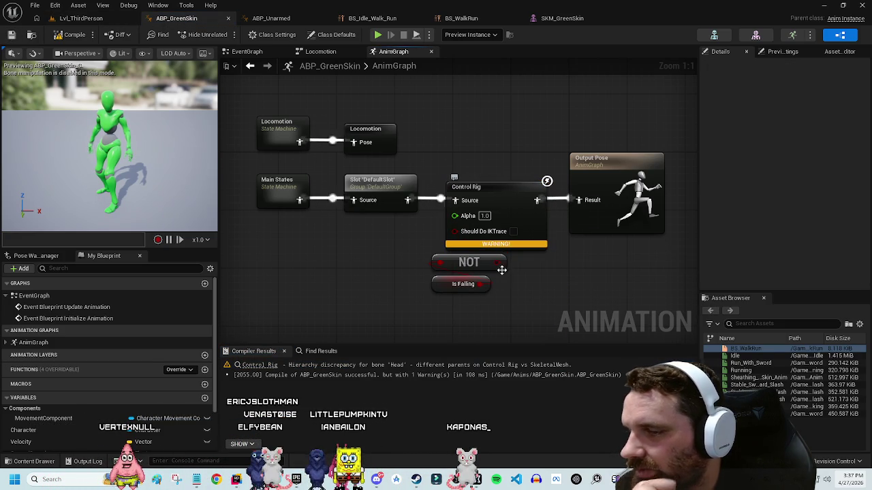
Step: Check the Control Rig node flagged by the warning, then play-test Lvl_ThirdPerson walking the character
left_click(269, 368)
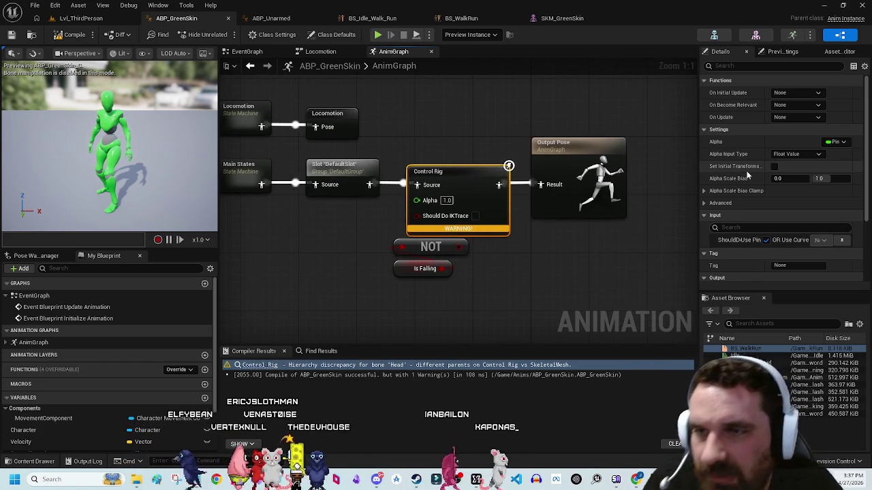
scroll(742, 179, "down", 2)
scroll(742, 179, "down", 2)
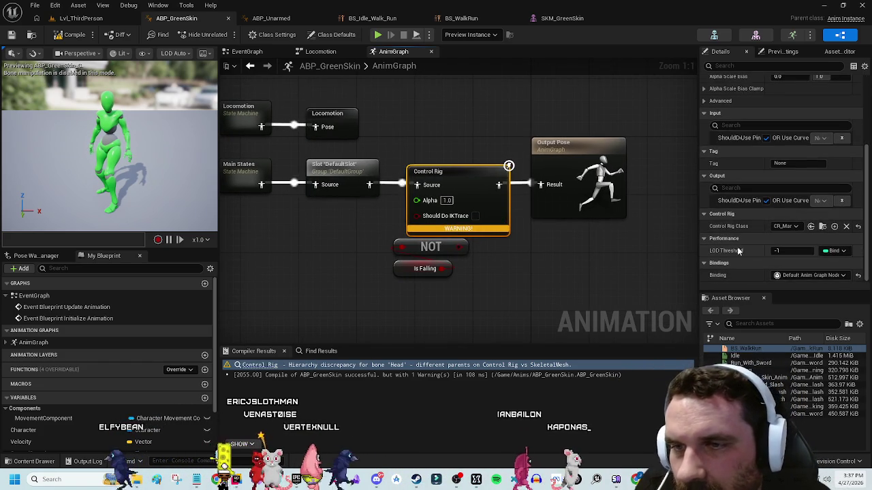
left_click(318, 299)
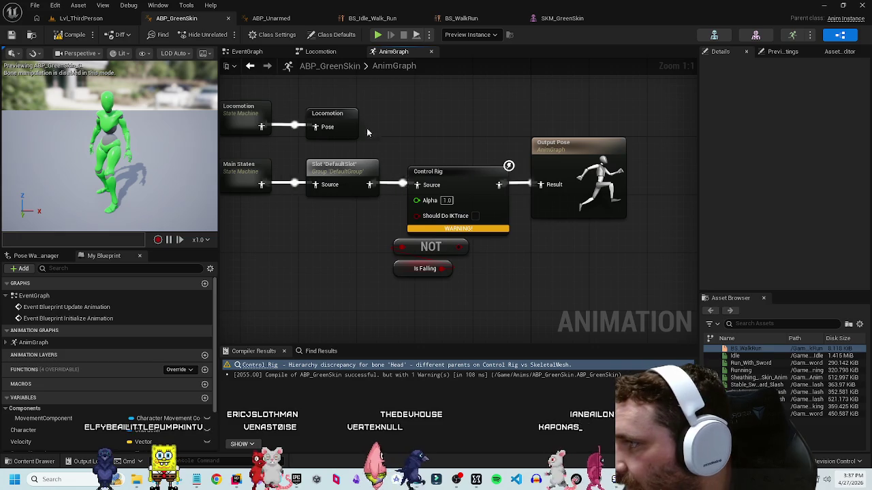
left_click(69, 19)
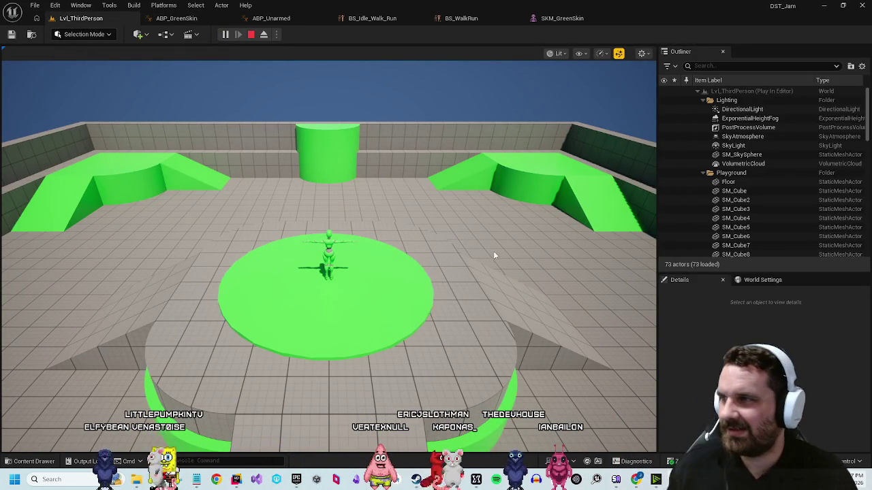
key("s")
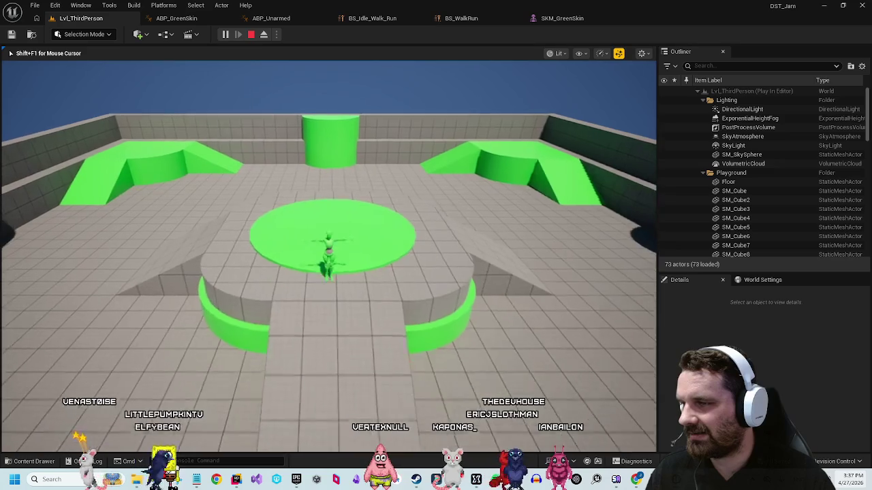
Step: Stop the play session and return to ABP_GreenSkin, briefly visiting the SKM_GreenSkin mesh editor
key("Escape")
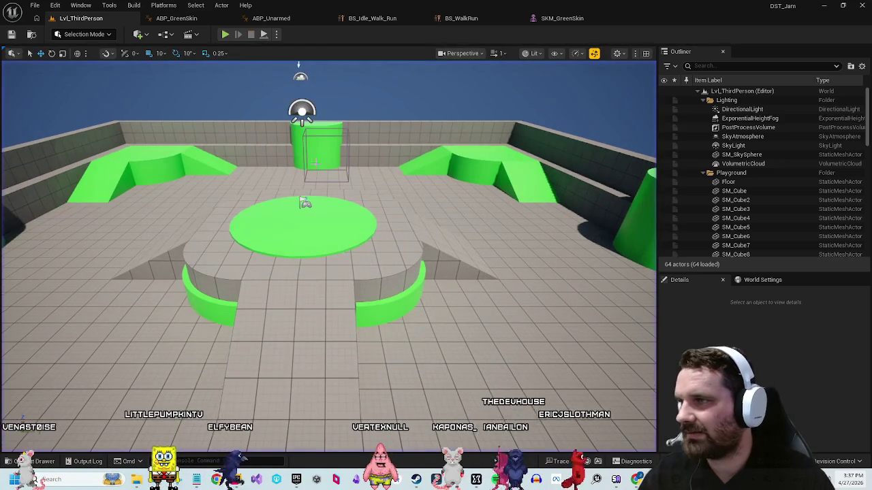
left_click(182, 21)
mouse_move(358, 250)
left_mouse_down()
mouse_move(388, 271)
mouse_move(410, 262)
left_mouse_up()
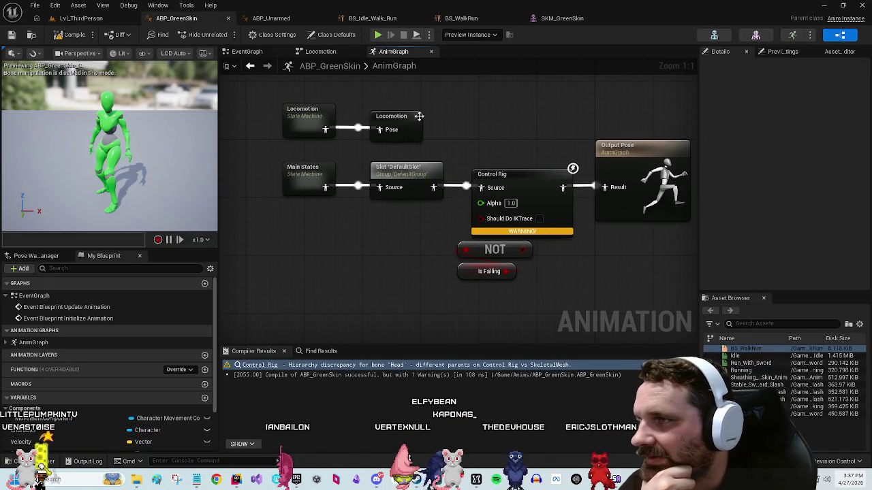
left_click(756, 34)
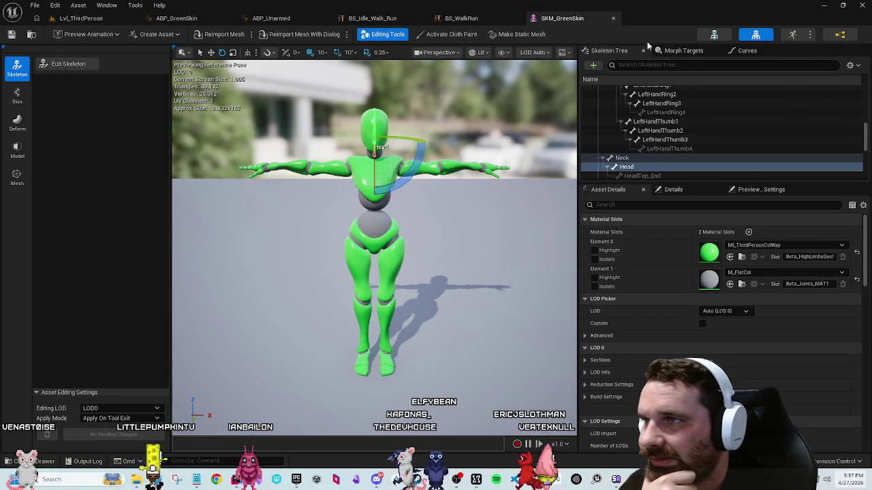
left_click(840, 34)
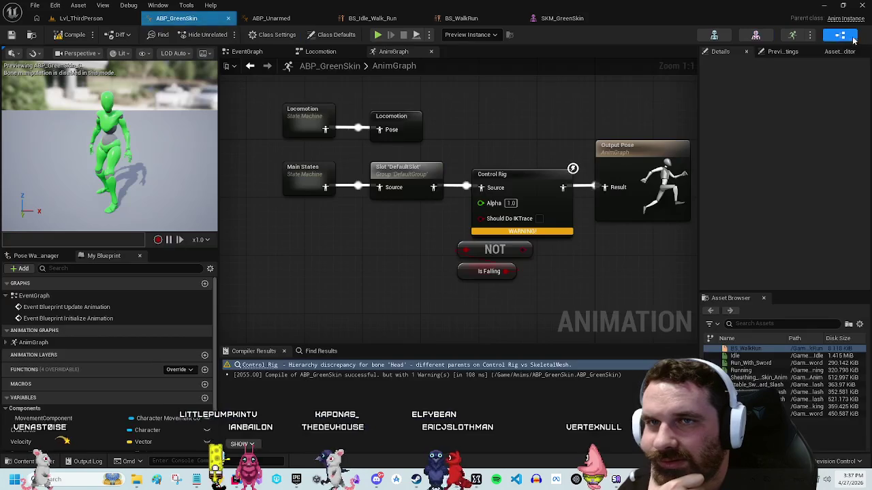
Step: Align Initialize Animation with Cast To Character in the event graph and save ABP_GreenSkin
left_click(247, 51)
scroll(555, 201, "up", 3)
scroll(555, 201, "down", 3)
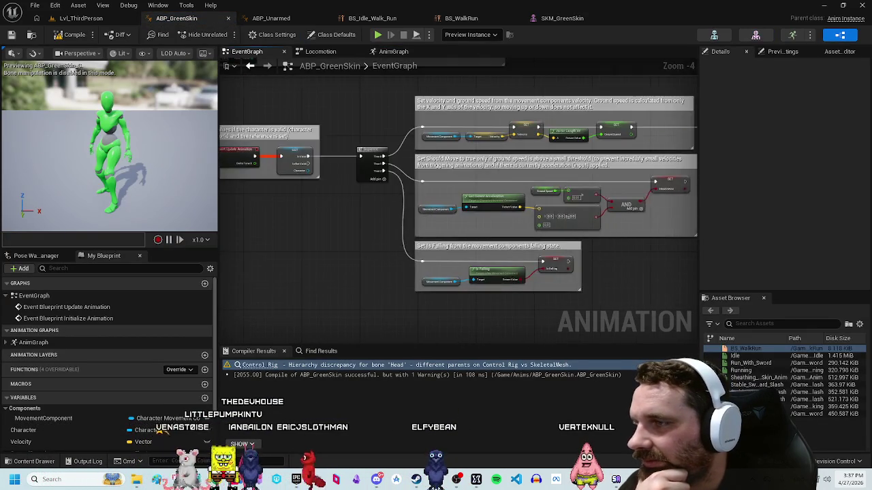
scroll(591, 202, "up", 5)
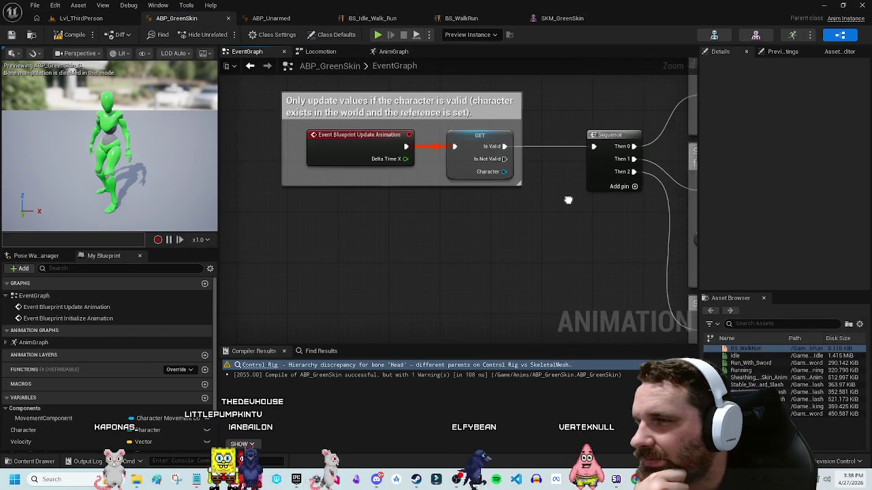
left_click_drag(565, 197, 541, 278)
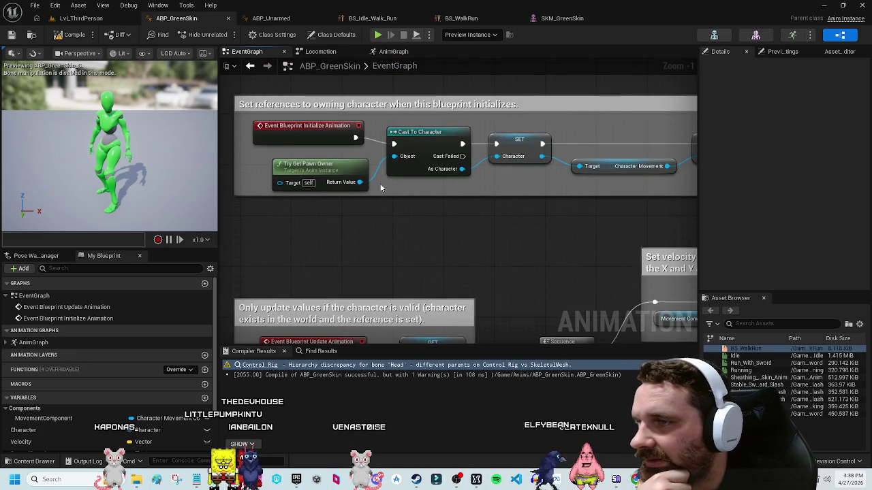
mouse_move(302, 136)
left_mouse_down()
mouse_move(304, 145)
mouse_move(330, 144)
left_mouse_up()
left_click(458, 233)
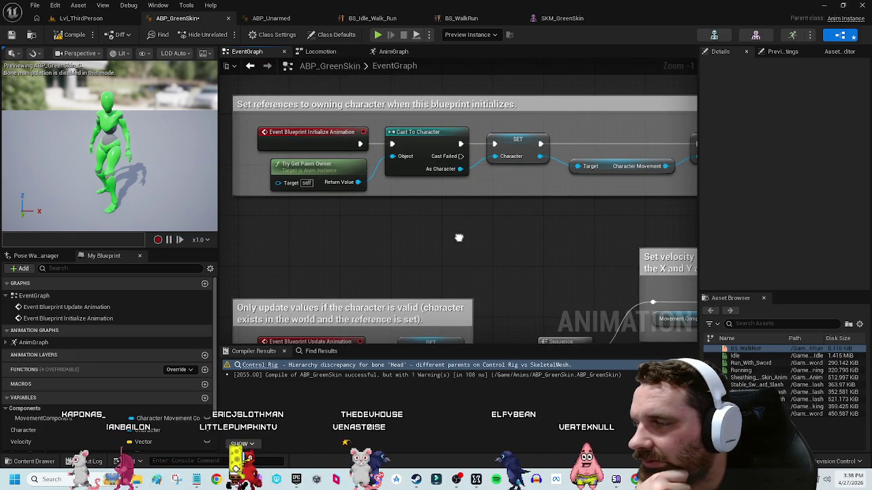
left_click(8, 35)
Step: Survey the event graph, recompile ABP_GreenSkin, and return to the Lvl_ThirdPerson level
mouse_move(377, 223)
left_mouse_down()
mouse_move(399, 214)
mouse_move(468, 227)
mouse_move(428, 223)
left_mouse_up()
scroll(483, 193, "down", 2)
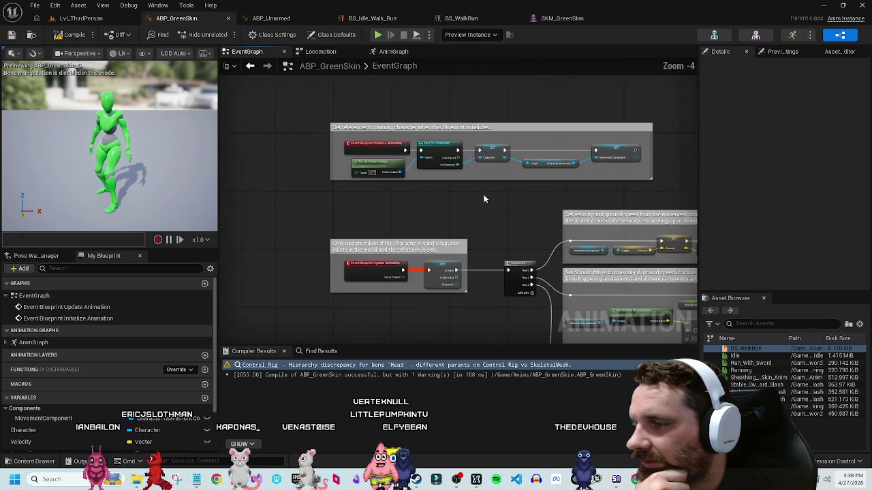
mouse_move(488, 196)
left_mouse_down()
mouse_move(387, 187)
mouse_move(429, 185)
mouse_move(398, 170)
left_mouse_up()
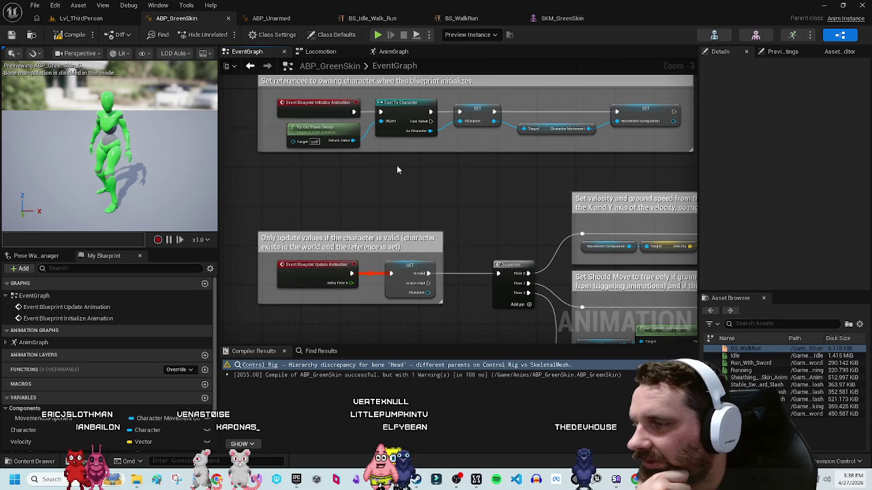
left_click(57, 36)
left_click(82, 18)
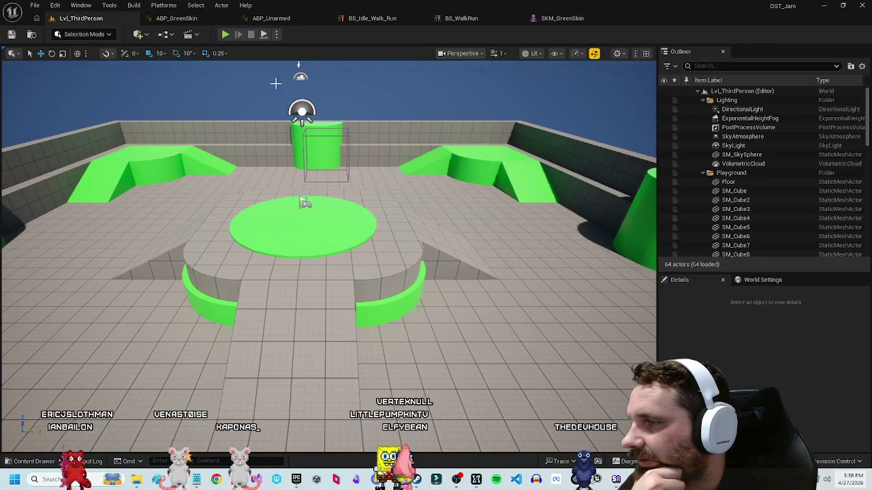
Step: Play-test Lvl_ThirdPerson, walking the character off the platform, then stop and reopen ABP_GreenSkin
left_click(224, 34)
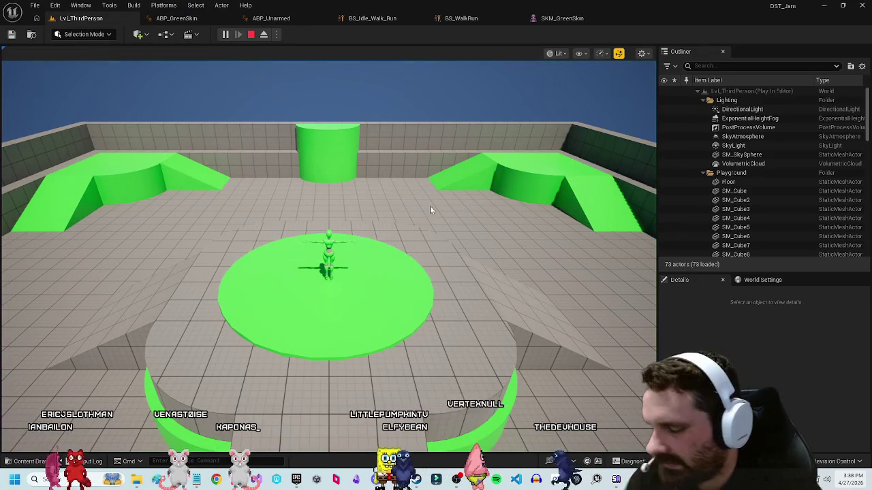
left_click(431, 209)
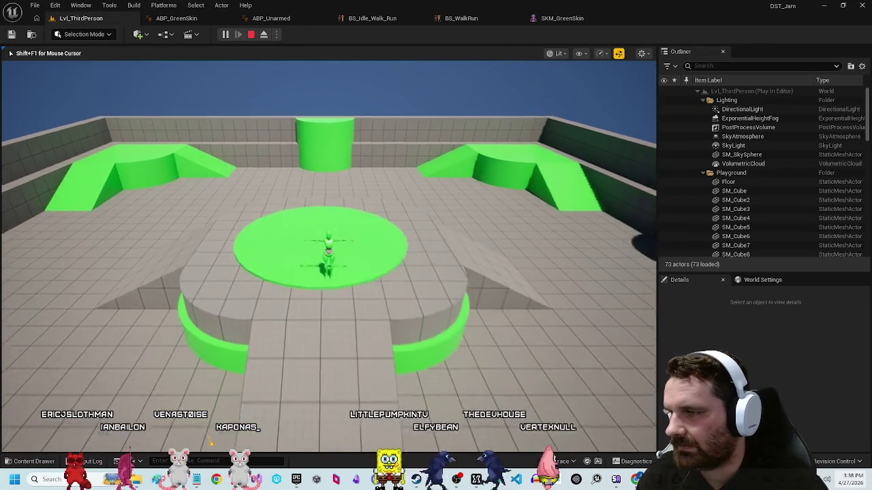
key("s")
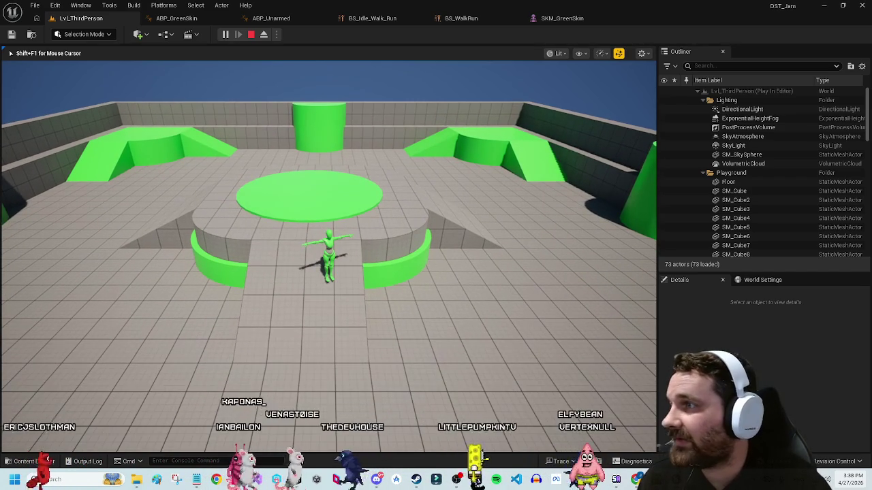
key("Escape")
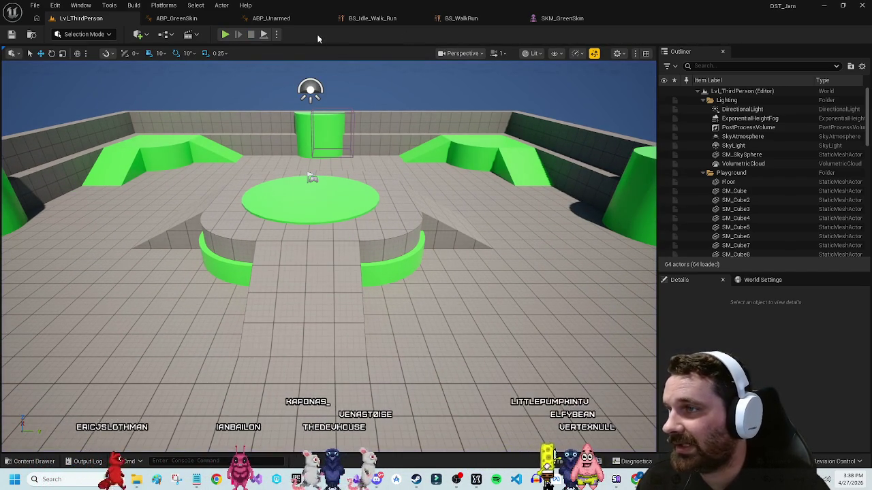
left_click(177, 19)
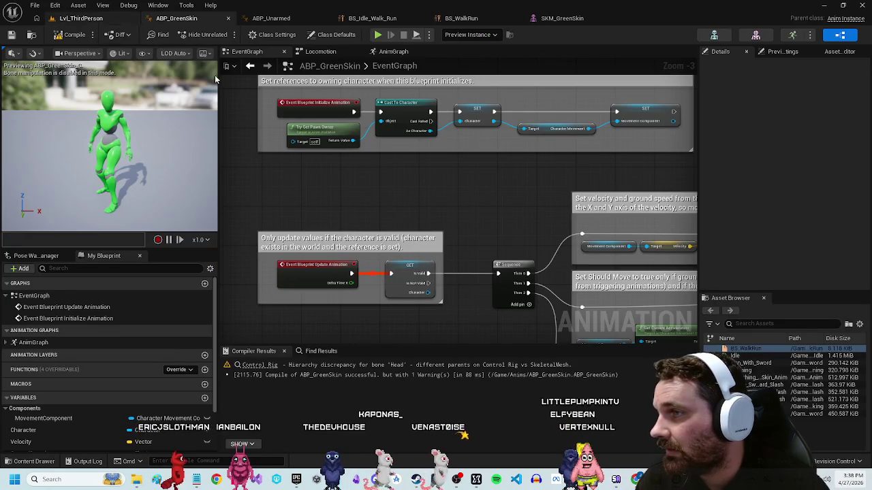
Step: Browse the Content Drawer to ThirdPerson > Blueprints and pick BP_ThirdPersonCharacter
left_click(39, 461)
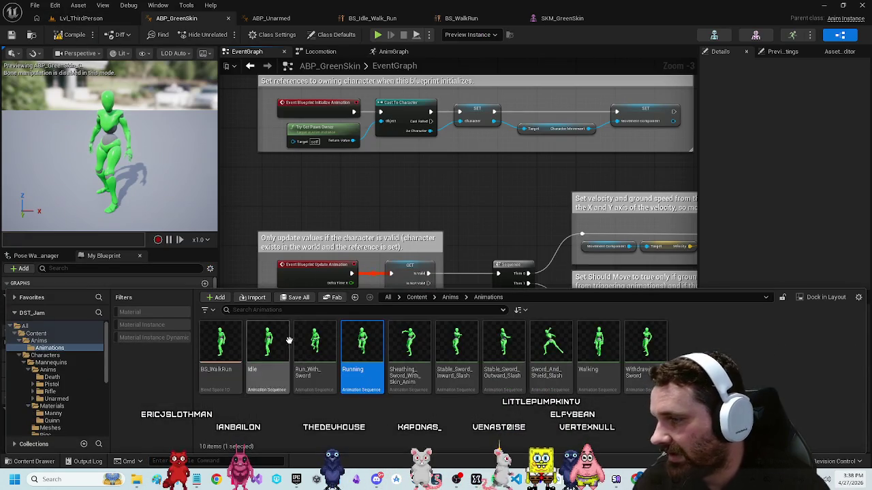
left_click(415, 298)
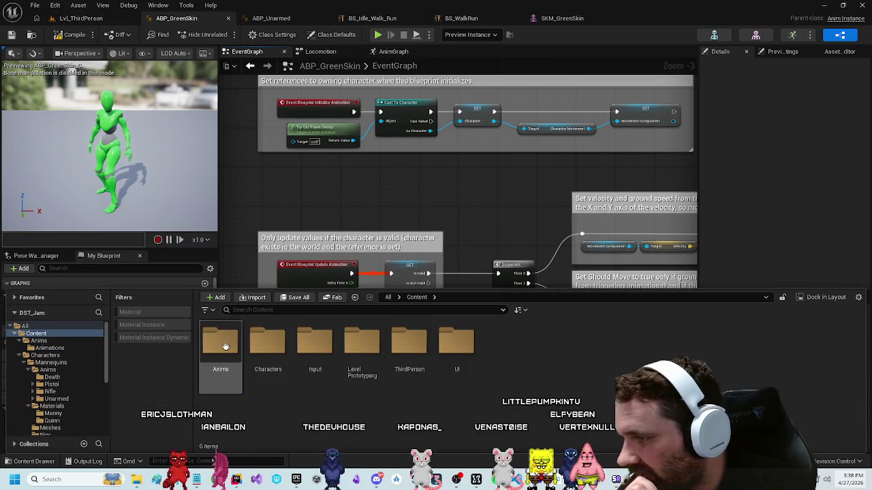
double_click(422, 340)
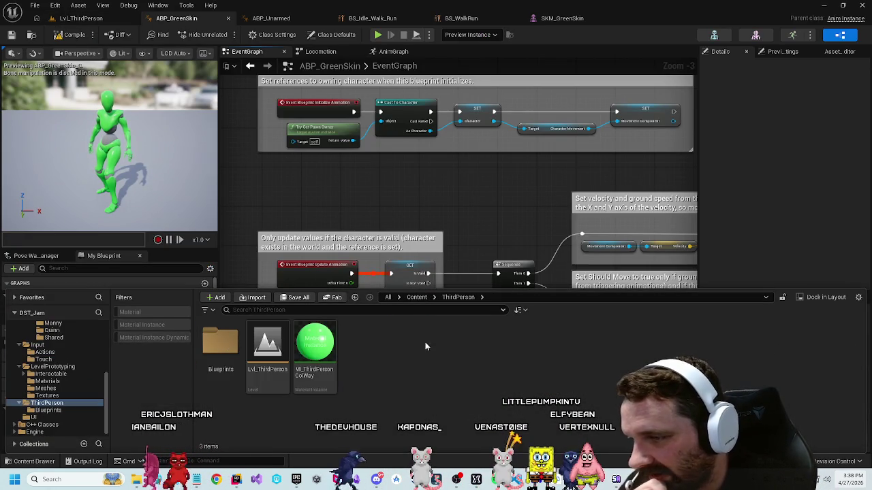
double_click(229, 368)
left_click(220, 347)
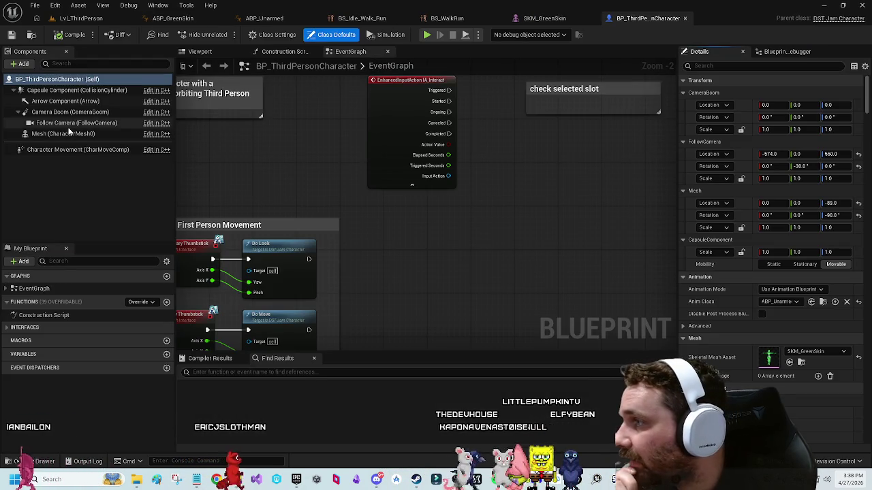
Step: Set the character Mesh's Anim Class to ABP_GreenSkin and return to Lvl_ThirdPerson
left_click(62, 133)
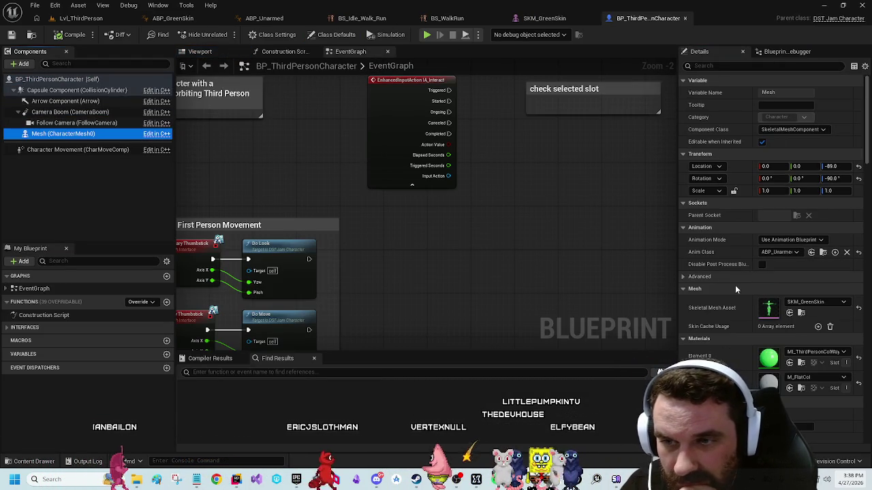
left_click(777, 254)
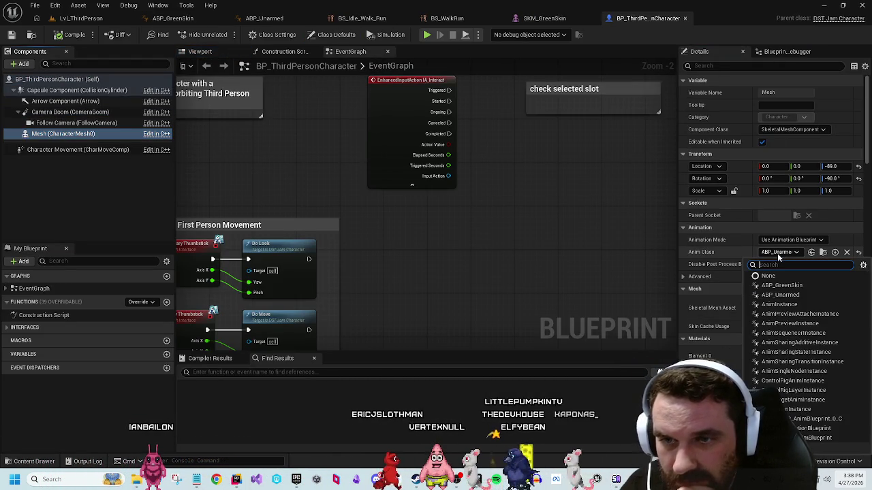
left_click(773, 282)
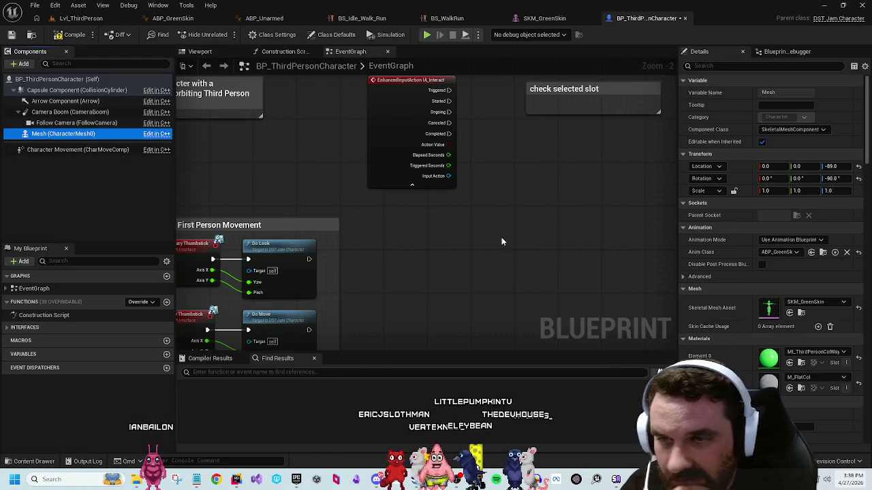
left_click(82, 18)
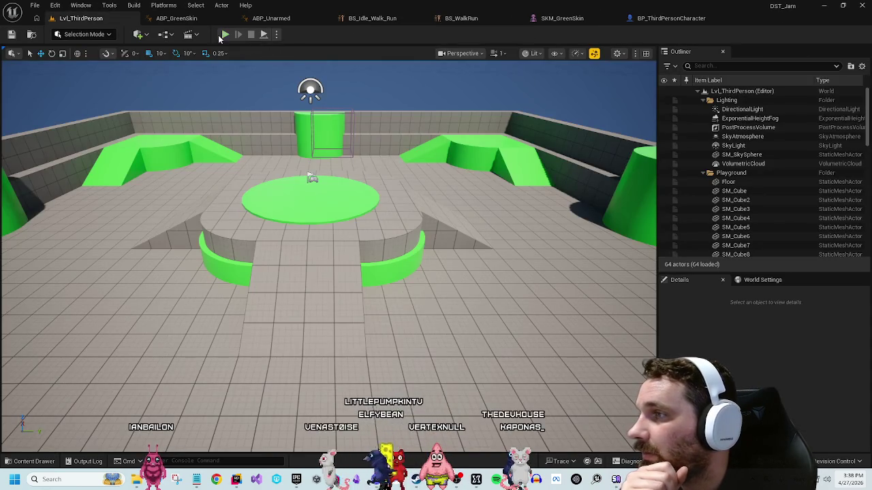
left_click(222, 35)
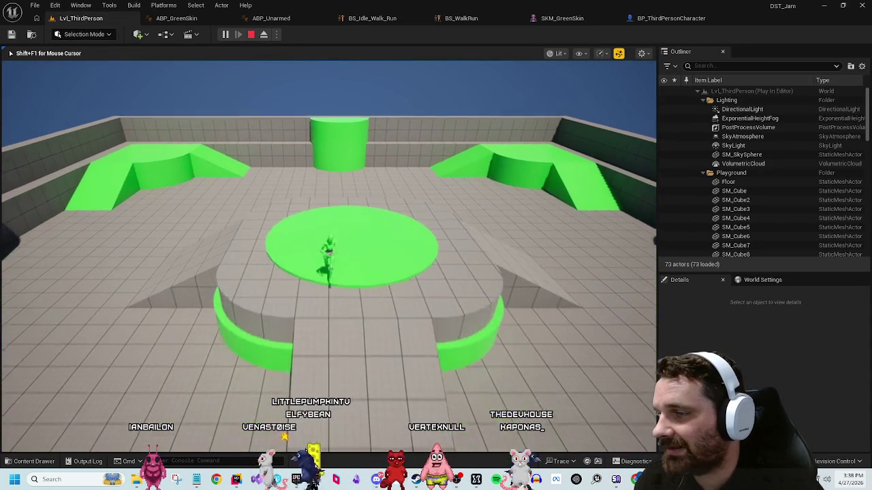
key("w")
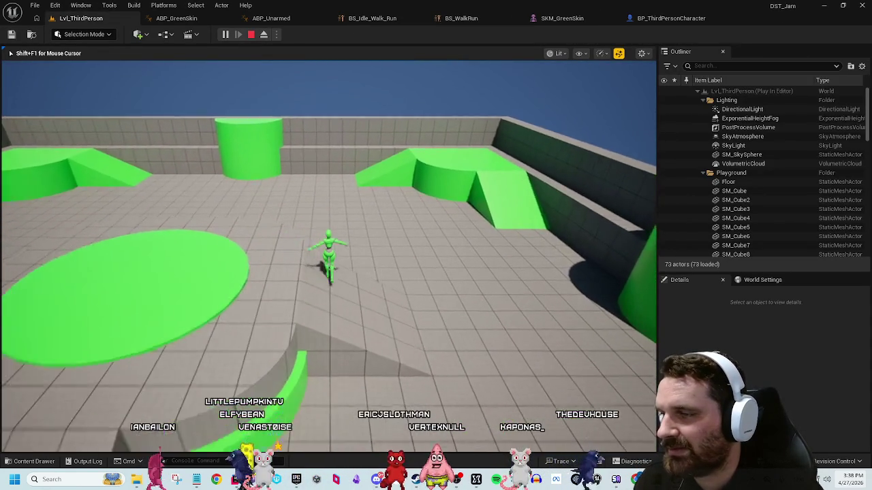
key("w")
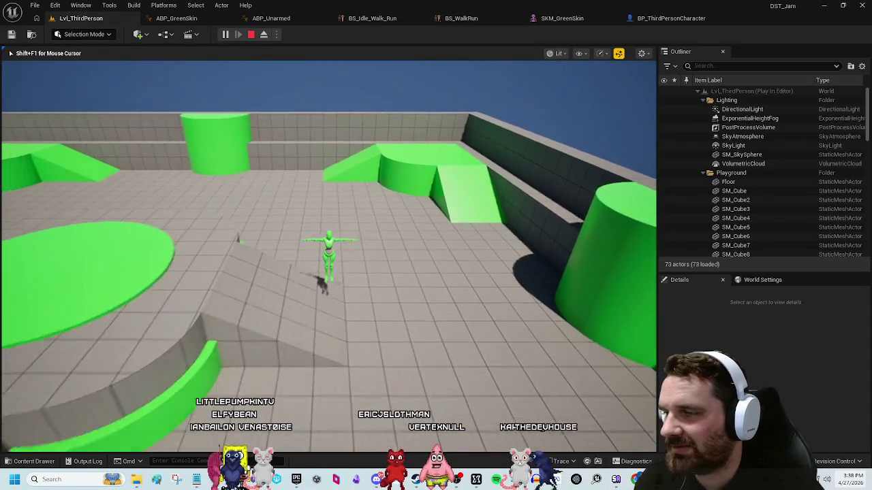
key("w")
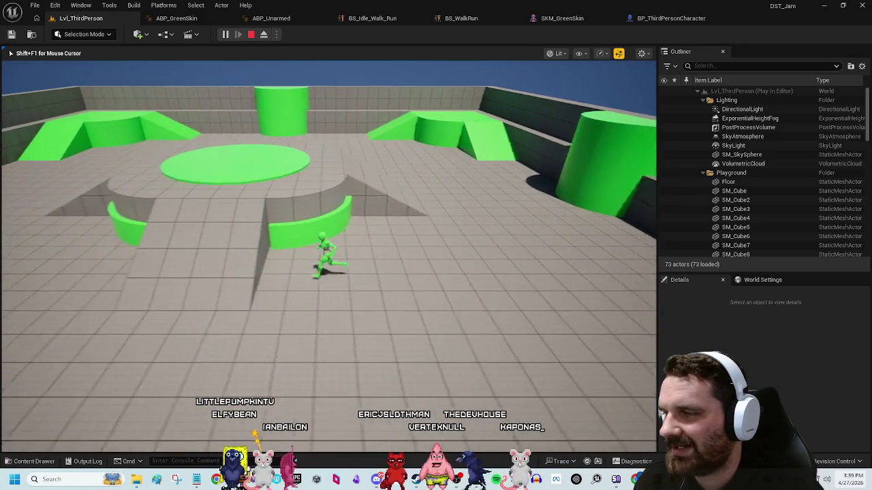
key("w")
key("w")
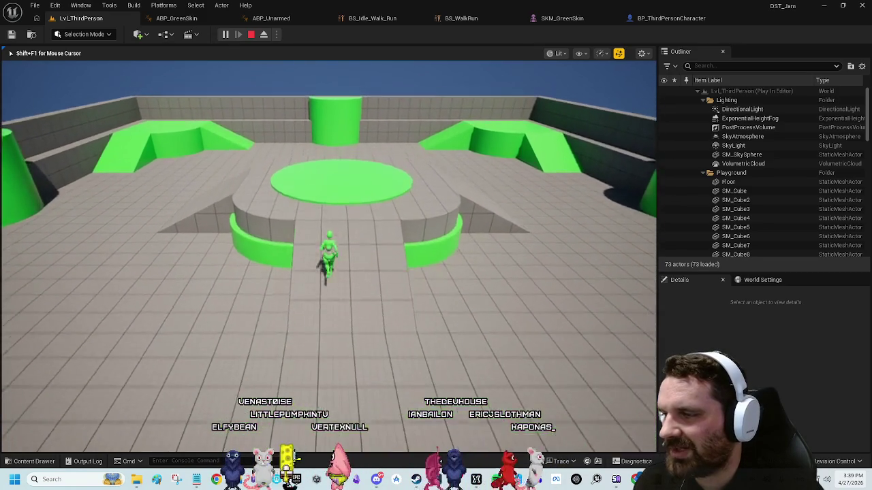
key("space")
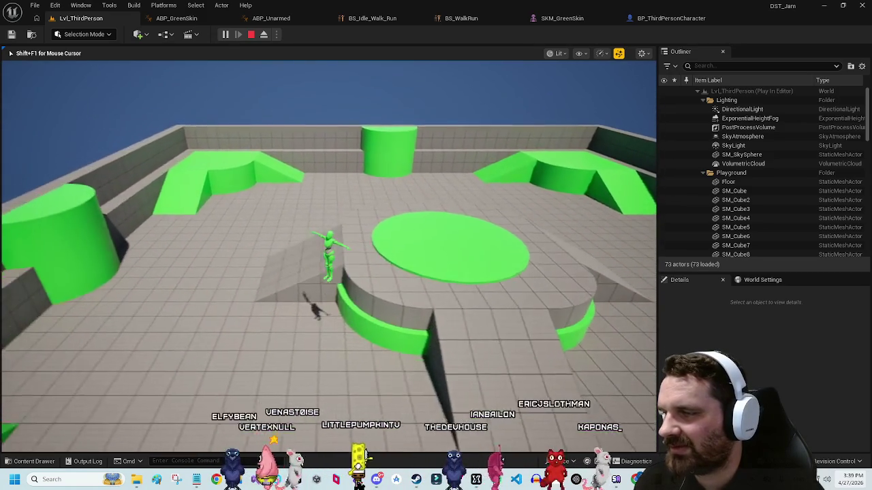
key("Escape")
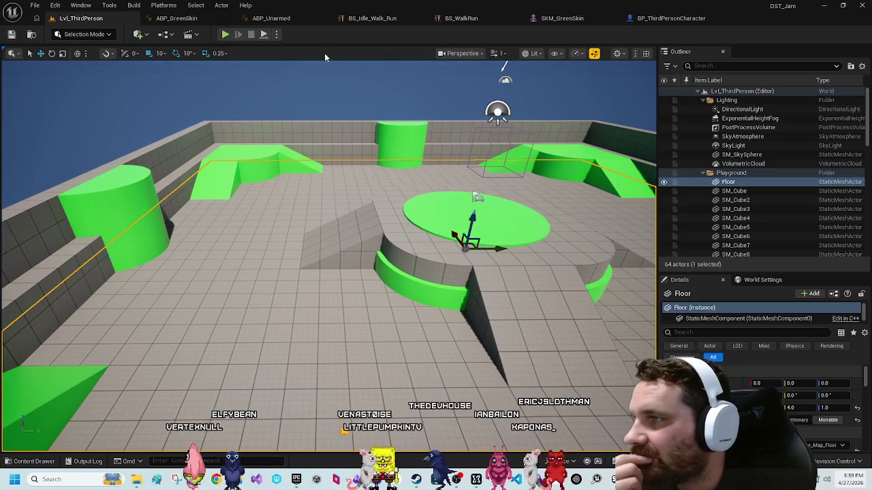
left_click(37, 462)
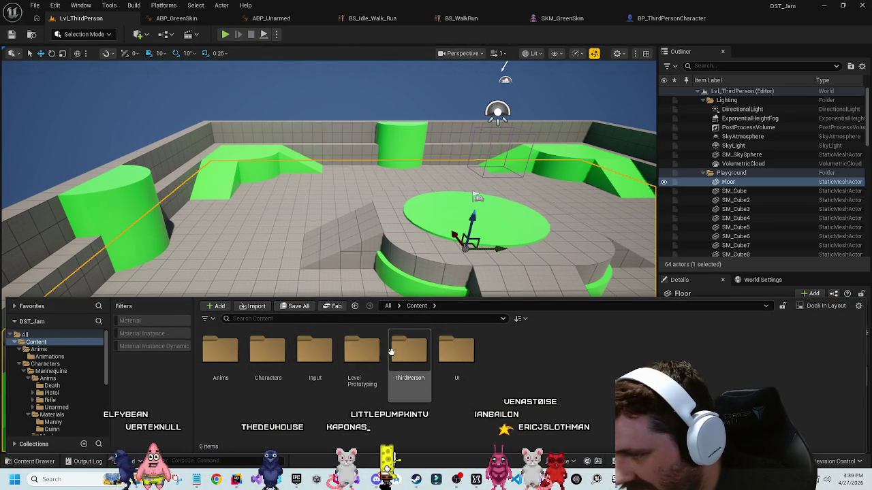
Step: Browse Characters > Mannequins > Materials, then go back and open the ThirdPerson folder
double_click(267, 353)
double_click(220, 351)
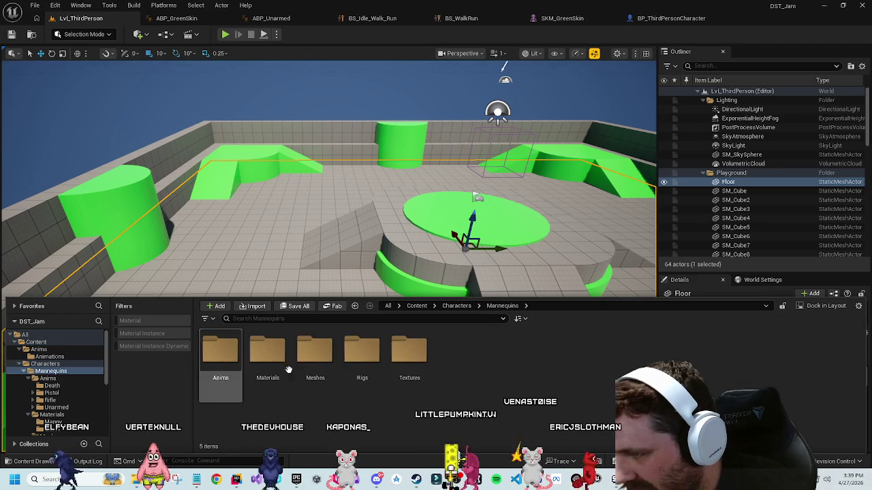
left_click(315, 351)
left_click(262, 350)
double_click(262, 350)
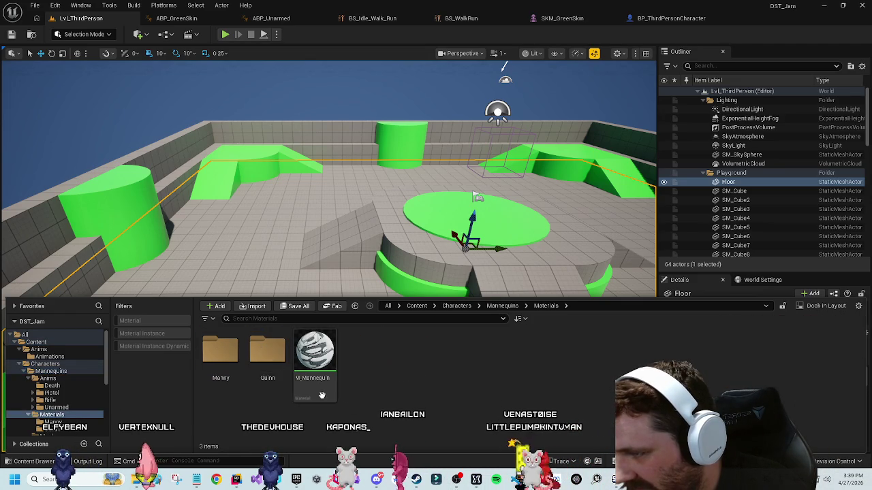
key("alt+Left")
key("alt+Left")
key("alt+Left")
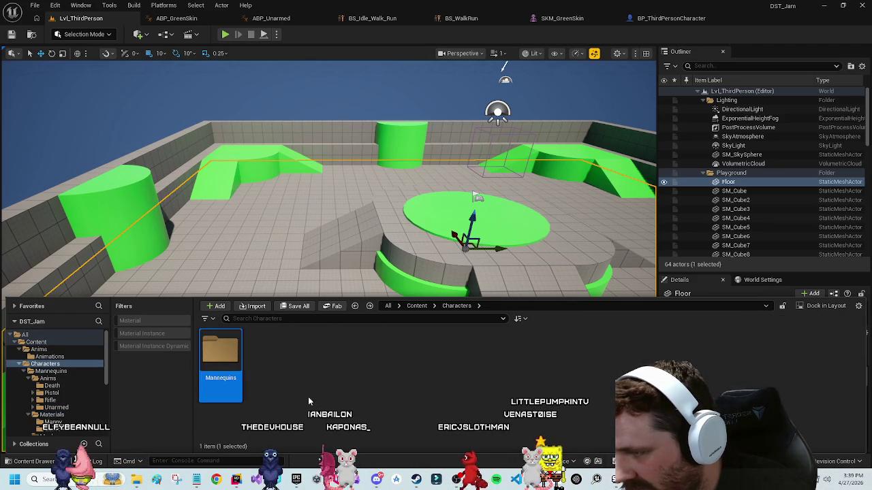
double_click(408, 350)
Step: Duplicate MI_ThirdPersonColWay as MI_ThirdPersonColWay1 and open the copy for editing
left_click(314, 350)
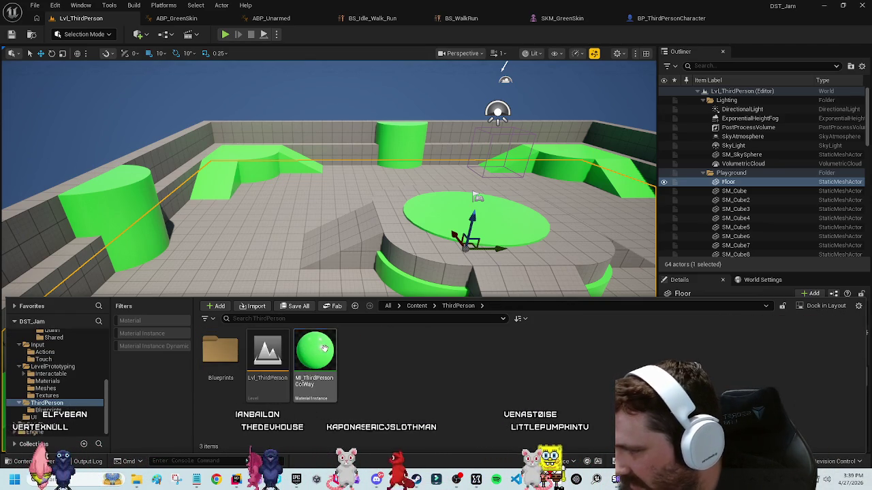
key("ctrl+d")
key("Return")
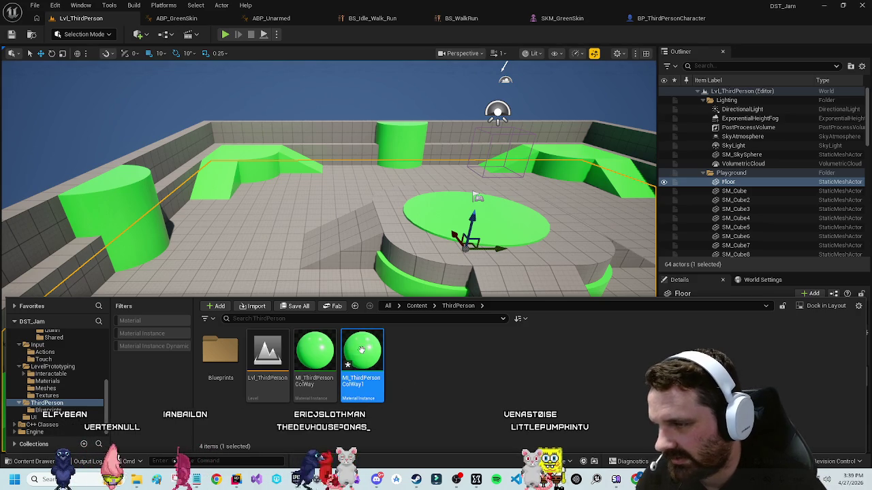
key("Return")
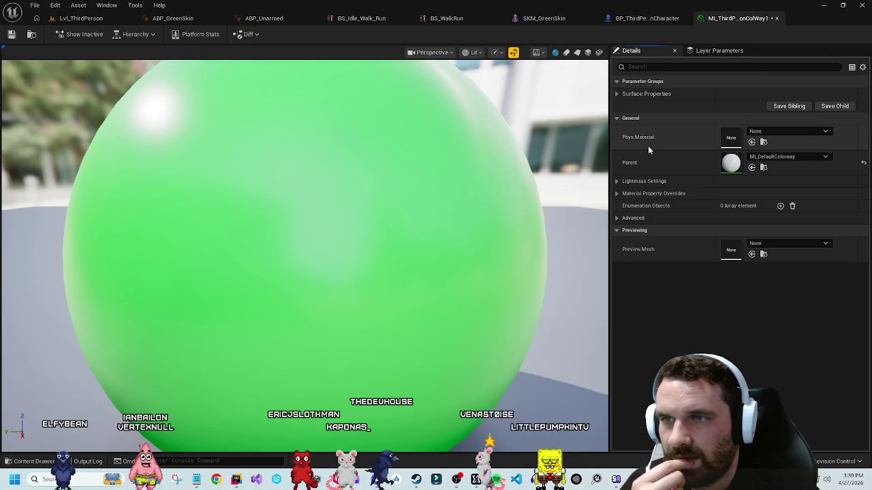
Step: Change MI_ThirdPersonColWay1's Base Color to cyan (04A0C0FF), save it, and close the editor
left_click(619, 95)
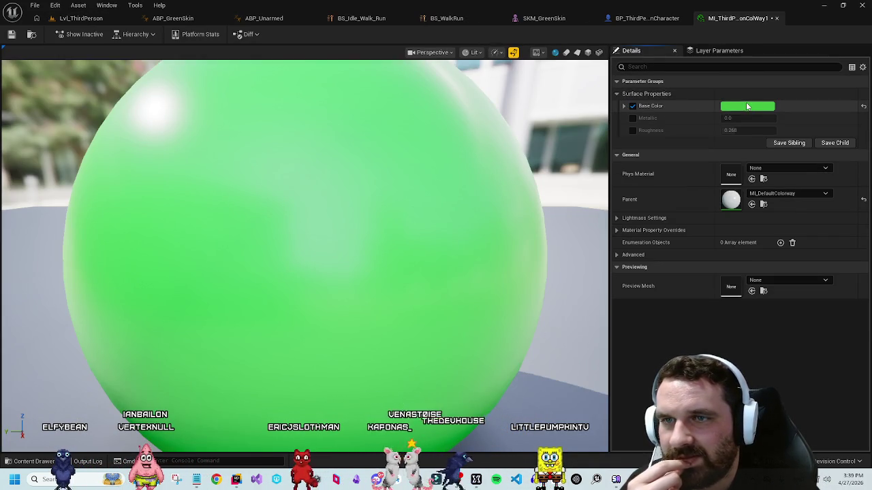
left_click(742, 107)
left_click_drag(576, 173, 560, 149)
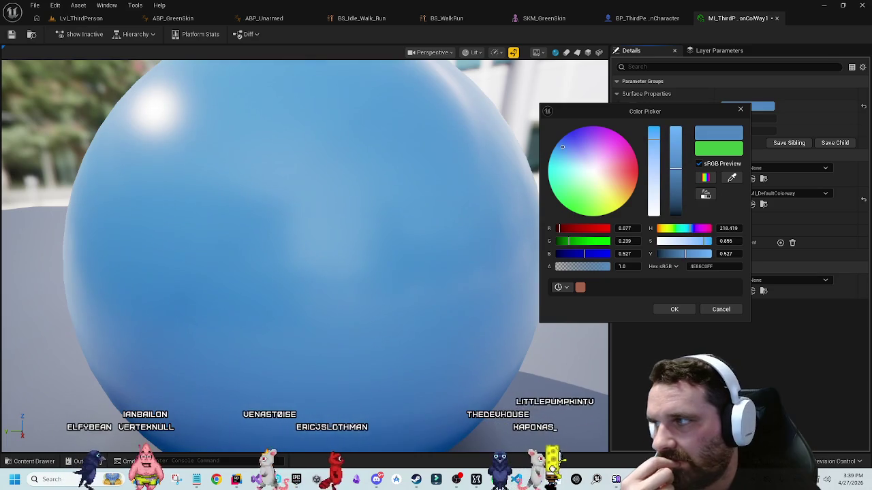
left_click_drag(563, 141, 550, 158)
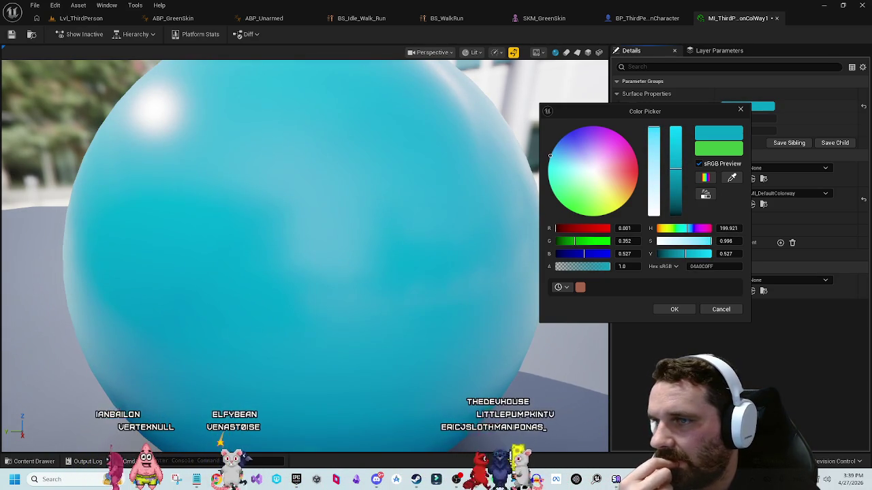
left_click(674, 309)
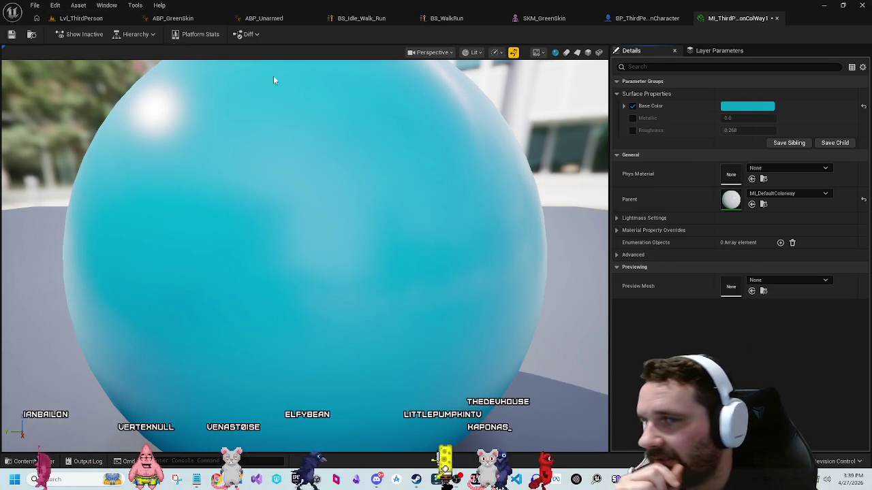
left_click(11, 37)
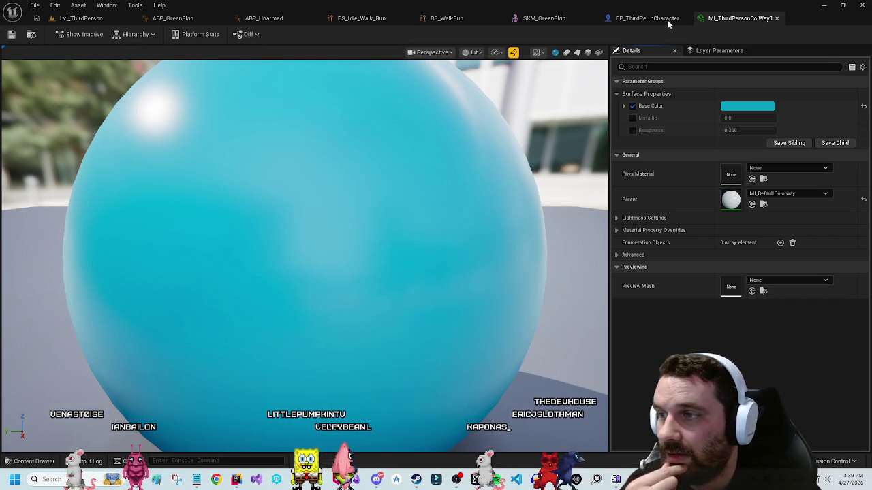
middle_click(726, 18)
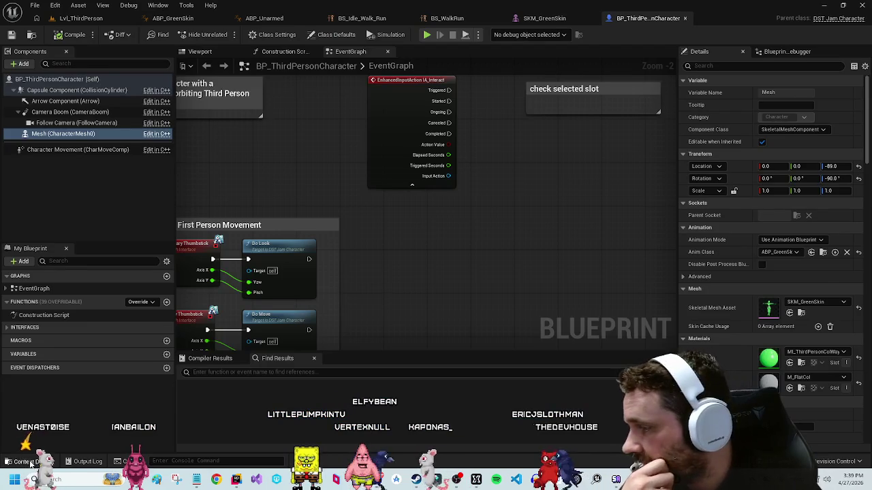
Step: Rename MI_ThirdPersonColWay1 to MI_ThirdPerson_Blue in the Content Drawer
left_click(30, 461)
left_click(354, 361)
key("F2")
type("MI_ThirdPe")
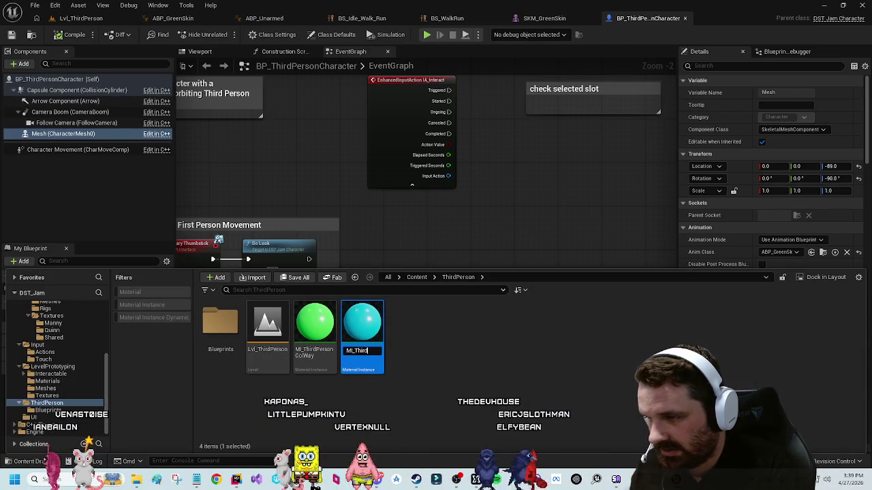
type("rson")
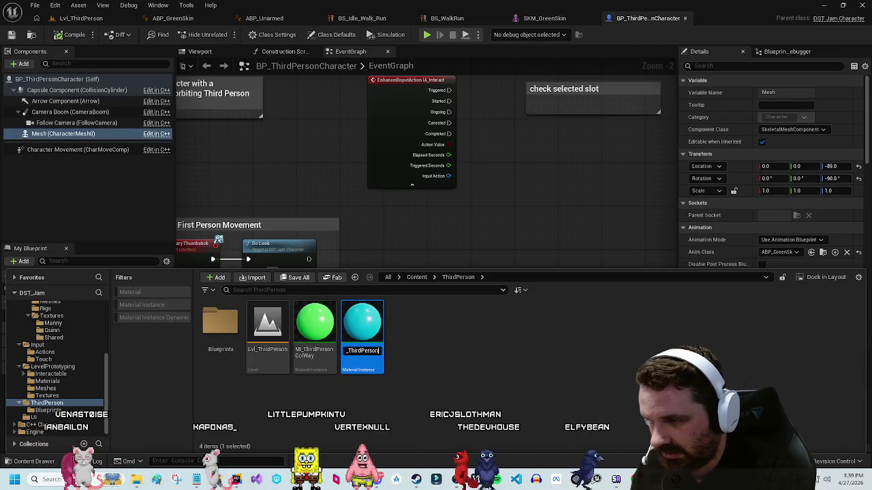
type("_Blue")
key("Return")
left_click(531, 214)
Step: Deselect the Mesh component and move through ABP_GreenSkin to the SKM_GreenSkin mesh editor
left_click(70, 205)
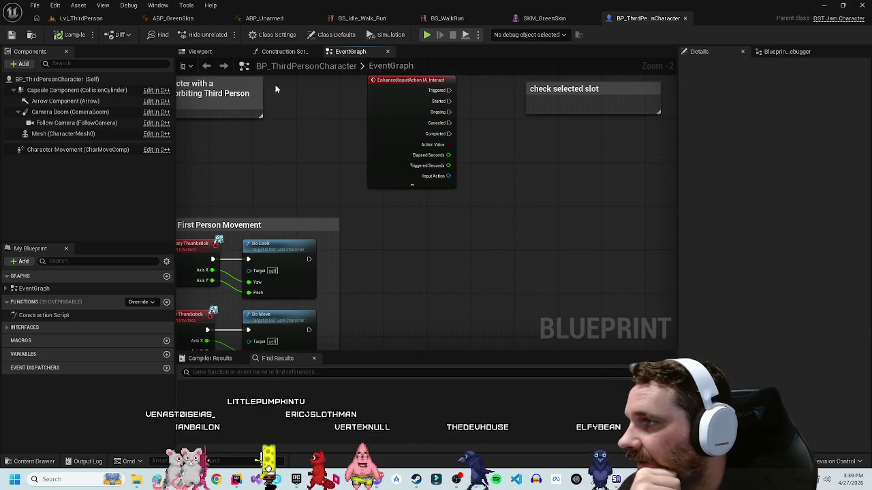
left_click(173, 18)
left_click(757, 35)
Step: Assign MI_ThirdPerson_Blue to SKM_GreenSkin's Element 0 material slot and save the mesh
left_click(757, 35)
left_click(783, 246)
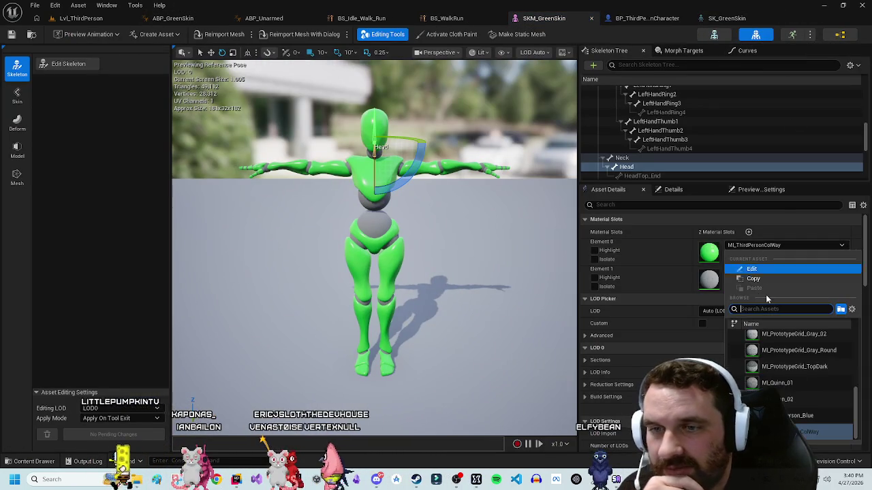
left_click(800, 415)
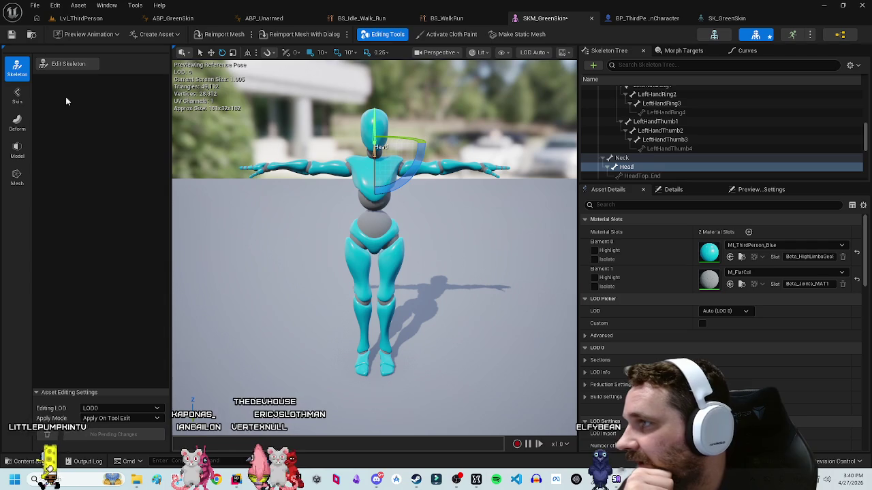
left_click(12, 35)
Step: Play-test Lvl_ThirdPerson, running the cyan character toward the camera and back, then switch to Rider
left_click(79, 18)
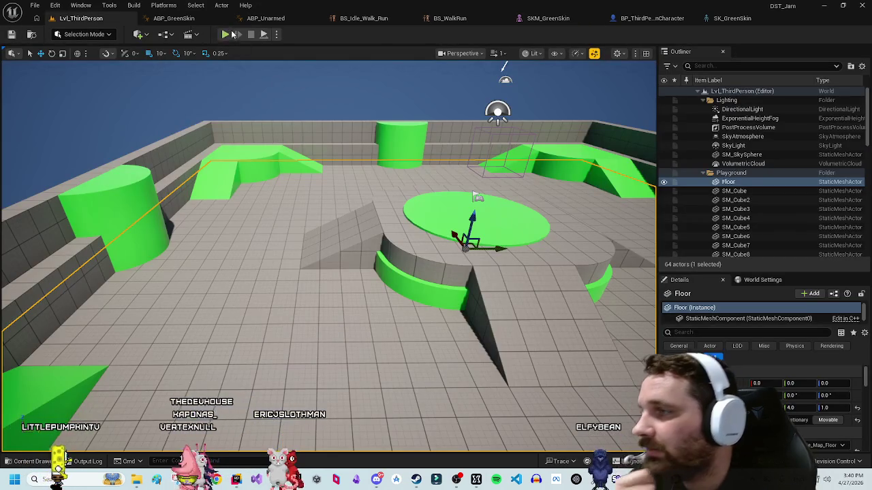
key("alt+p")
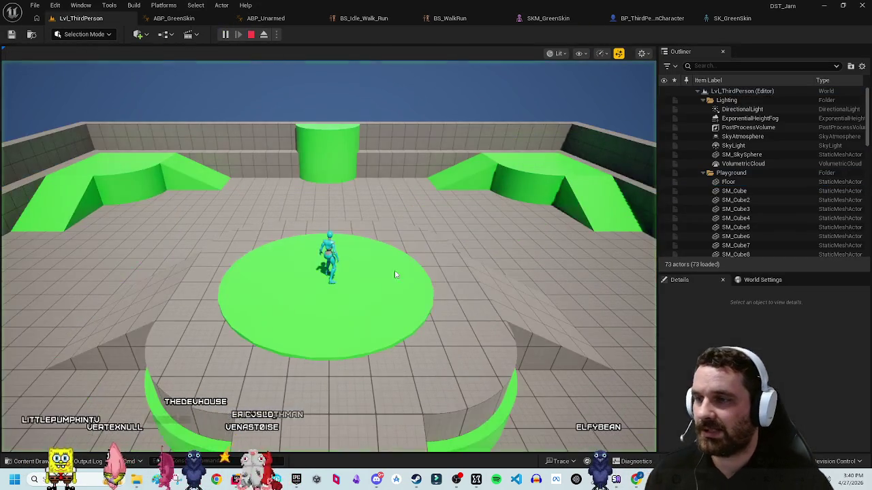
key("s")
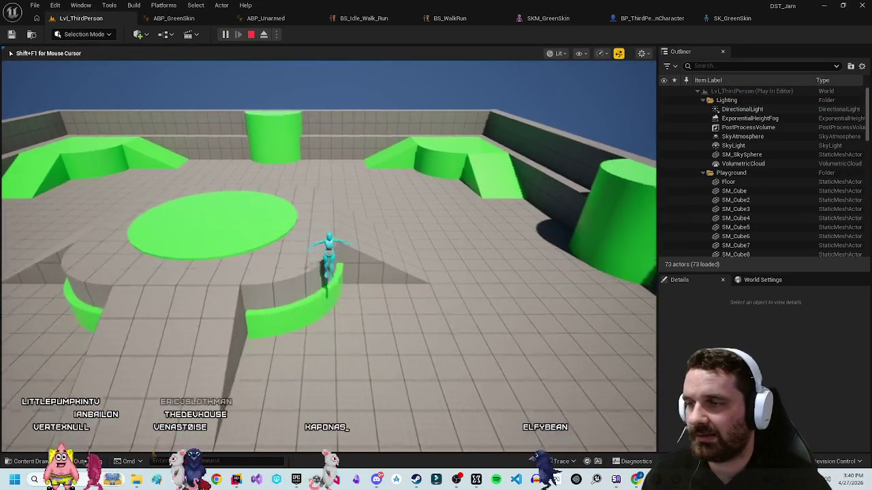
key("w")
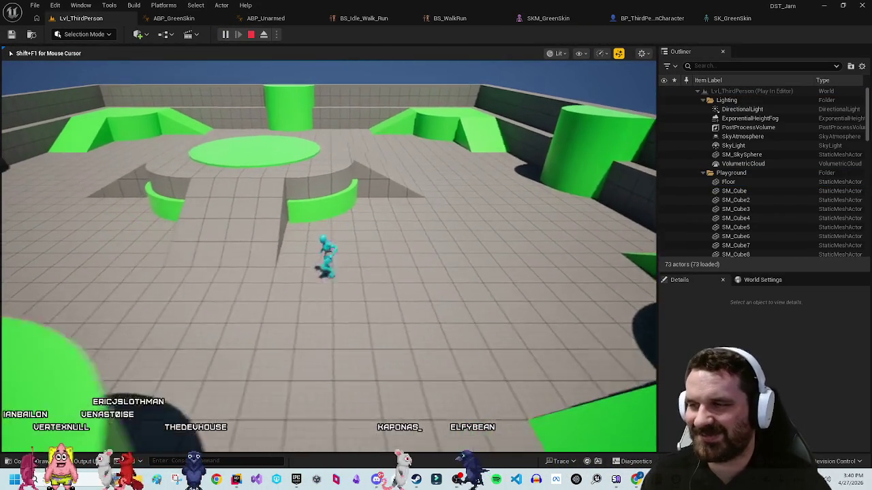
key("Escape")
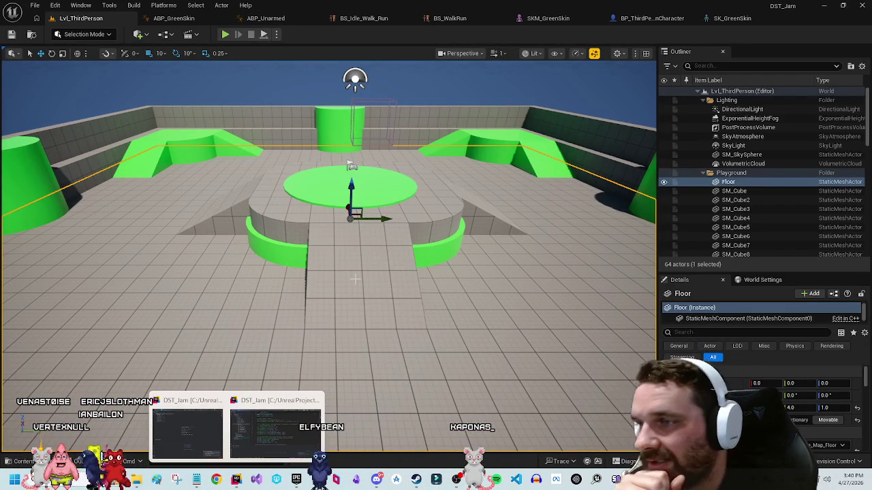
left_click(266, 430)
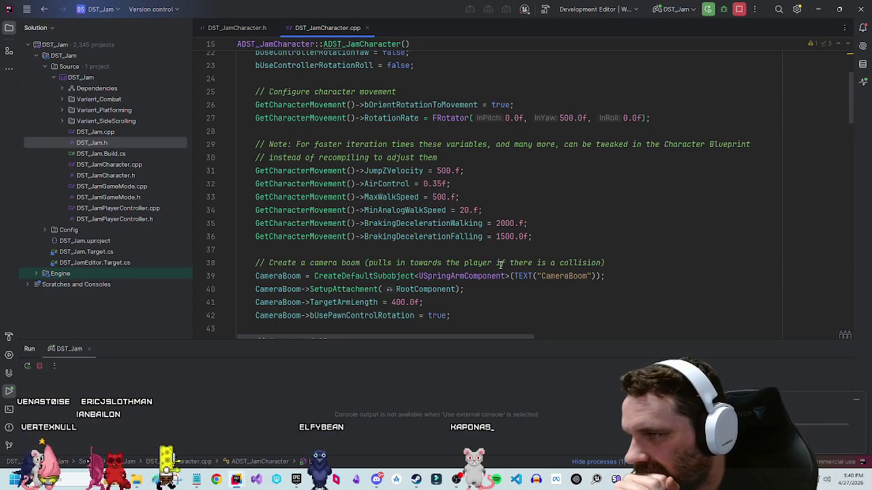
Step: Comment out the two Jump BindAction lines in DST_JamCharacter.cpp
scroll(508, 275, "down", 10)
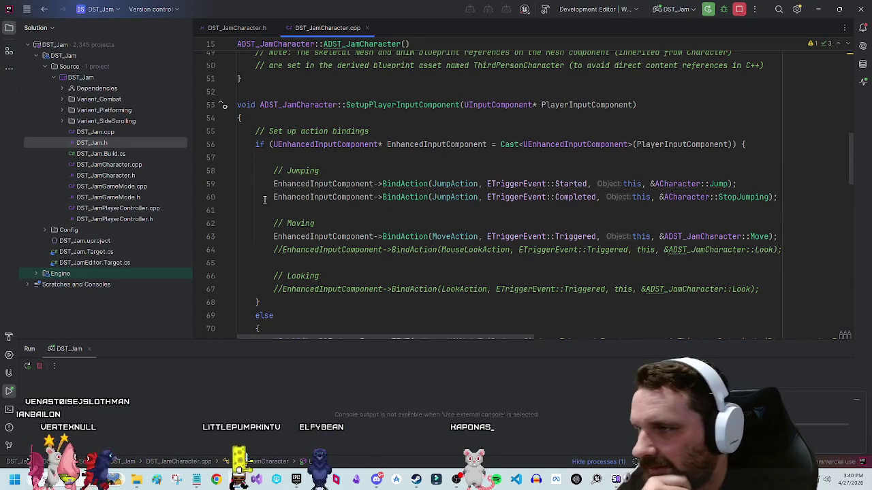
mouse_move(592, 197)
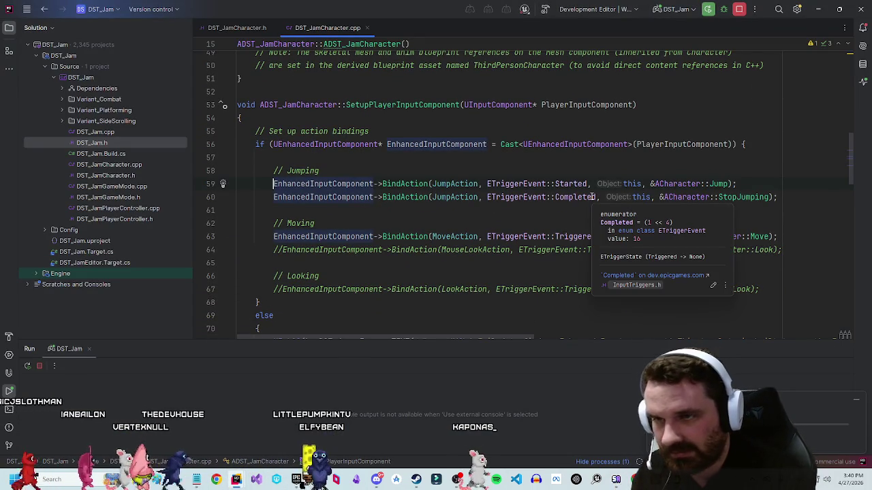
key("ctrl+slash")
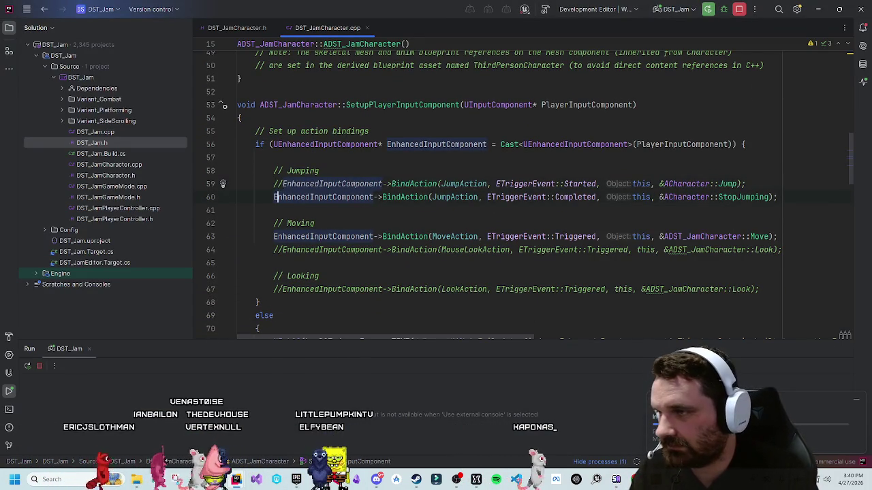
type("//")
scroll(594, 176, "down", 8)
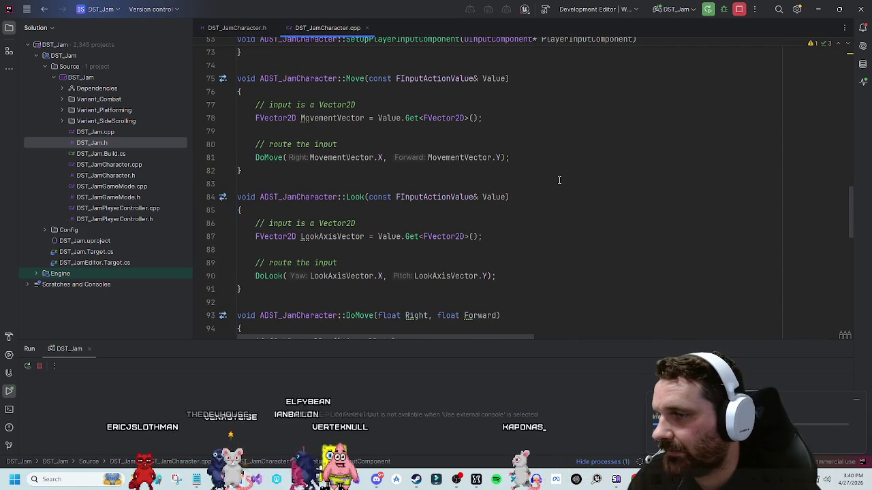
scroll(549, 188, "down", 8)
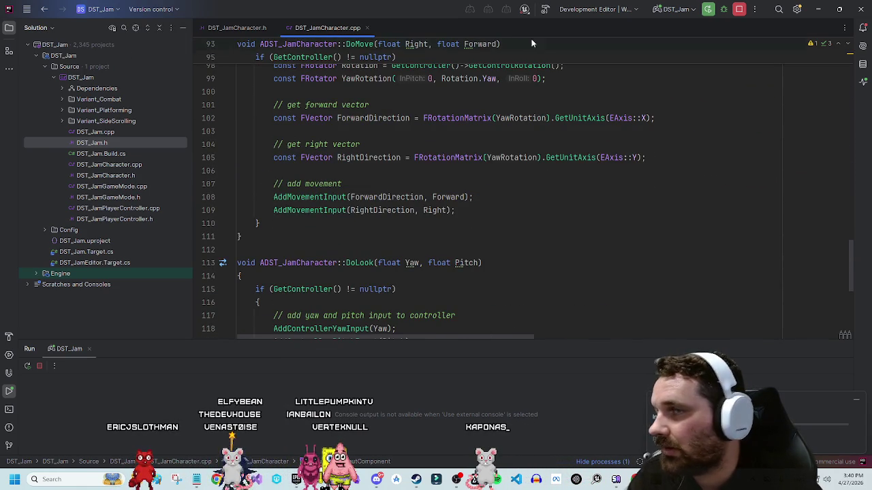
Step: Build the DST_Jam project and relaunch the Unreal Editor from Rider
key("alt+Tab")
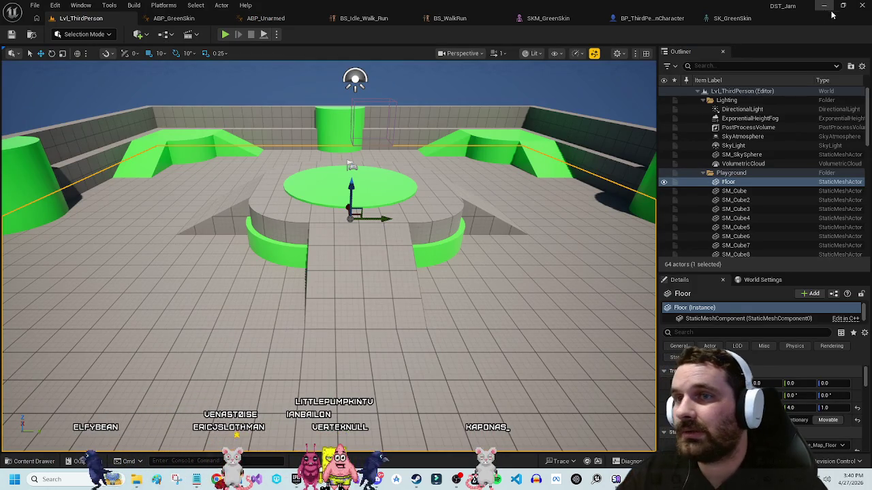
key("alt+Tab")
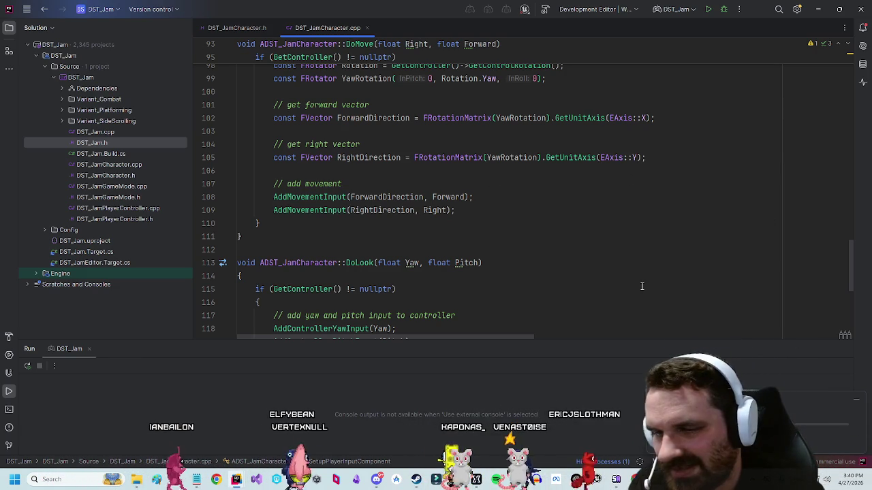
key("ctrl+shift+b")
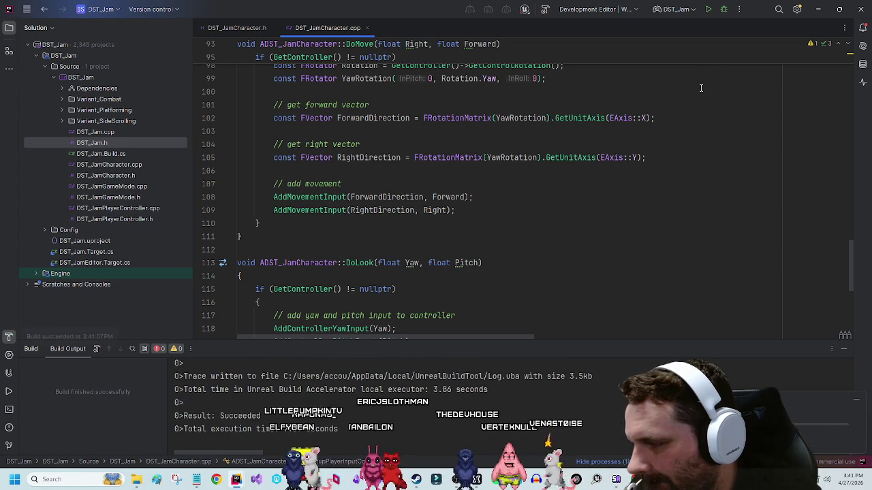
left_click(723, 11)
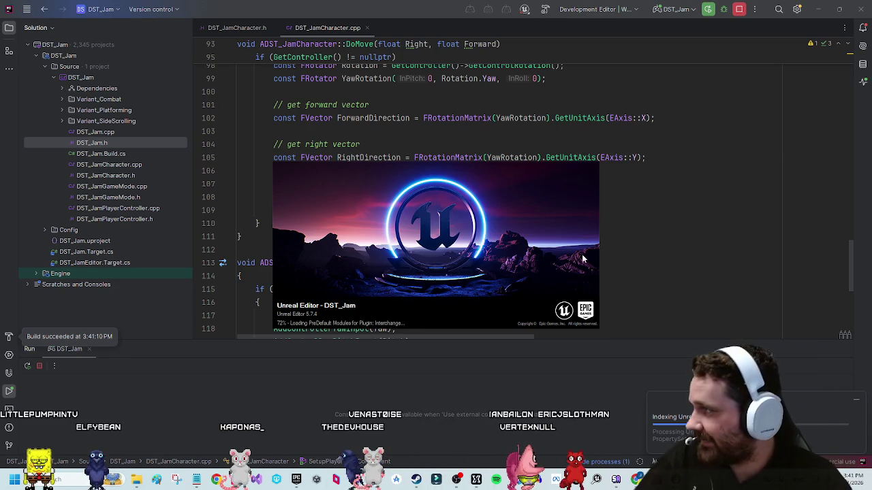
Step: Dismiss the reopen-assets prompt and open WB_InvSlot from the Content > UI folder
left_click(666, 118)
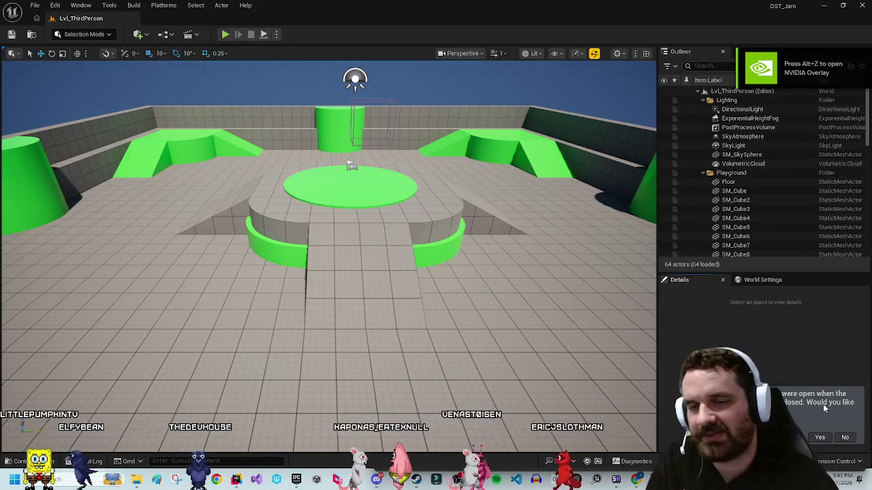
left_click(845, 440)
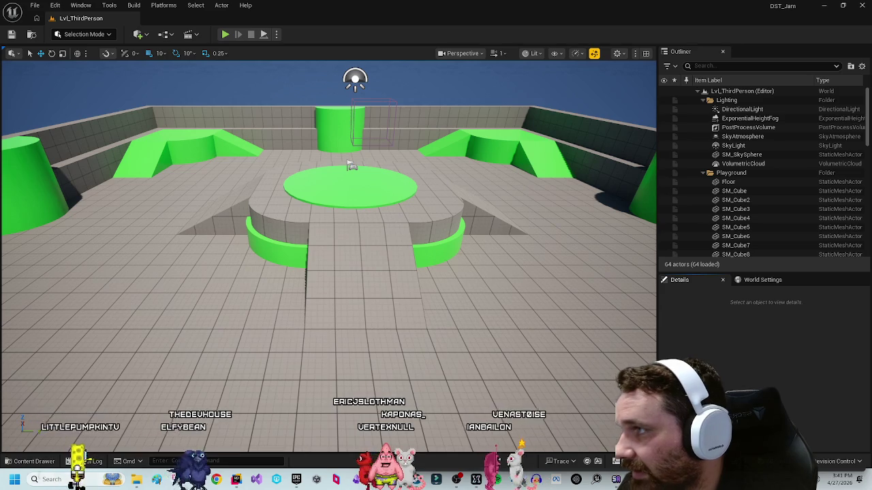
key("ctrl+space")
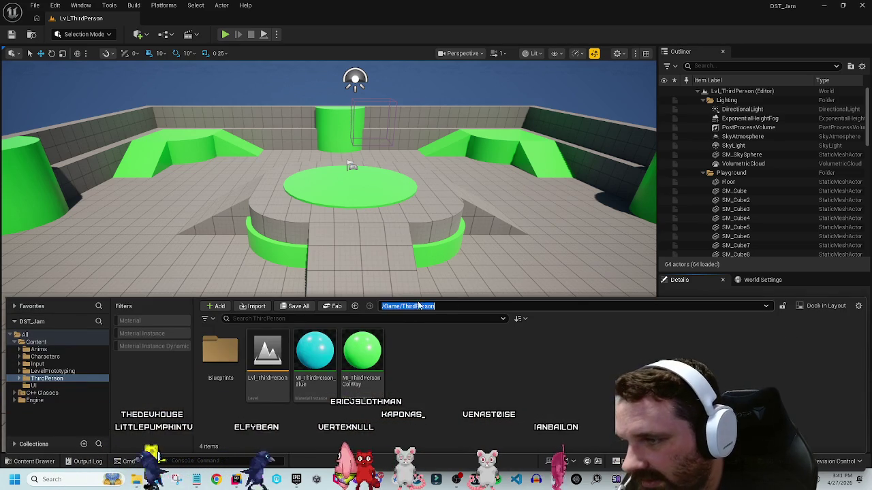
left_click(416, 306)
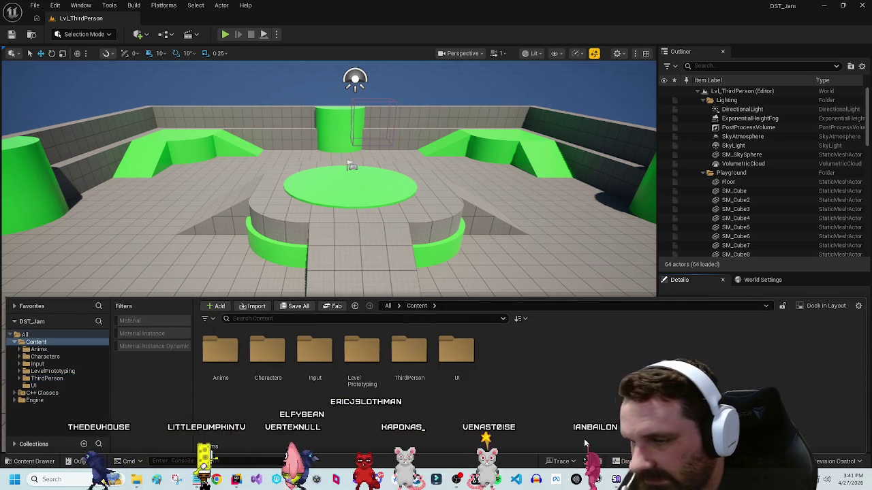
double_click(456, 351)
double_click(221, 361)
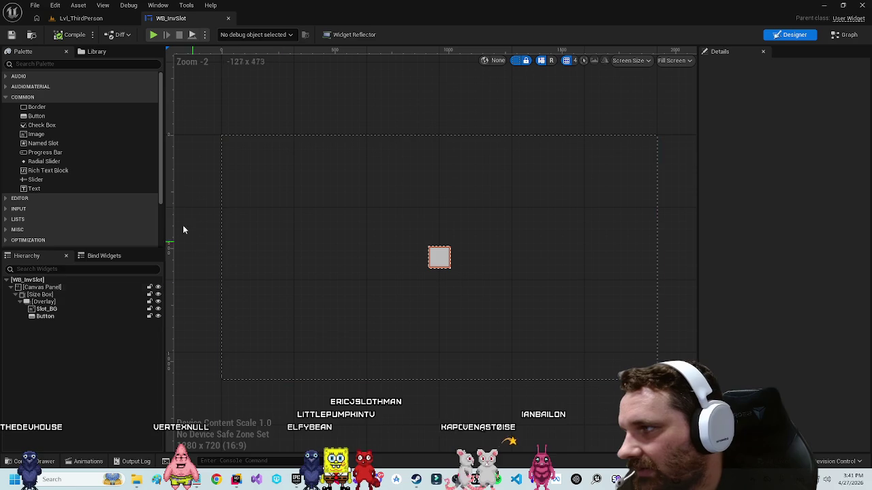
Step: Check the Button in the event graph, then return to the Designer with the overlay selected
left_click(57, 317)
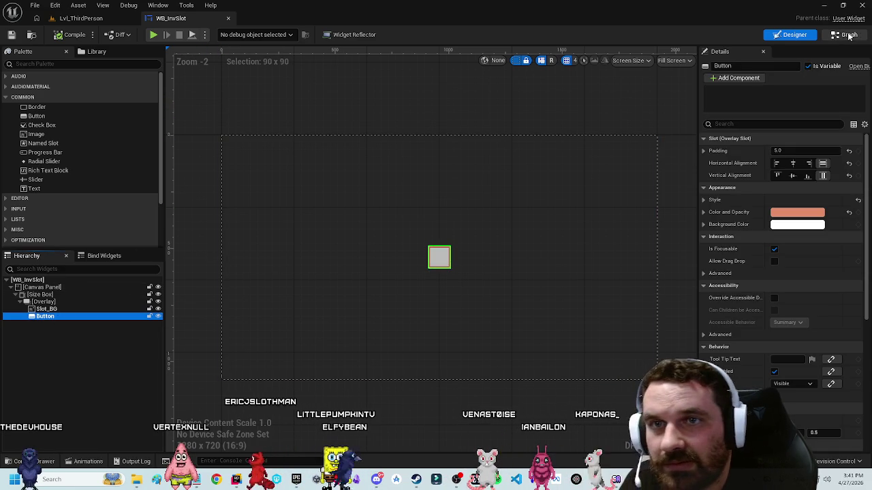
left_click(848, 36)
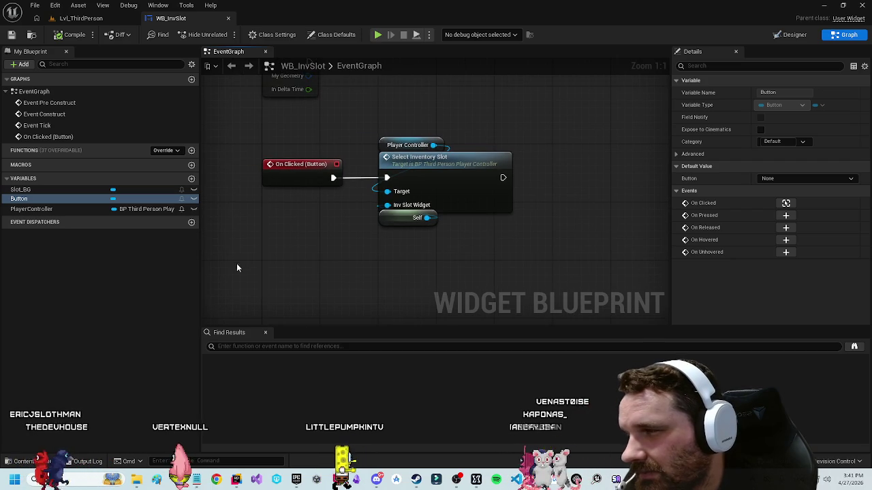
left_click(157, 242)
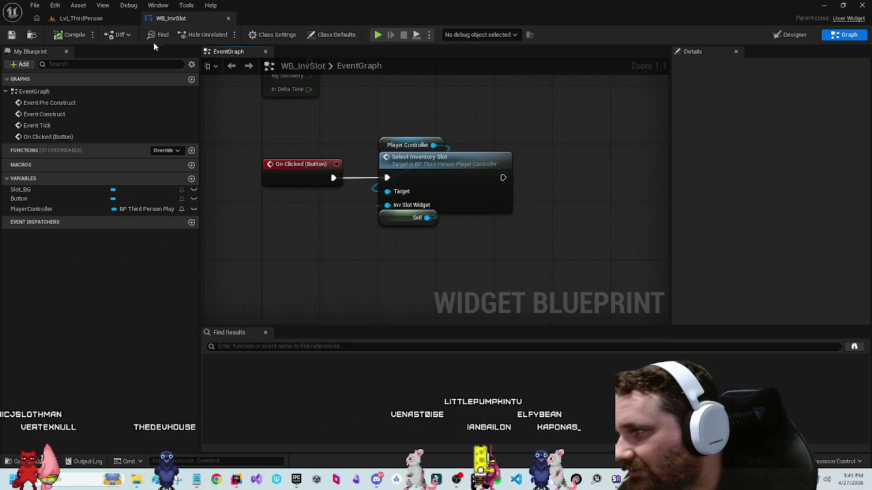
left_click(790, 35)
left_click(102, 302)
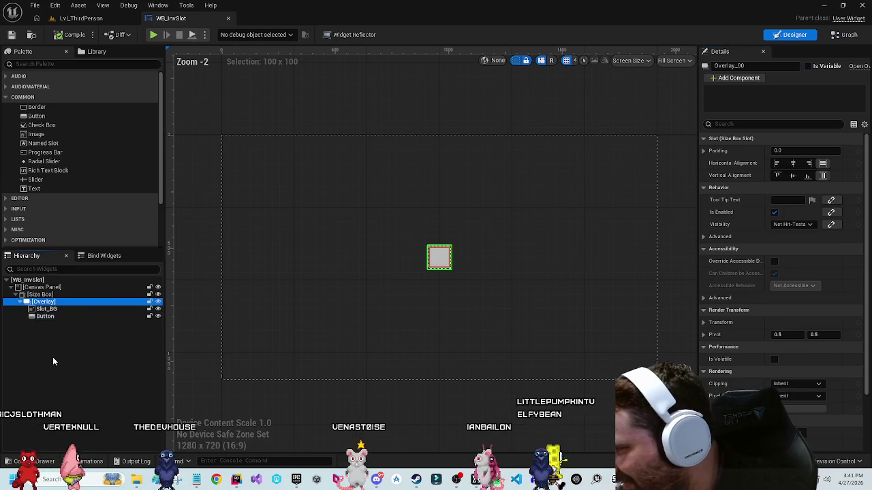
Step: Duplicate the Slot_BG image and move the Slot_BG_1 copy below Button
left_click(58, 317)
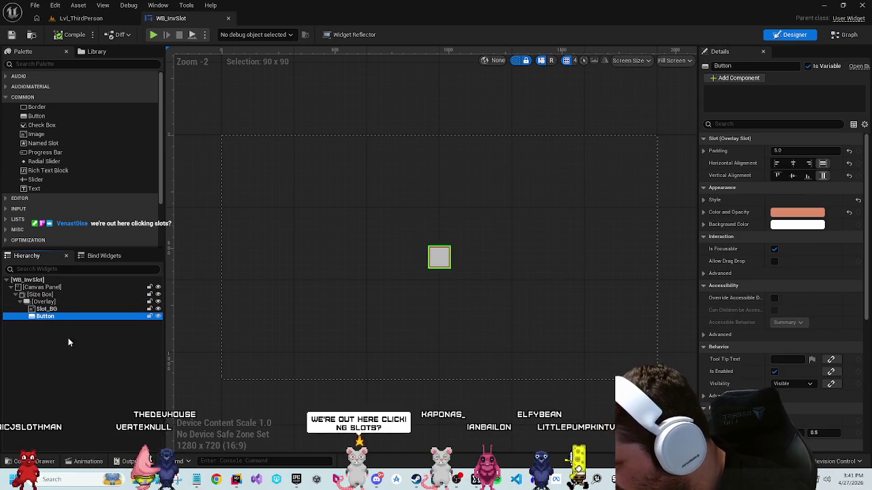
left_click(46, 309)
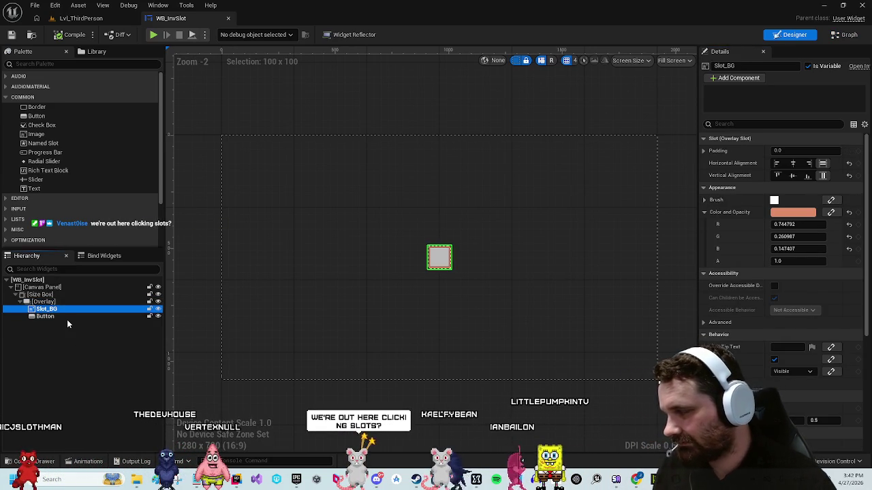
left_click(67, 324)
left_click(65, 311)
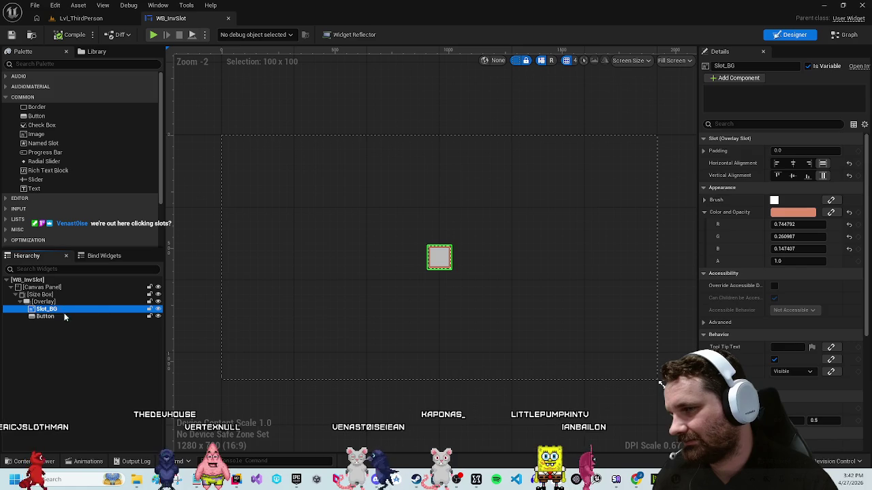
key("ctrl+d")
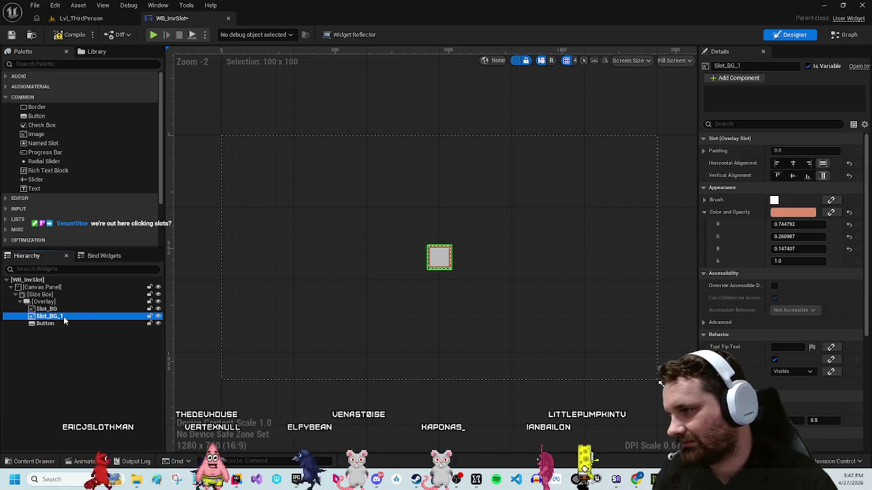
left_click_drag(62, 328, 62, 326)
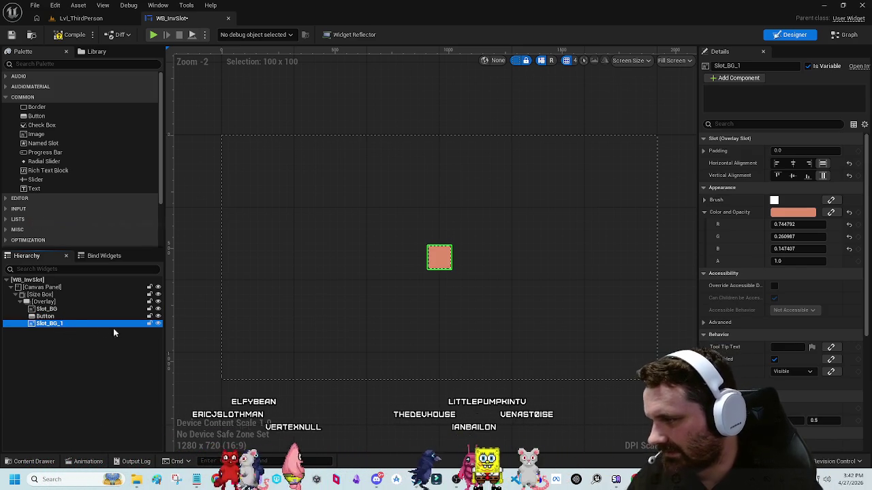
Step: Set Slot_BG_1's slot padding to 5.0 and compare it with the other layers
left_click(763, 139)
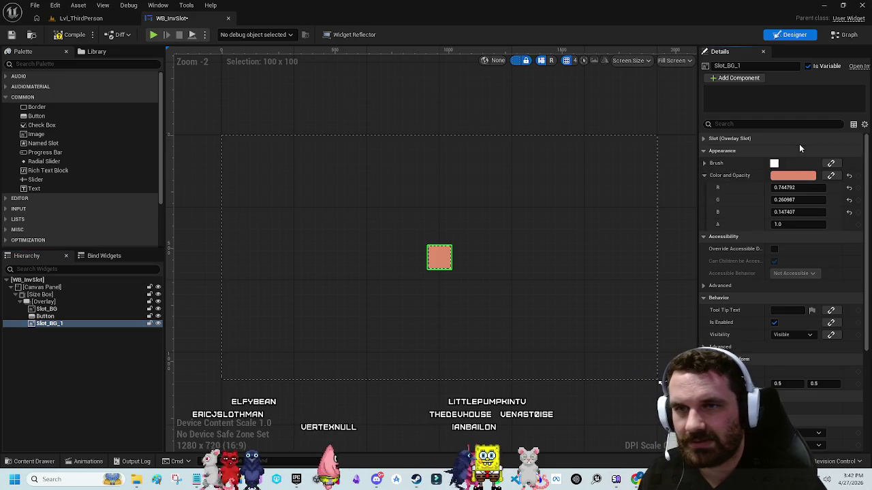
left_click(705, 163)
left_click(704, 152)
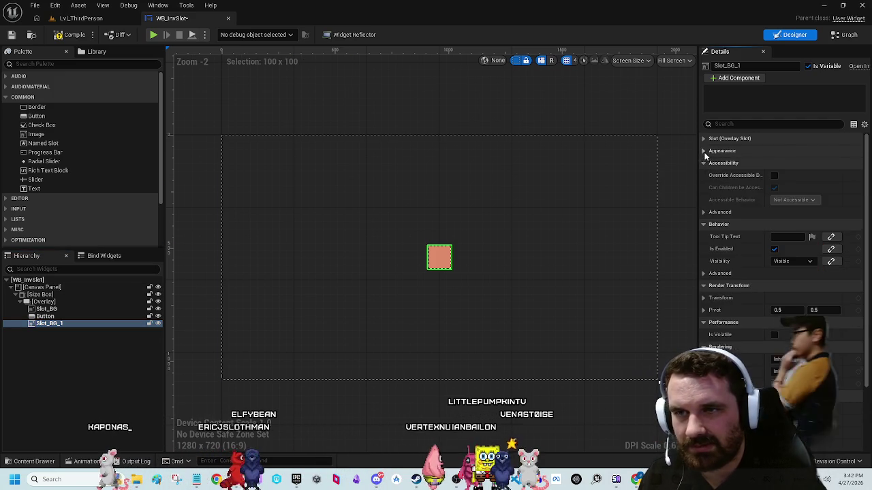
left_click(705, 151)
left_click(704, 161)
left_click(703, 139)
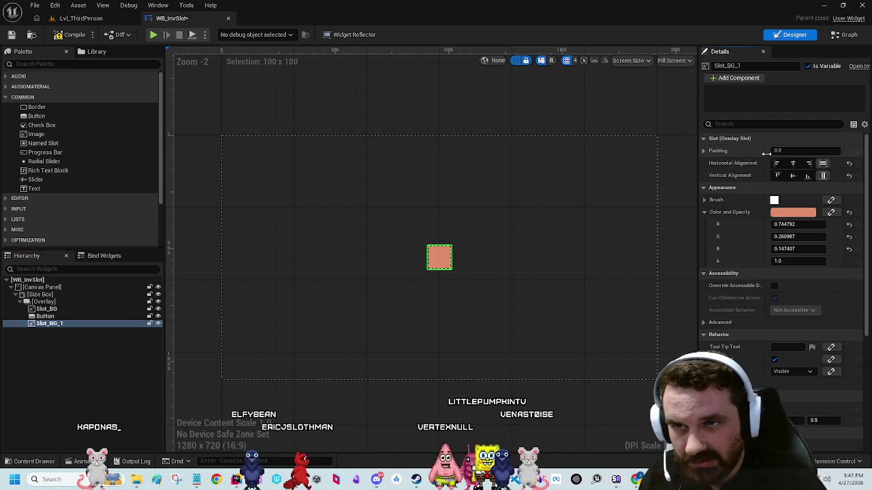
left_click(804, 151)
type("5")
key("Return")
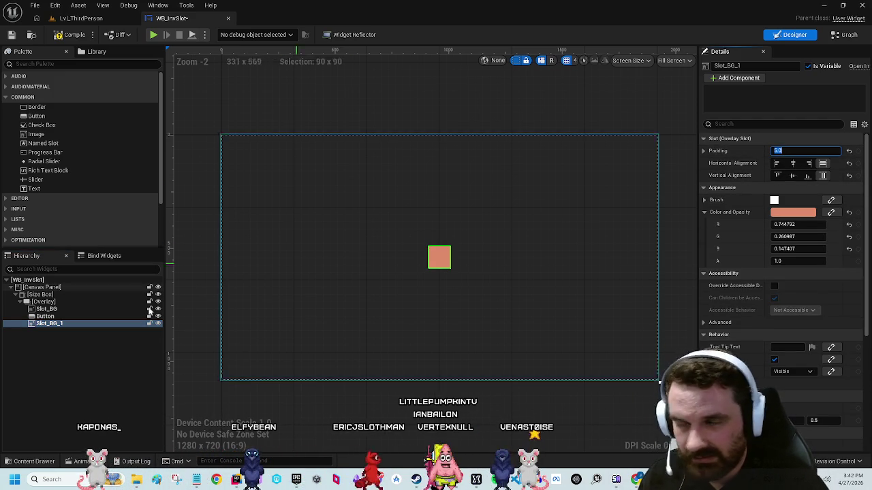
left_click(47, 309)
left_click(45, 317)
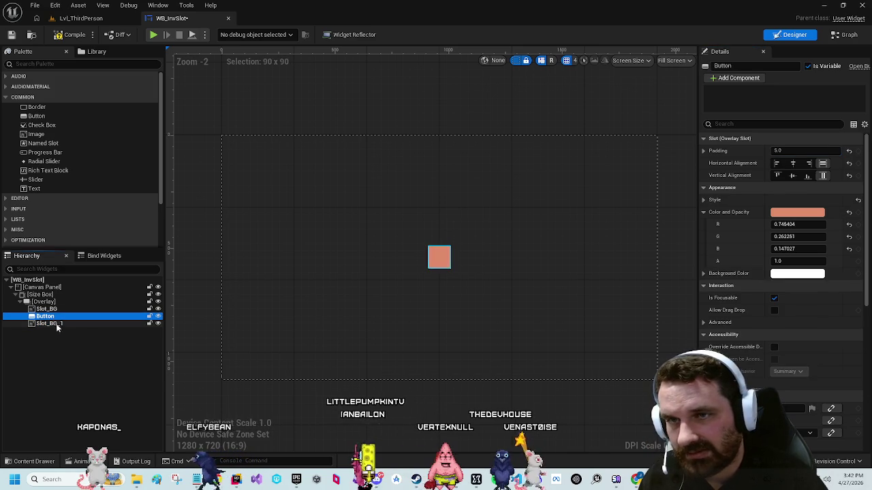
left_click(58, 325)
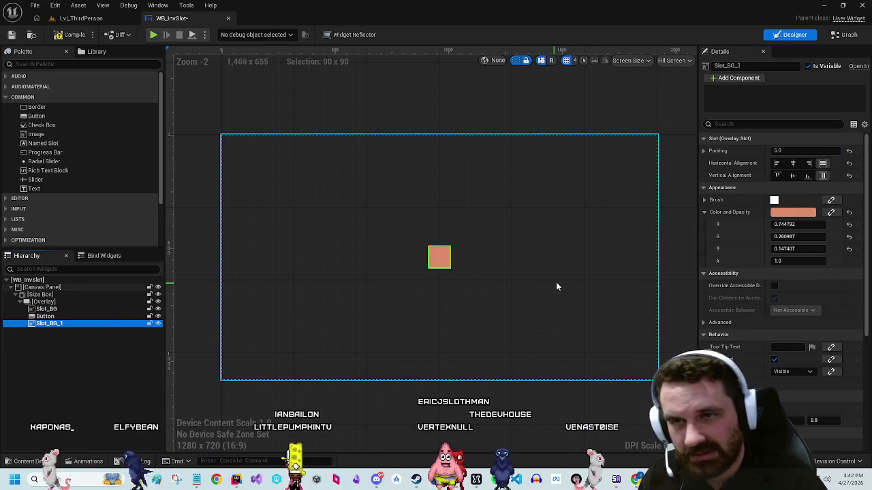
Step: Tint Slot_BG_1 a darker, slightly grey muted green in the colour picker
left_click(807, 212)
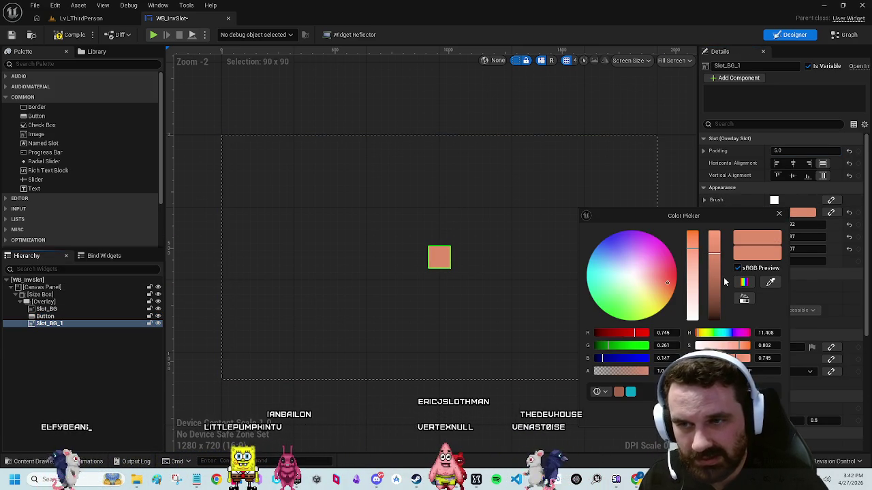
mouse_move(657, 303)
left_mouse_down()
mouse_move(620, 312)
mouse_move(619, 304)
mouse_move(643, 301)
mouse_move(651, 273)
mouse_move(651, 293)
mouse_move(618, 304)
left_mouse_up()
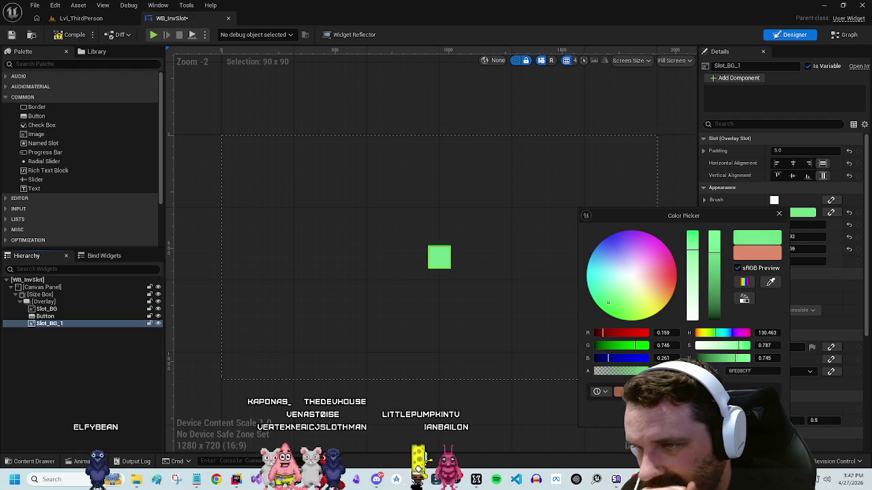
left_click_drag(612, 308, 614, 308)
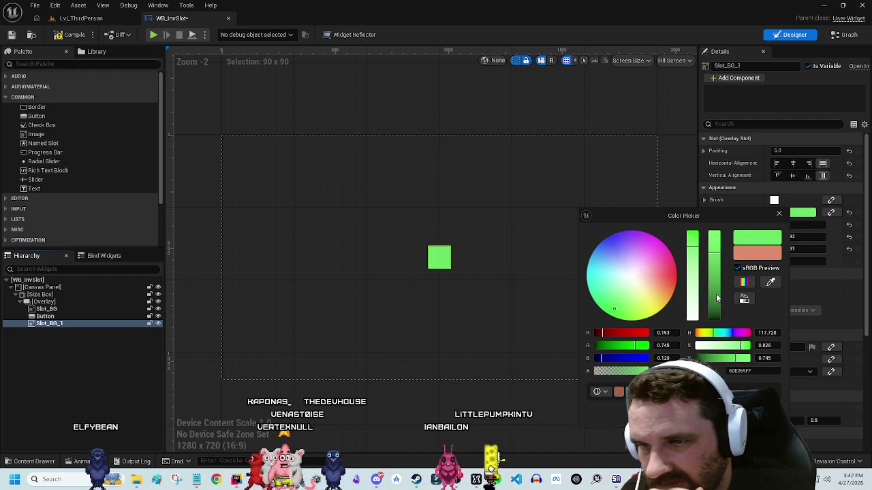
left_click_drag(716, 297, 715, 288)
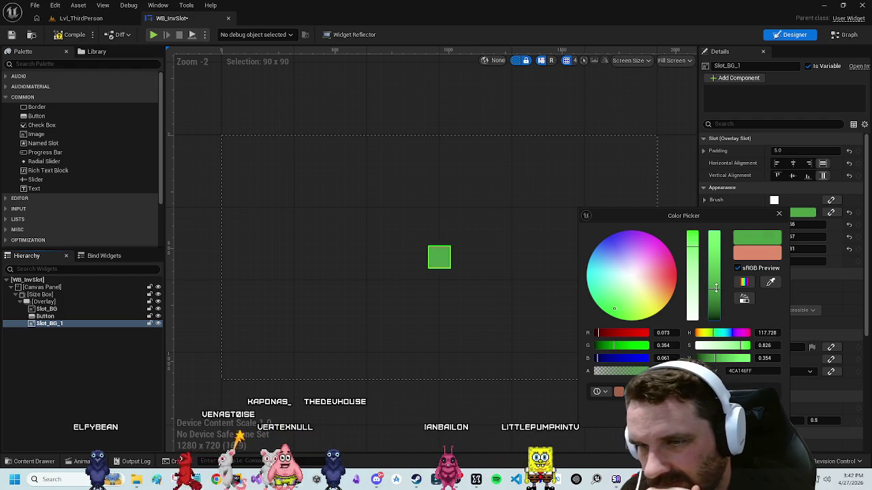
mouse_move(740, 345)
left_mouse_down()
mouse_move(729, 345)
mouse_move(734, 359)
mouse_move(727, 359)
left_mouse_up()
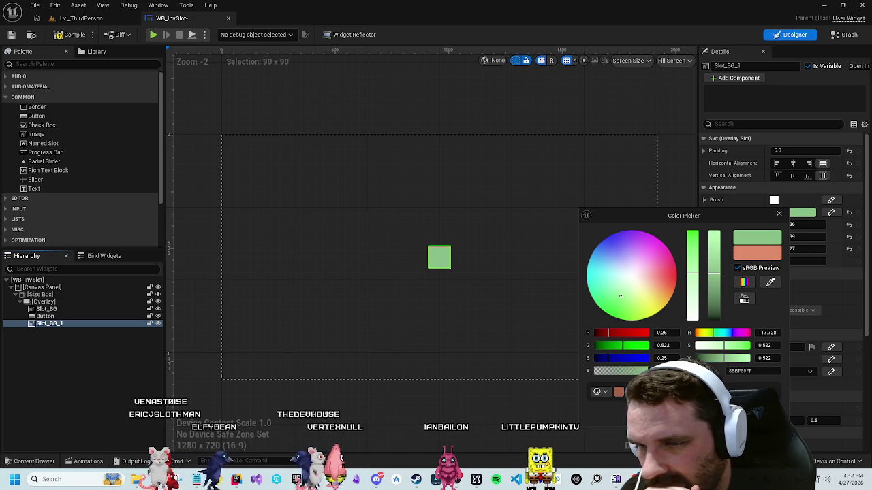
left_click(529, 317)
left_click(422, 286)
Step: Change Slot_BG_1's padding to 9.0 and preview the slot unselected
scroll(459, 261, "up", 6)
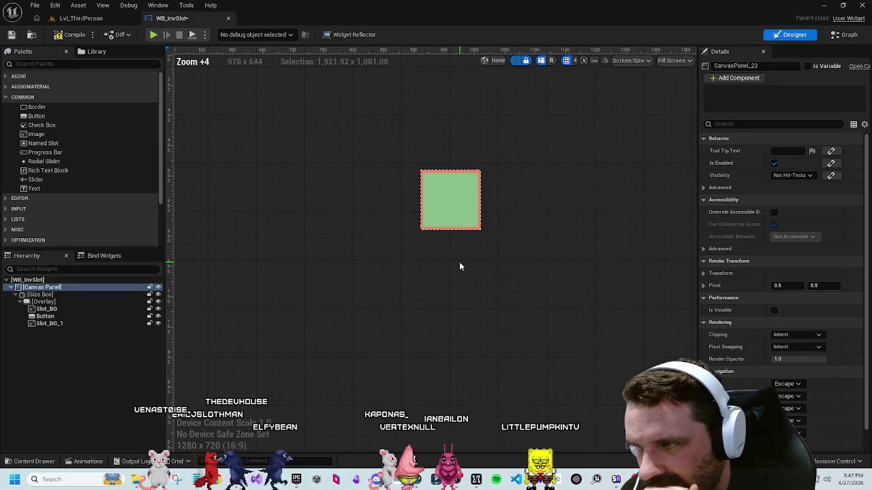
left_click(55, 318)
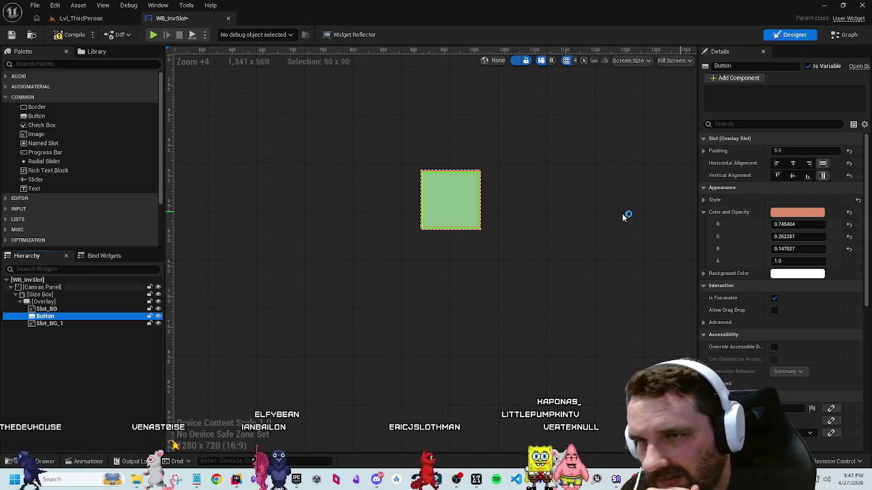
key("Down")
left_click(793, 150)
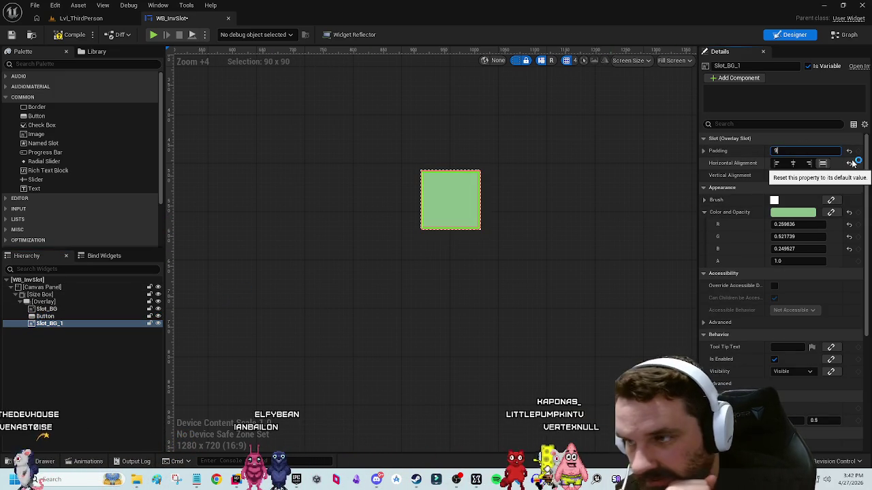
left_click(516, 279)
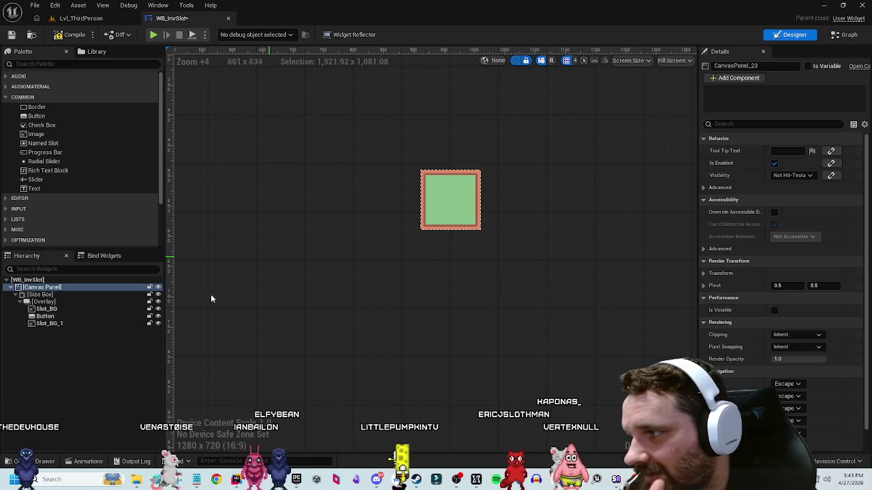
left_click(121, 333)
left_click(580, 281)
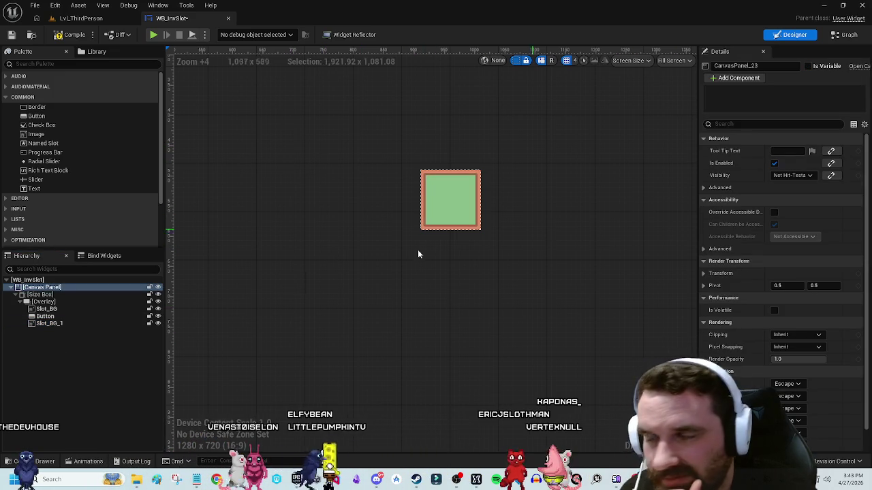
Step: Change Slot_BG_1's Visibility setting, then return to the widget's event graph
left_click(68, 324)
left_click(804, 371)
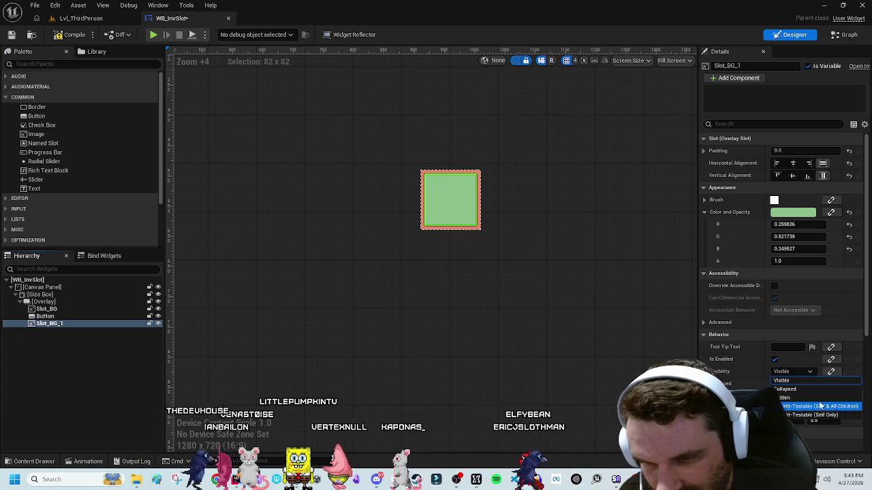
left_click(821, 408)
left_click(319, 184)
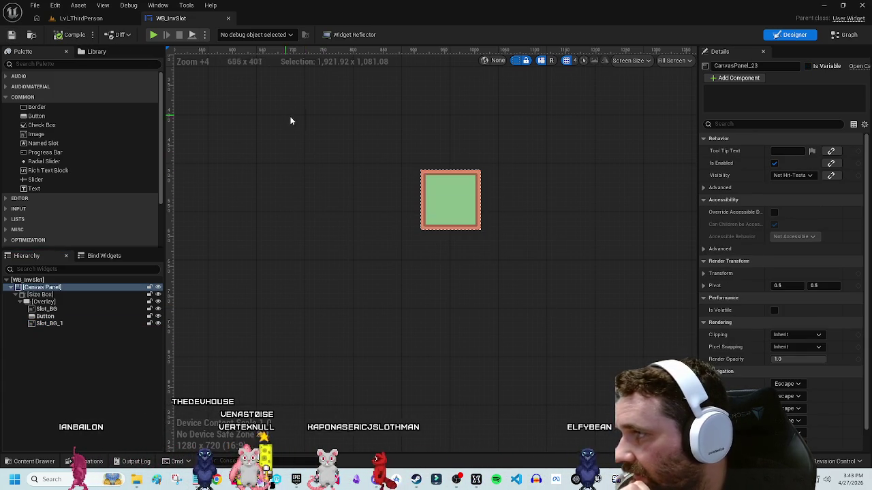
key("shift+F4")
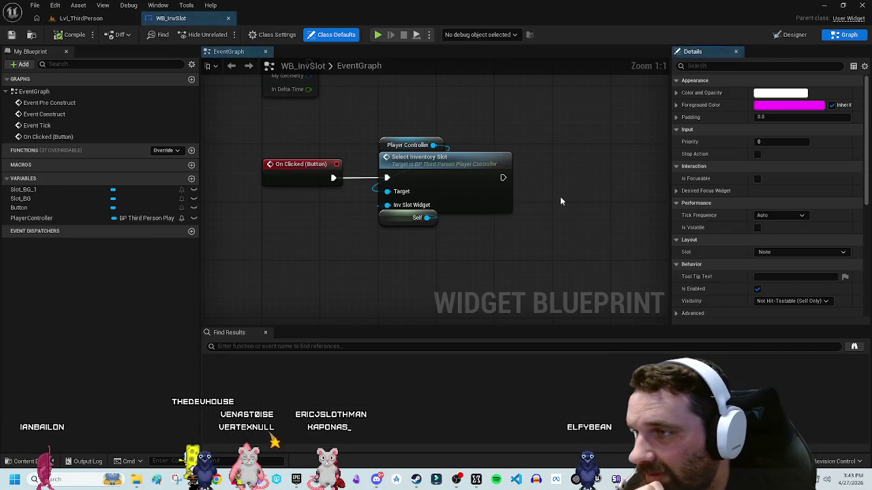
Step: Nudge the Self node, then go back to the Designer and begin renaming Slot_BG_1
left_click_drag(378, 264, 381, 273)
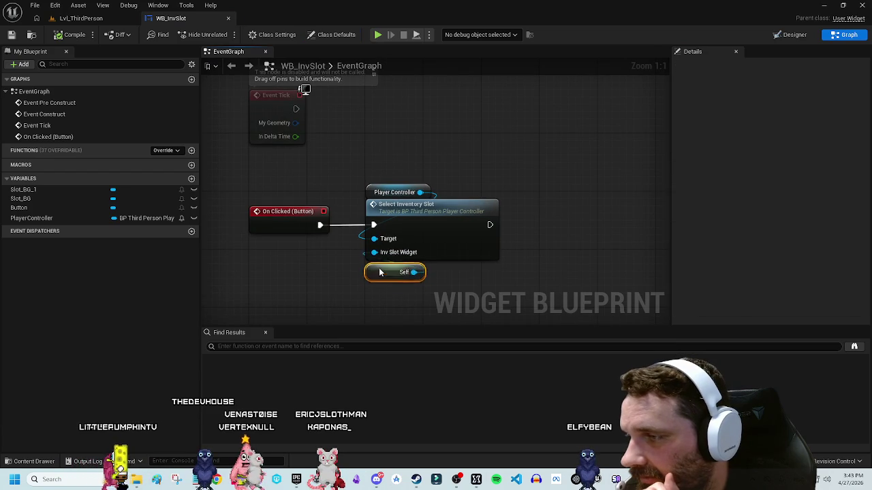
mouse_move(579, 240)
left_mouse_down()
mouse_move(506, 205)
mouse_move(506, 177)
mouse_move(470, 185)
left_mouse_up()
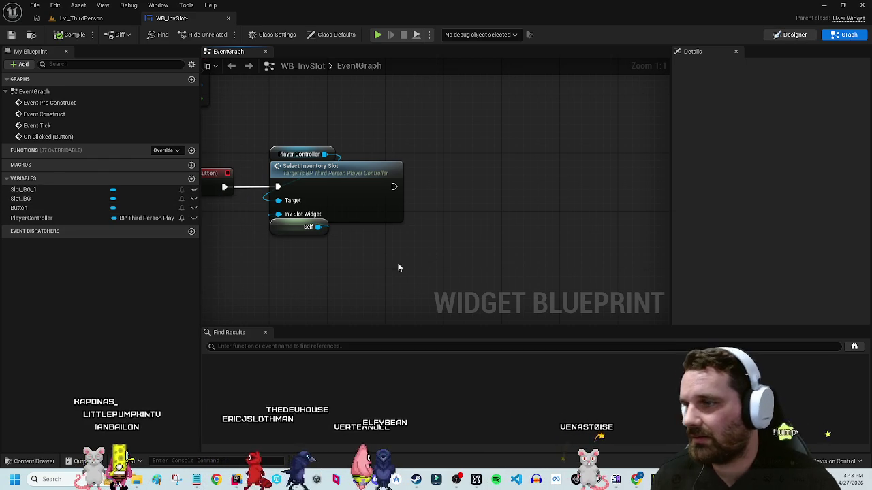
left_click(790, 34)
double_click(53, 325)
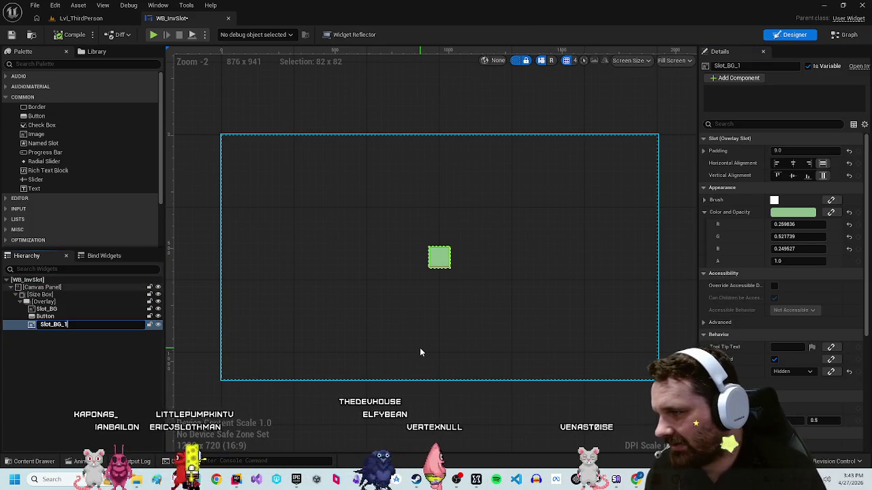
Step: Rename the layer Slot_FG and add a Set Visibility node driven by a Slot_FG getter
type("Slot_FG")
key("Return")
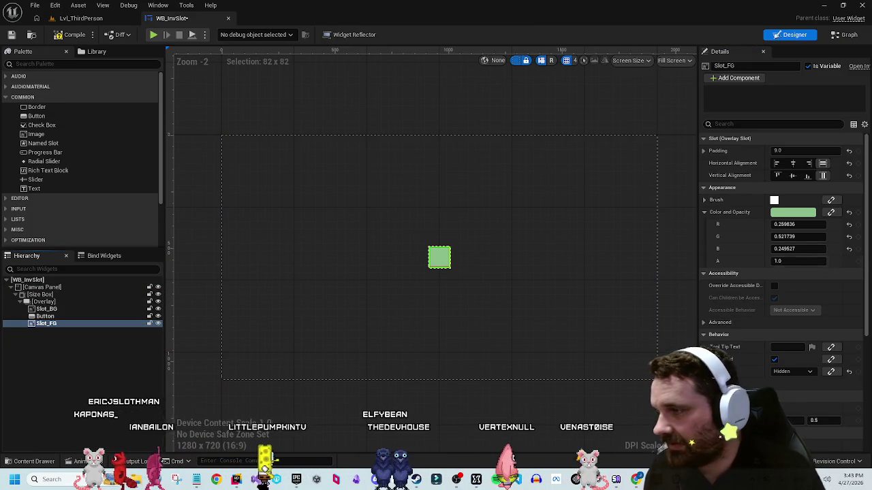
double_click(395, 172)
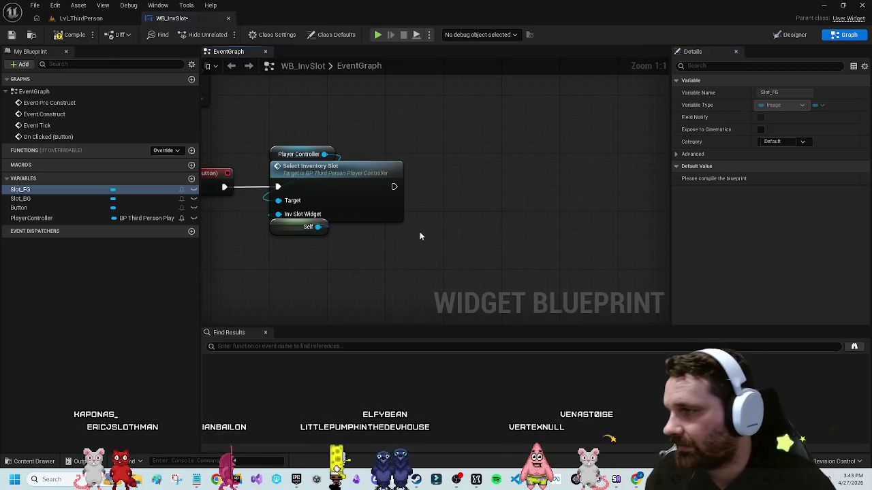
left_click_drag(60, 193, 444, 124)
left_click_drag(485, 132, 515, 170)
type("set visib")
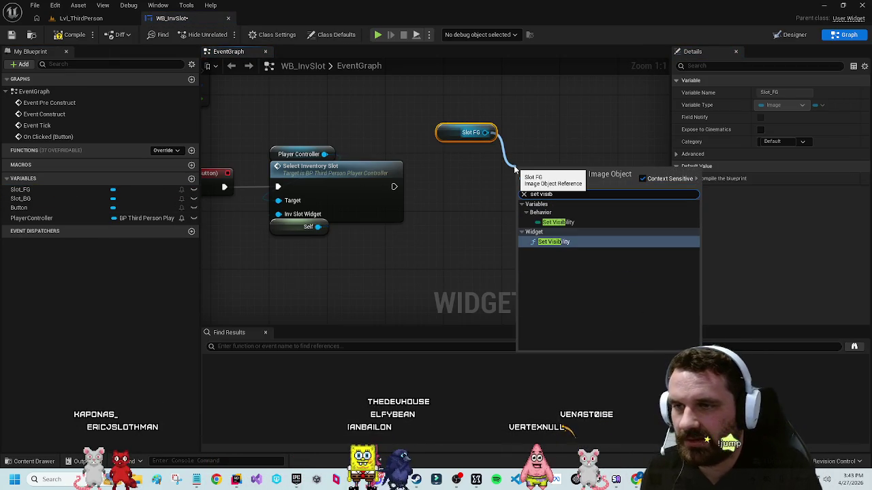
key("Return")
Step: Place Set Visibility beside Slot FG and set In Visibility to Not Hit-Testable (Self Only)
left_click(543, 223)
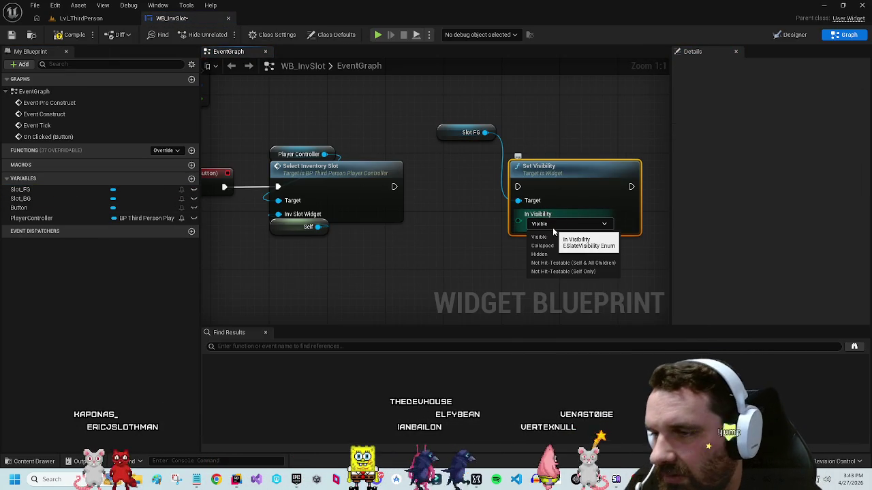
left_click(557, 223)
mouse_move(573, 177)
left_mouse_down()
mouse_move(511, 157)
mouse_move(498, 179)
left_mouse_up()
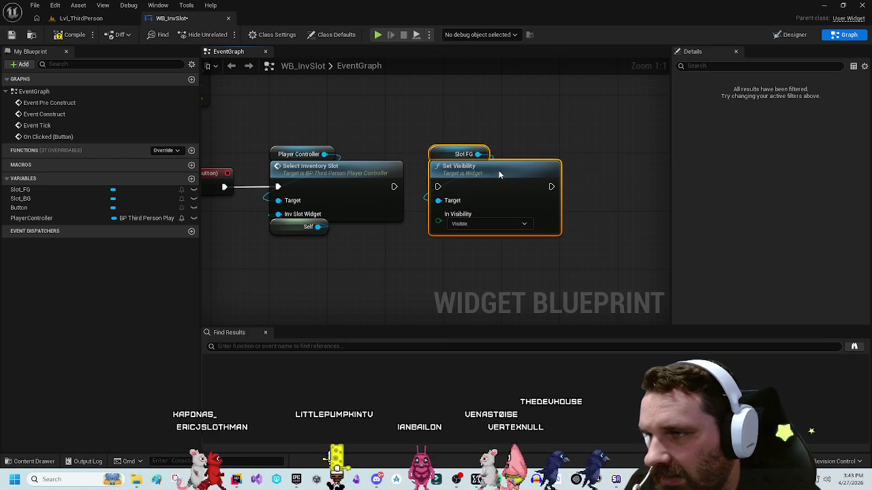
left_click(494, 224)
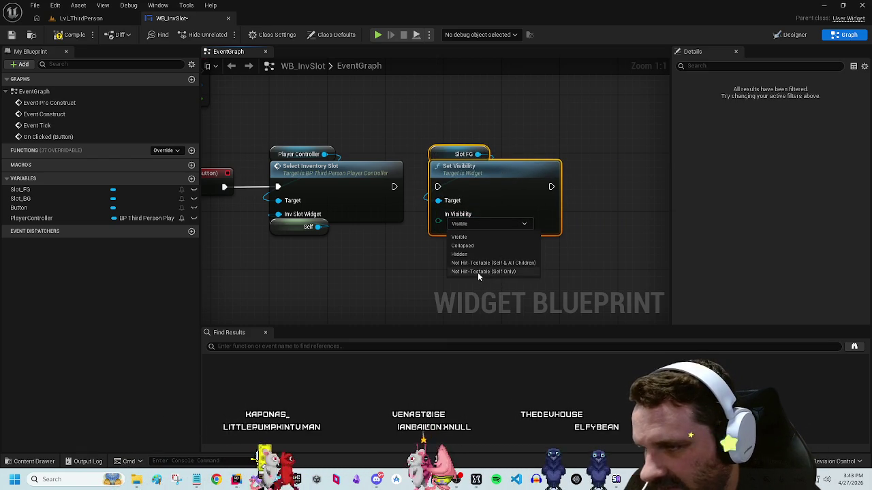
left_click(478, 272)
Step: Recentre the graph around the On Clicked (Button) nodes and open the Content Drawer
mouse_move(385, 106)
left_mouse_down()
mouse_move(459, 91)
mouse_move(331, 231)
left_mouse_up()
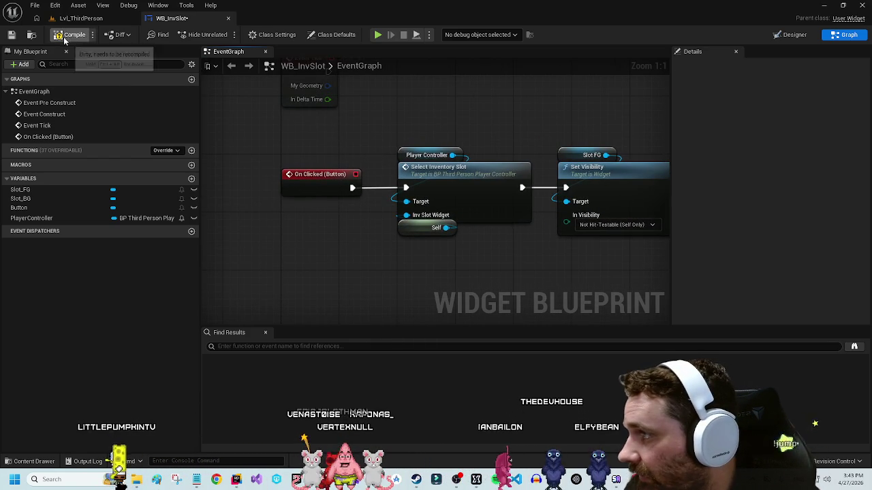
left_click_drag(584, 96, 597, 279)
left_click(470, 290)
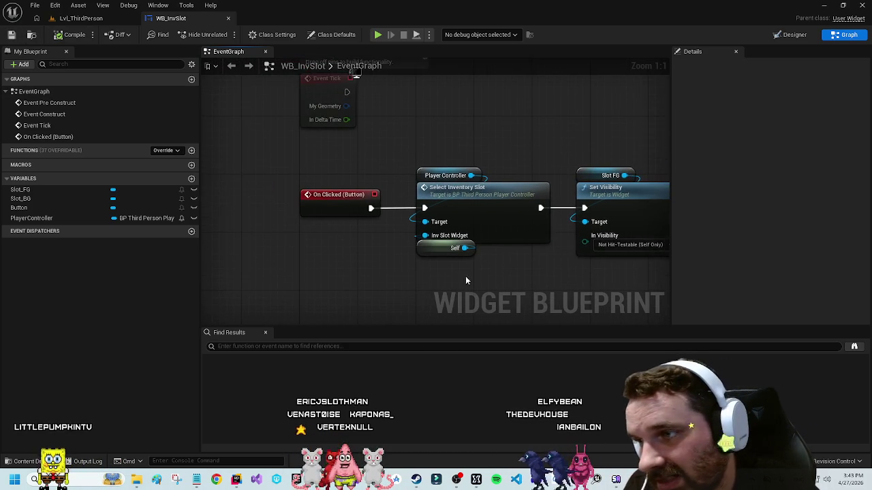
left_click_drag(479, 129, 444, 133)
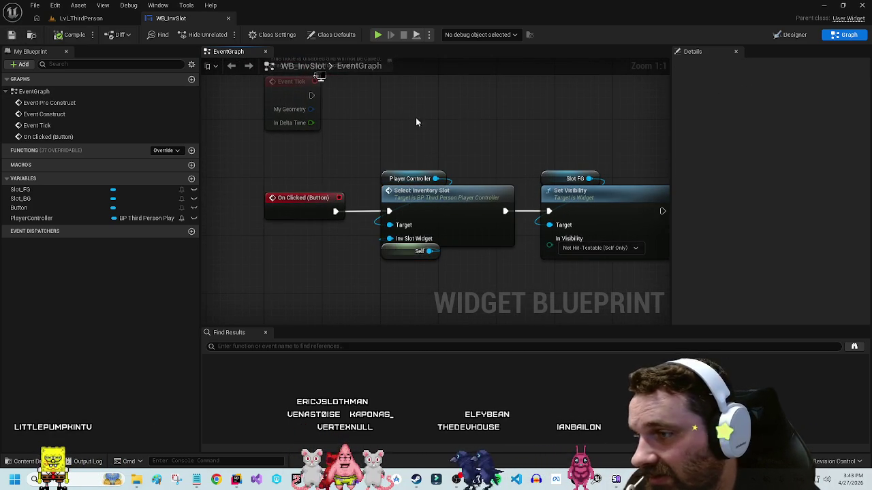
left_click_drag(495, 140, 362, 94)
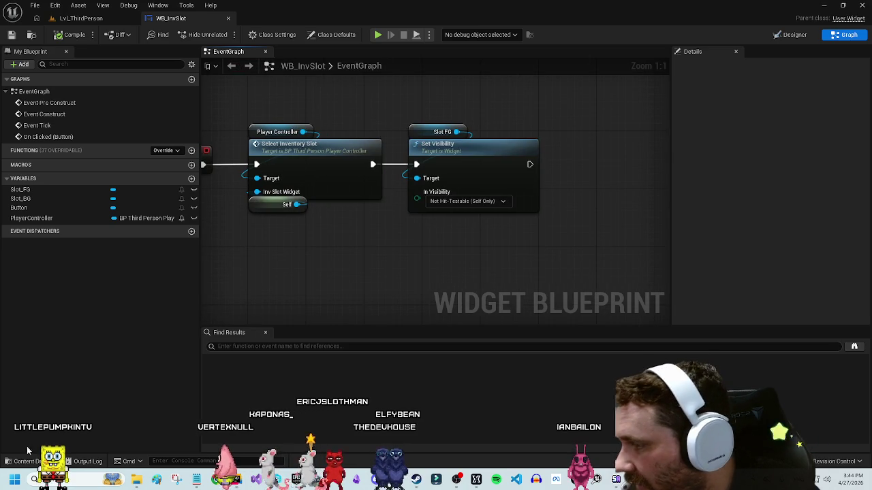
left_click(30, 461)
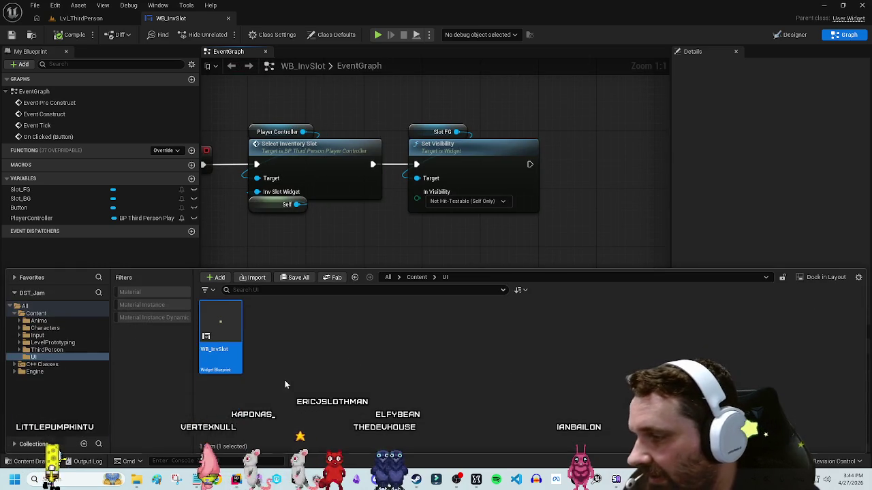
Step: Browse to Content > ThirdPerson > Blueprints and open BP_ThirdPersonPlayerController
left_click(416, 277)
double_click(395, 326)
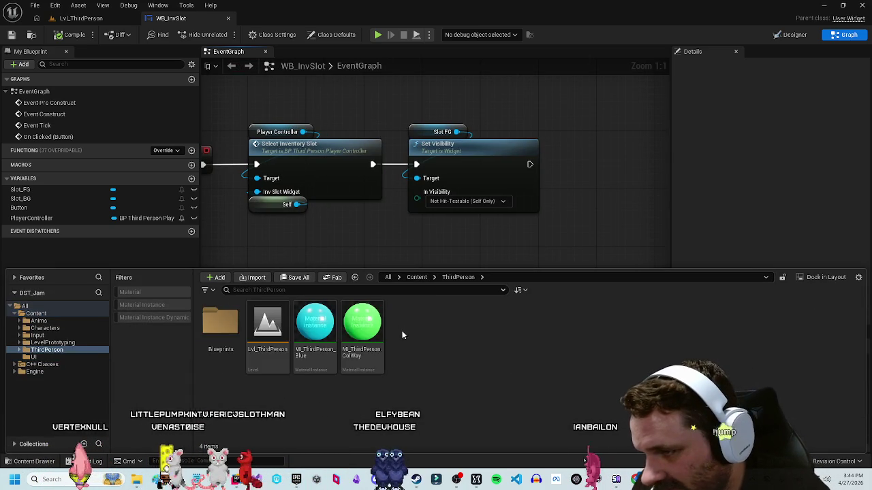
double_click(220, 323)
left_click(315, 327)
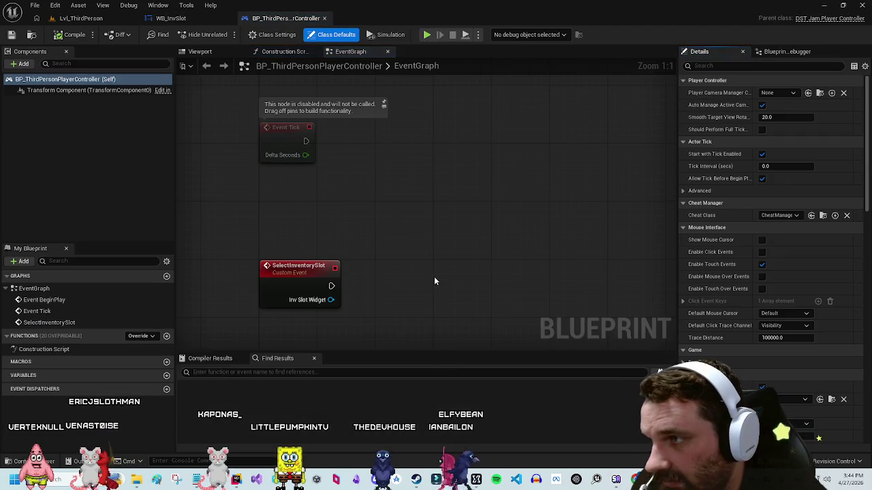
mouse_move(434, 276)
left_mouse_down()
mouse_move(434, 205)
mouse_move(512, 220)
left_mouse_up()
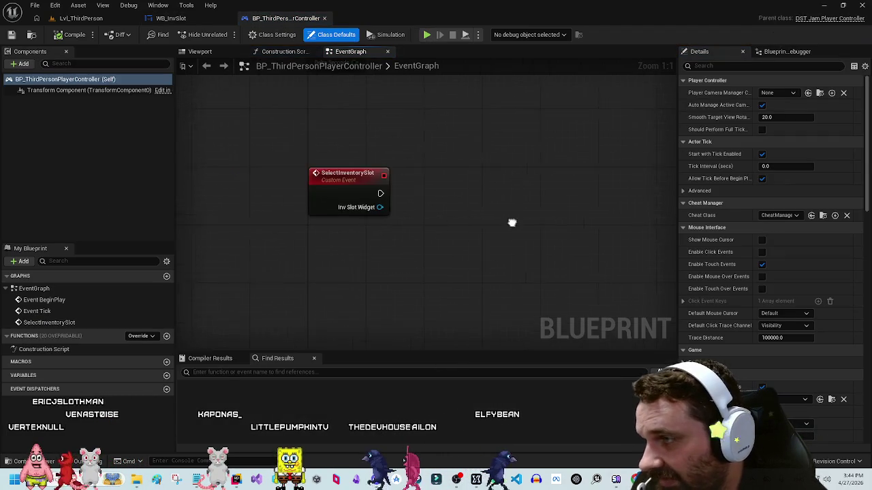
Step: Add a Custom Event named DeselectAllSlots below SelectInventorySlot in the player controller graph
right_click(325, 274)
type("custom")
key("Return")
type("Deselect")
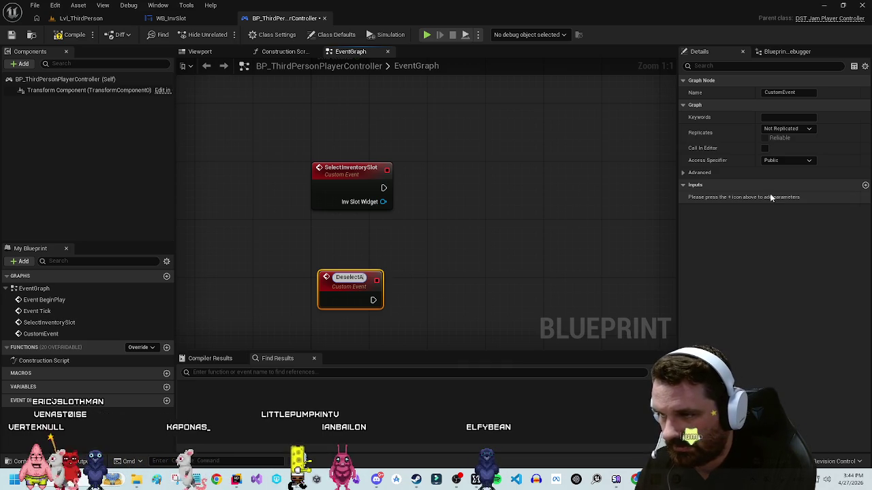
type("AllSlots")
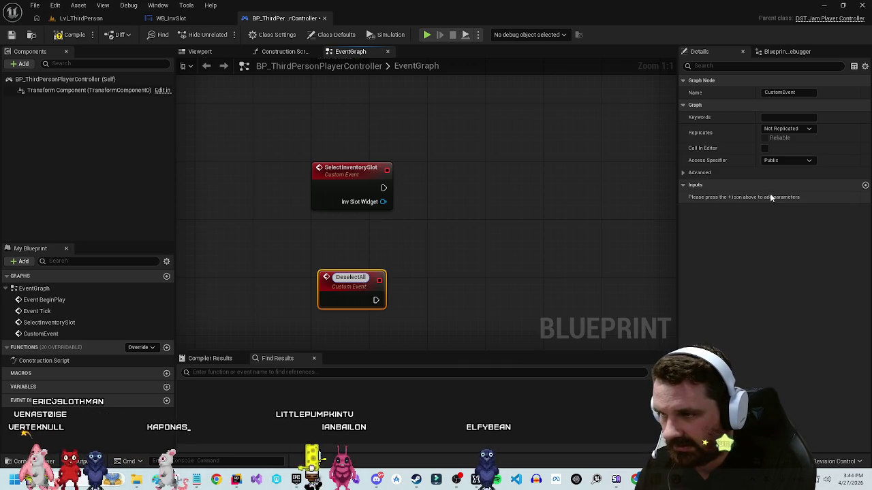
key("Return")
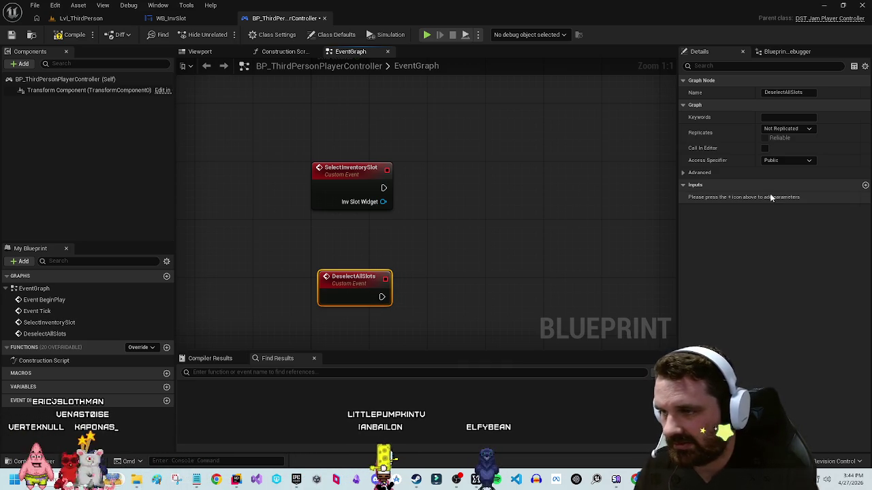
left_click_drag(354, 296, 347, 303)
mouse_move(475, 294)
left_mouse_down()
mouse_move(463, 231)
mouse_move(452, 269)
left_mouse_up()
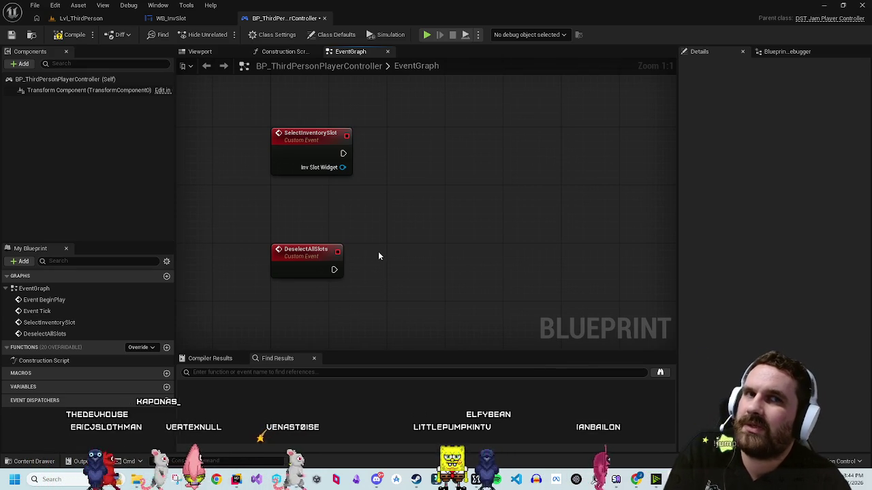
mouse_move(369, 250)
left_mouse_down()
mouse_move(369, 259)
mouse_move(345, 258)
left_mouse_up()
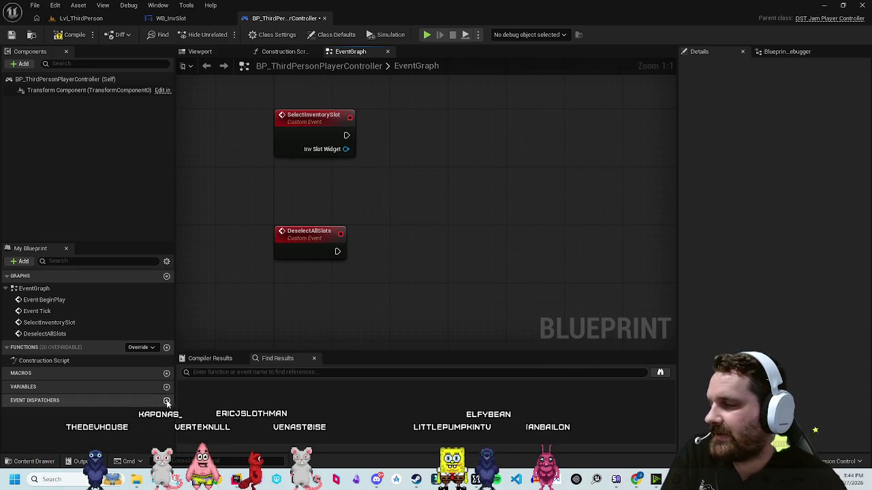
Step: Create a DeselectSlotsEvent dispatcher and wire its Call node from DeselectAllSlots
left_click(167, 401)
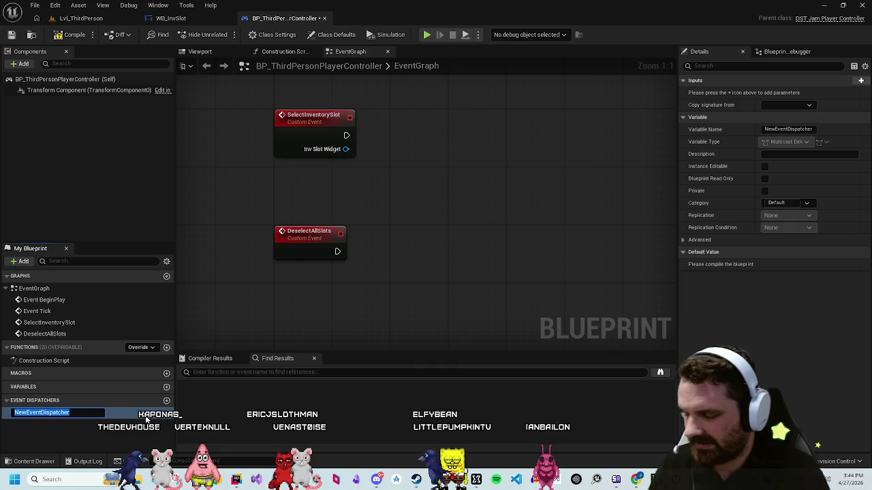
type("Deselect")
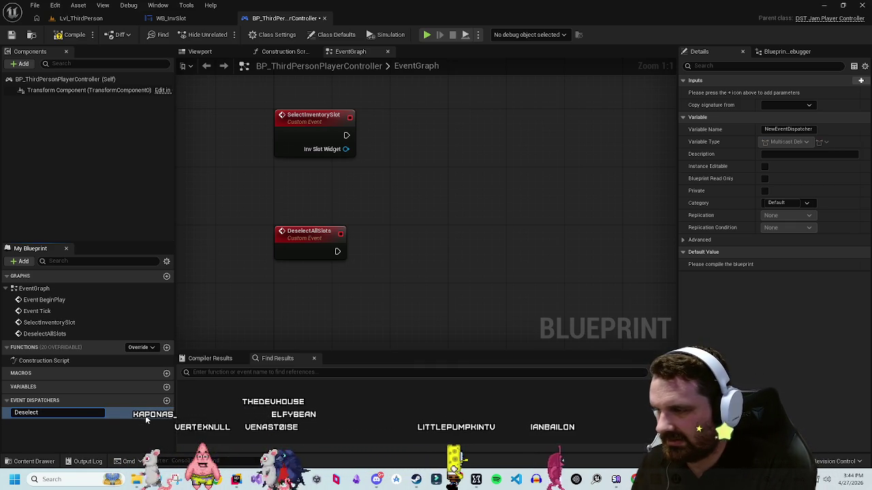
type("S")
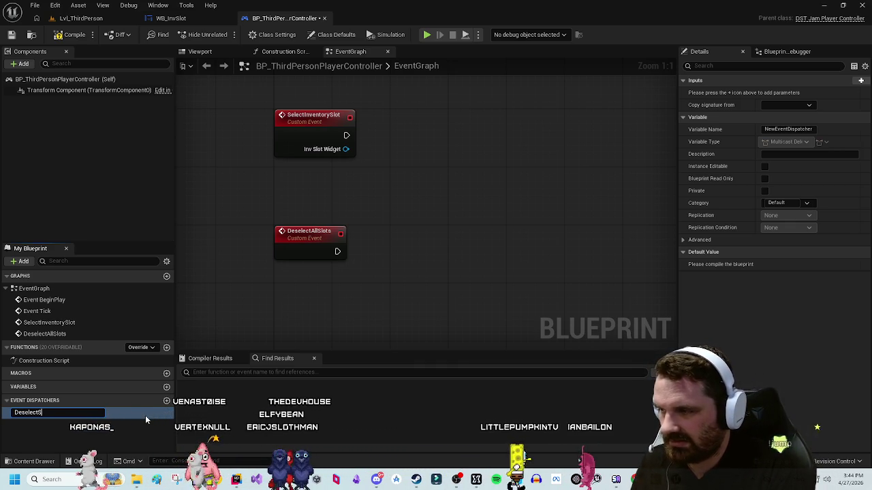
type("lotsEvent")
key("Return")
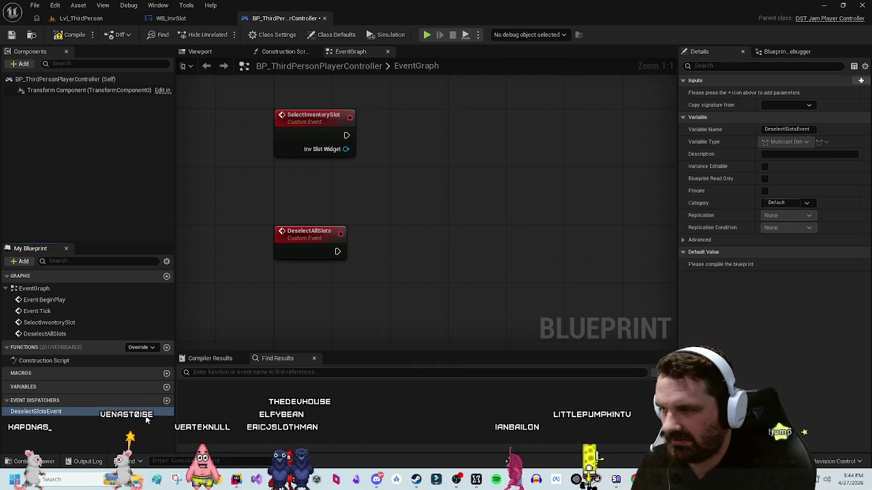
mouse_move(208, 394)
left_mouse_down()
mouse_move(455, 220)
mouse_move(419, 246)
left_mouse_up()
left_click(473, 238)
left_click_drag(339, 252, 428, 245)
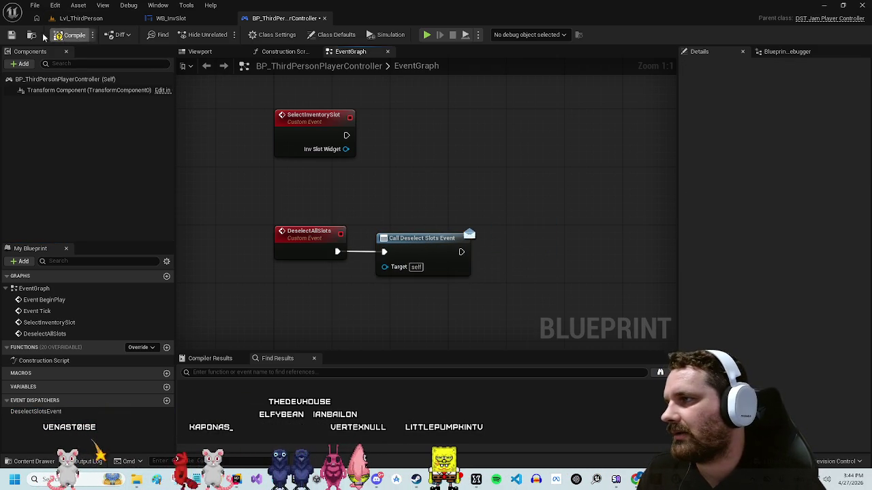
Step: Glance over the WB_InvSlot graph, then return to the player controller
left_click(171, 17)
scroll(409, 141, "up", 2)
mouse_move(408, 140)
left_mouse_down()
mouse_move(429, 184)
mouse_move(405, 141)
left_mouse_up()
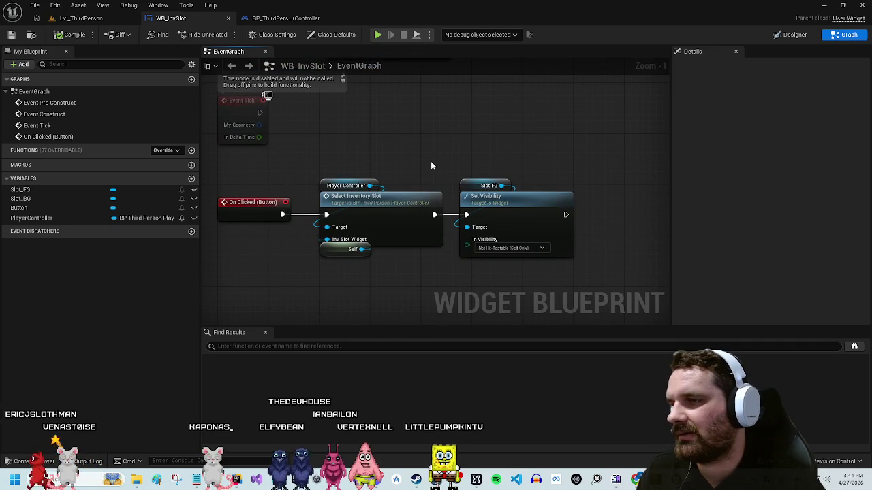
left_click(285, 18)
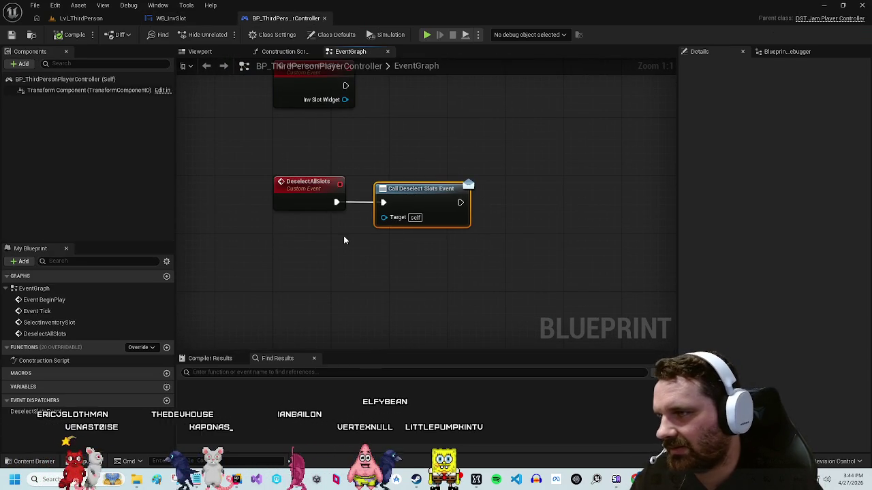
Step: Give DeselectSlotsEvent a NewParam input of type Widget object reference
left_click(82, 413)
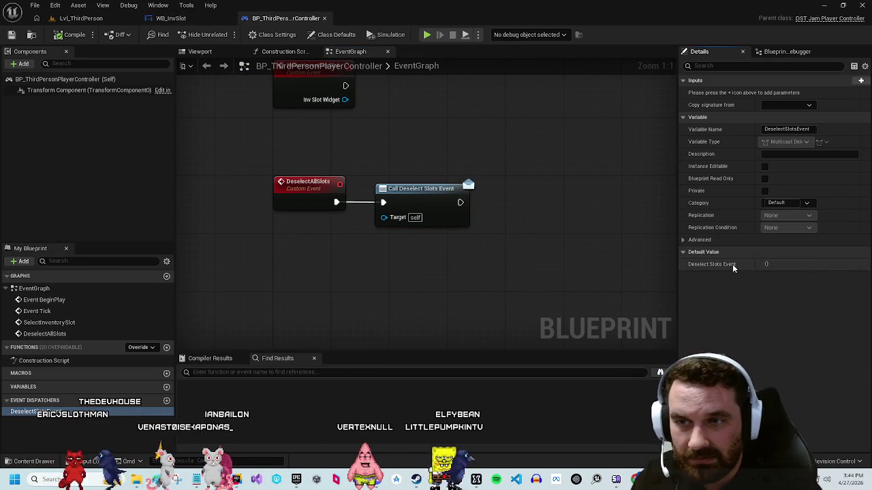
left_click(787, 105)
left_click(787, 105)
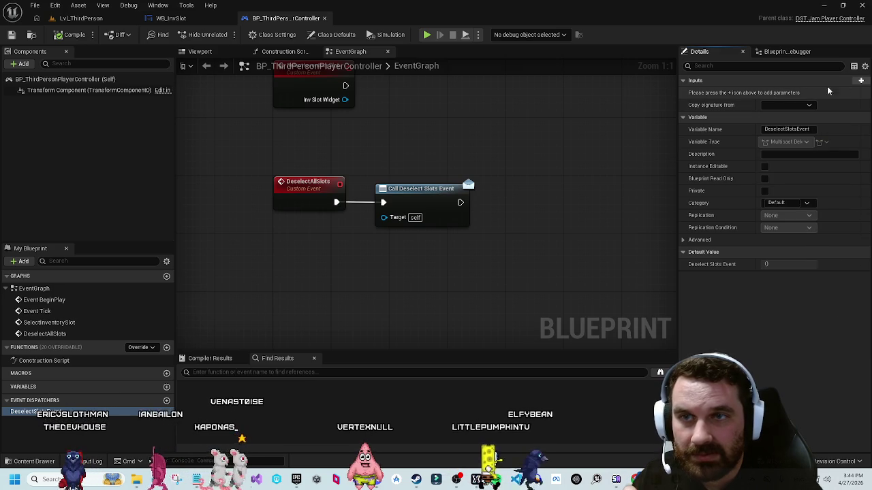
left_click(859, 81)
left_click(783, 93)
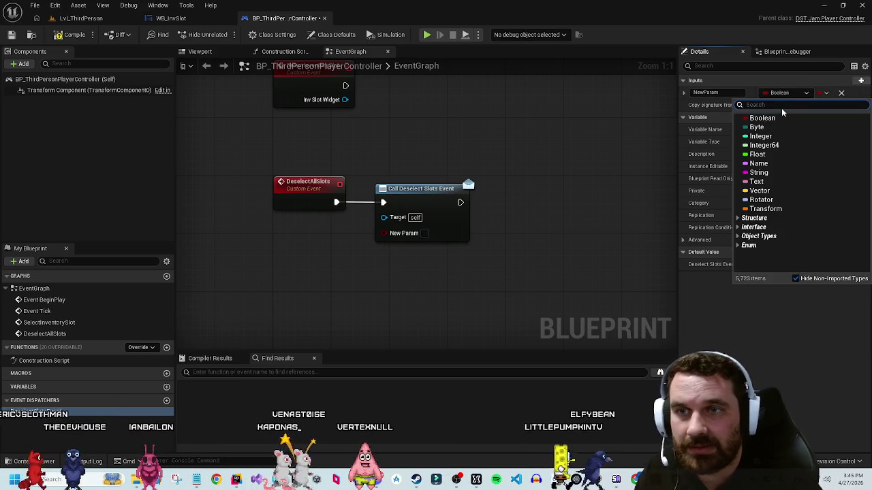
mouse_move(763, 211)
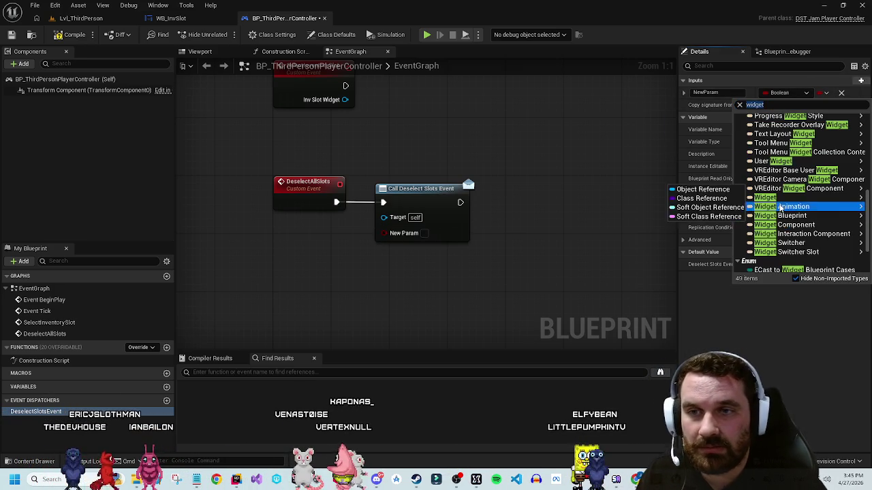
left_click(702, 200)
left_click(709, 92)
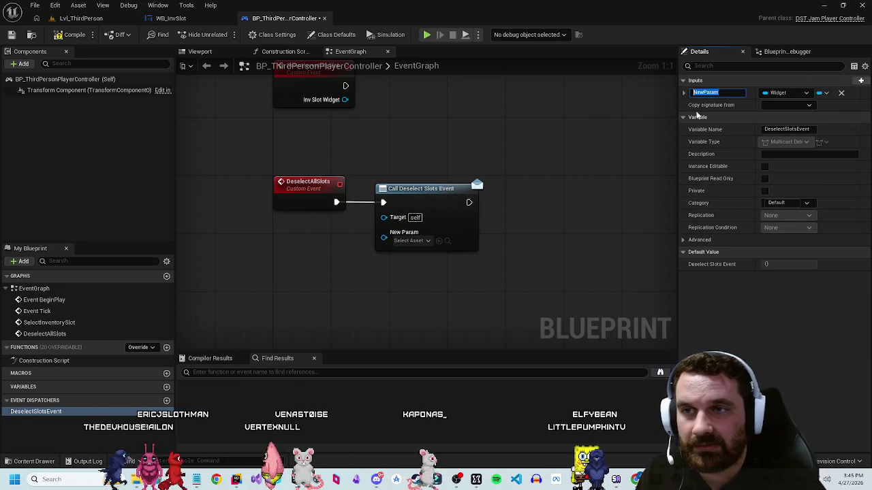
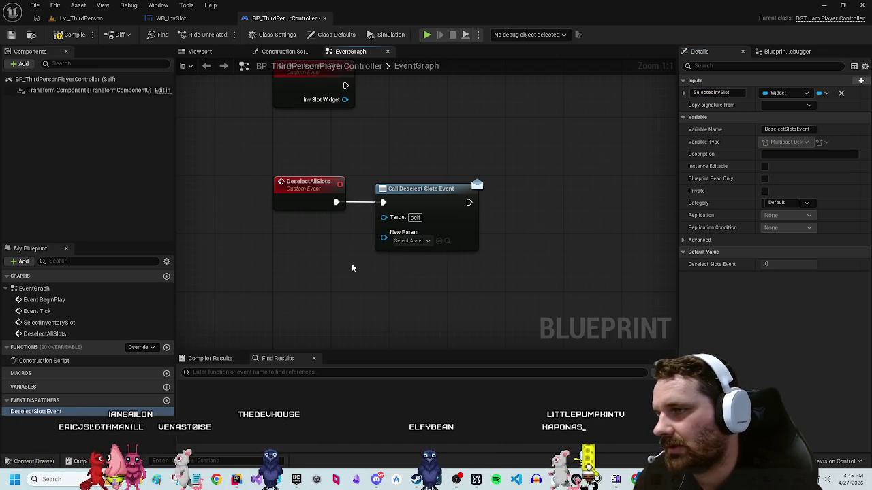
Step: Add a Selected Inv Widget input to the DeselectAllSlots event
left_click(310, 194)
left_click(865, 186)
type("S")
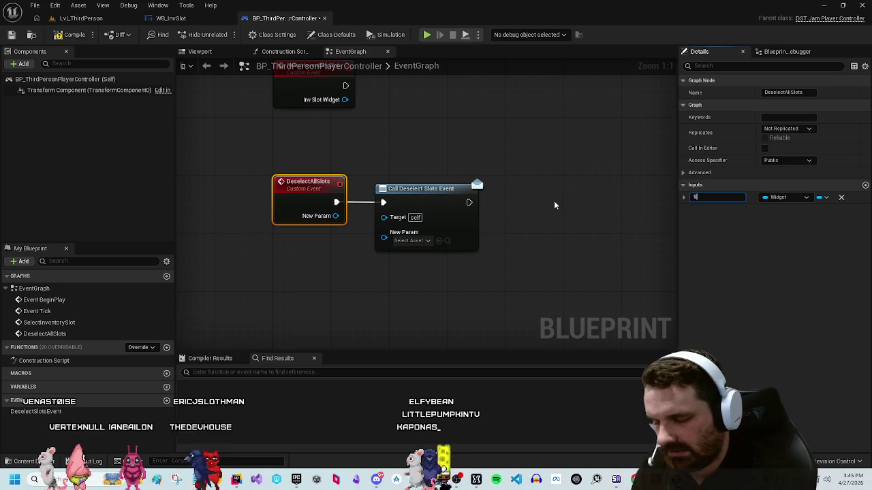
type("electedIn")
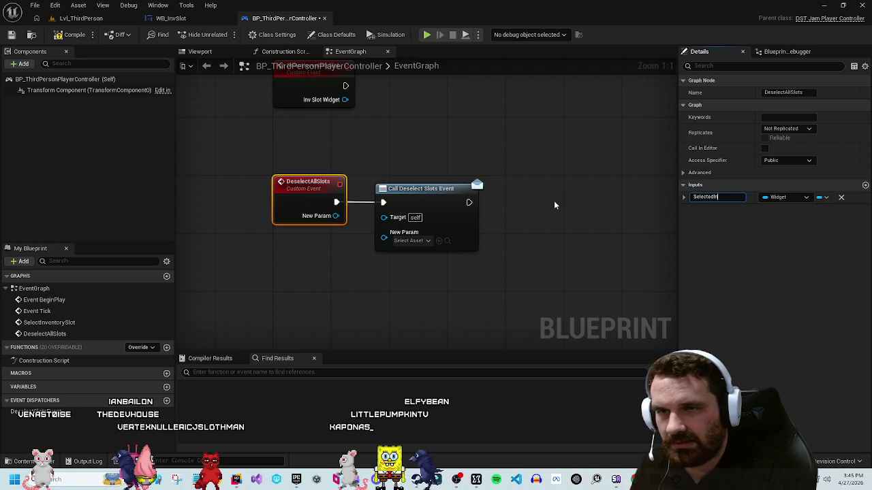
type("idget")
key("Return")
Step: Wire Selected Inv Widget into the call's New Param, then break that wire again
left_click_drag(336, 215, 382, 237)
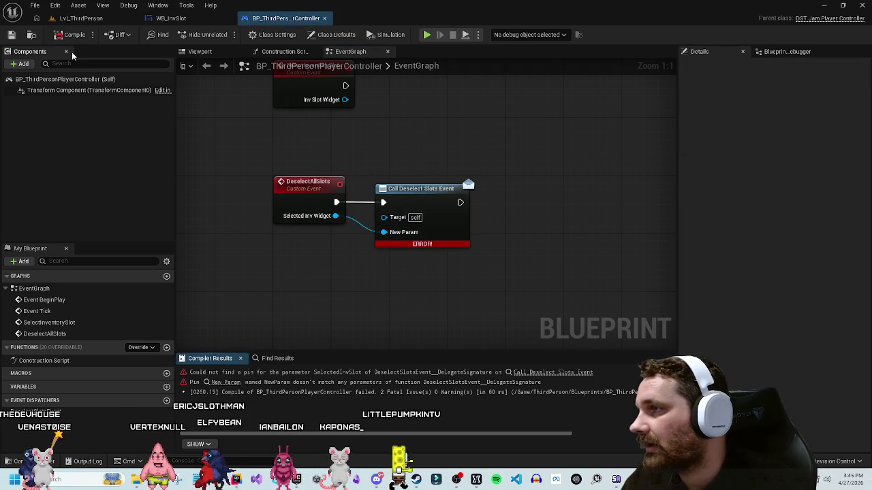
mouse_move(444, 245)
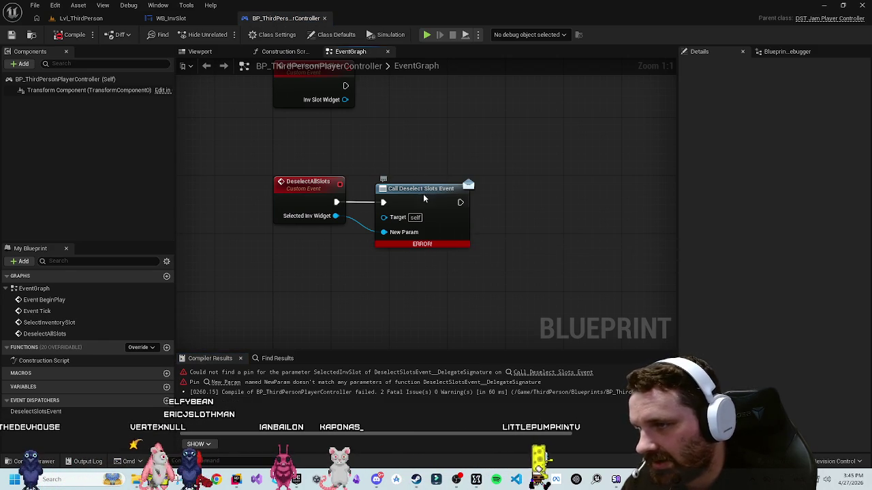
left_click(773, 51)
left_click(700, 51)
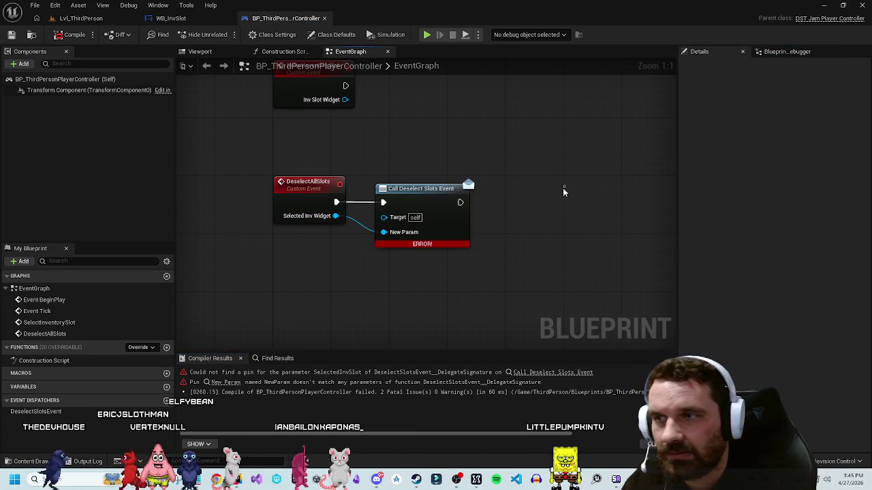
right_click(337, 217)
mouse_move(381, 260)
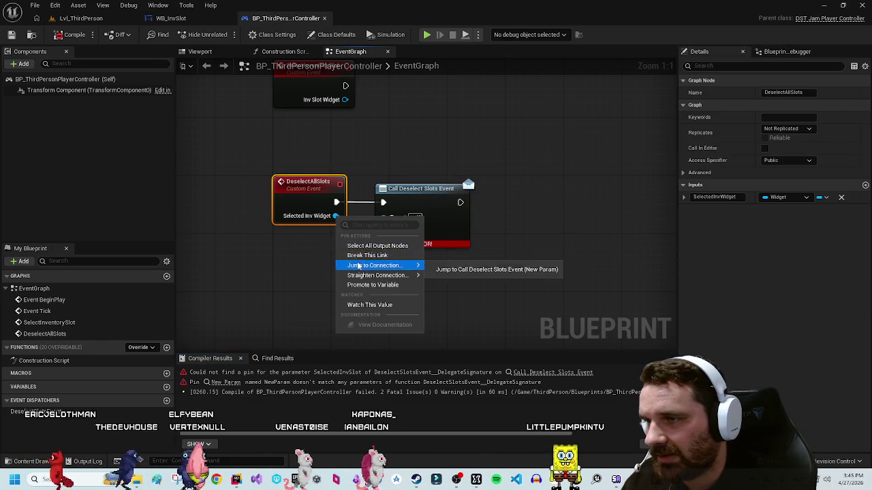
left_click(477, 266)
Step: Refresh the Deselect Slots Event call, wire Selected Inv Widget to Selected Inv Slot, and compile
left_click(61, 412)
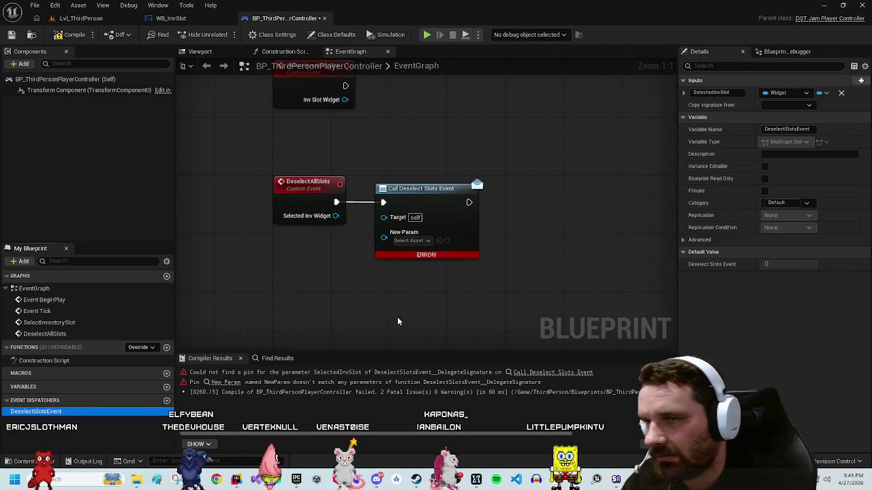
left_click(649, 135)
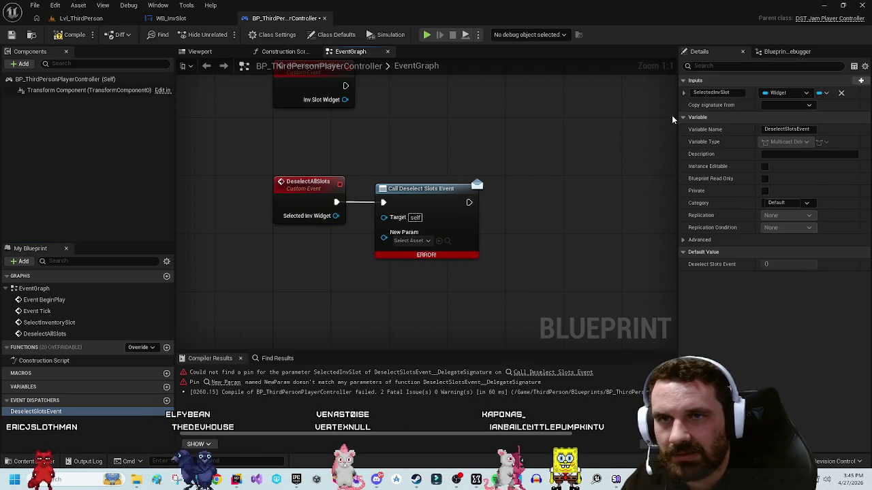
right_click(408, 197)
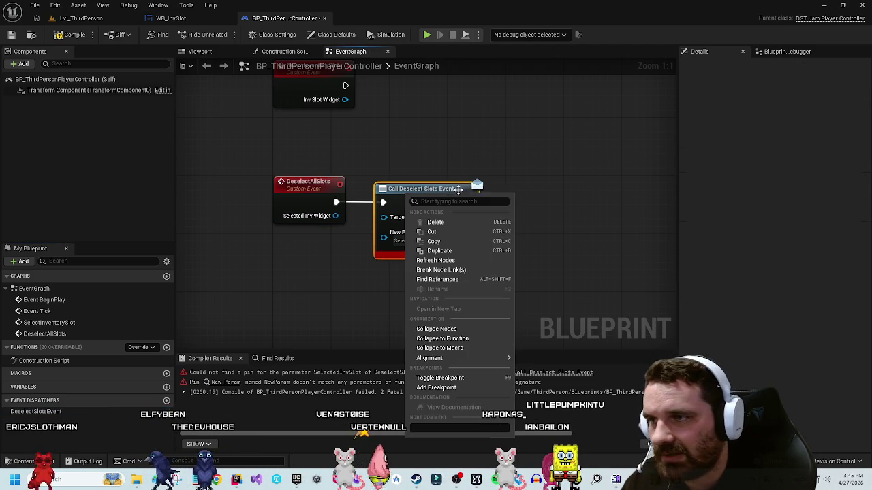
left_click(451, 262)
left_click_drag(334, 222, 384, 232)
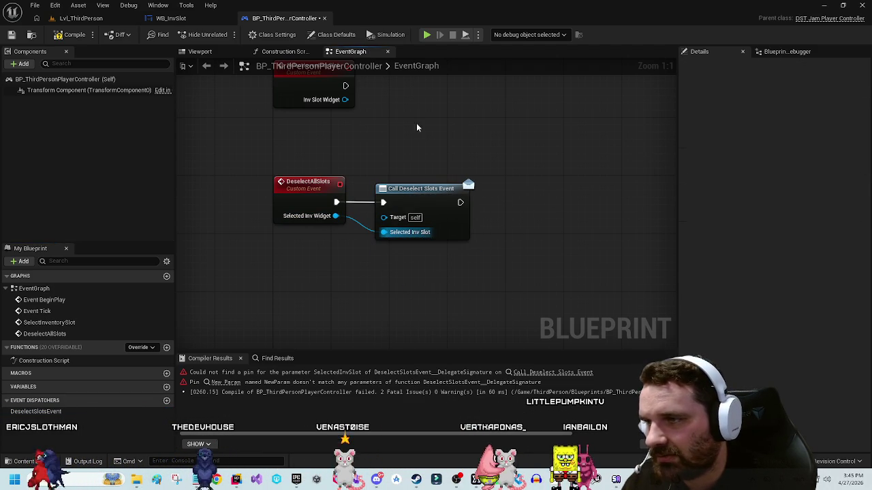
left_click(72, 35)
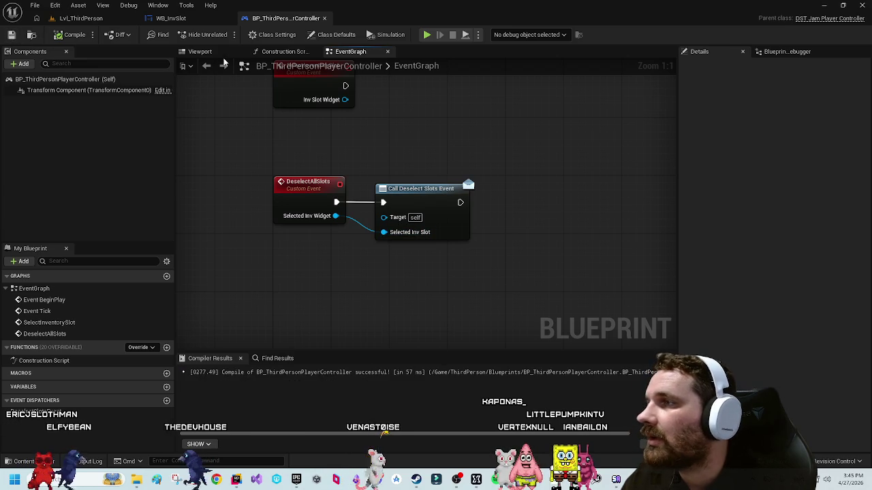
left_click(186, 21)
Step: Add a damage binding off the Player Controller reference by mistake and delete it
mouse_move(504, 139)
left_mouse_down()
mouse_move(467, 171)
mouse_move(443, 286)
left_mouse_up()
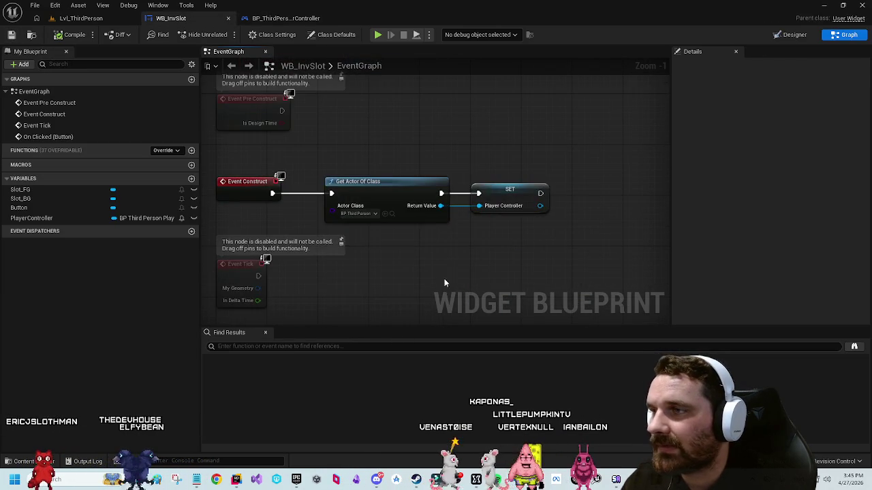
mouse_move(375, 244)
left_mouse_down()
mouse_move(562, 131)
mouse_move(529, 129)
mouse_move(563, 132)
mouse_move(473, 171)
left_mouse_up()
mouse_move(404, 190)
left_mouse_down()
mouse_move(436, 209)
mouse_move(501, 184)
left_mouse_up()
type("damage")
key("Return")
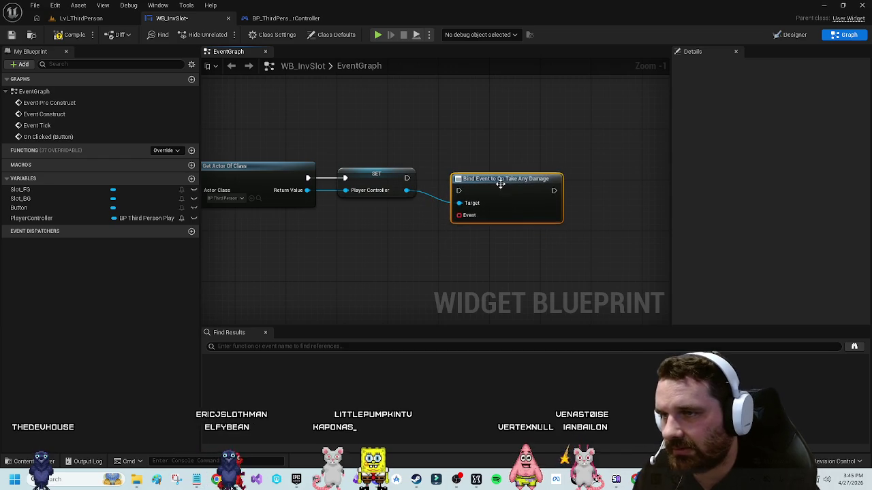
key("Delete")
Step: Add Bind Event to Deselect Slots Event after SET Player Controller and drag out its Event pin
left_click_drag(407, 190, 441, 205)
type("bid")
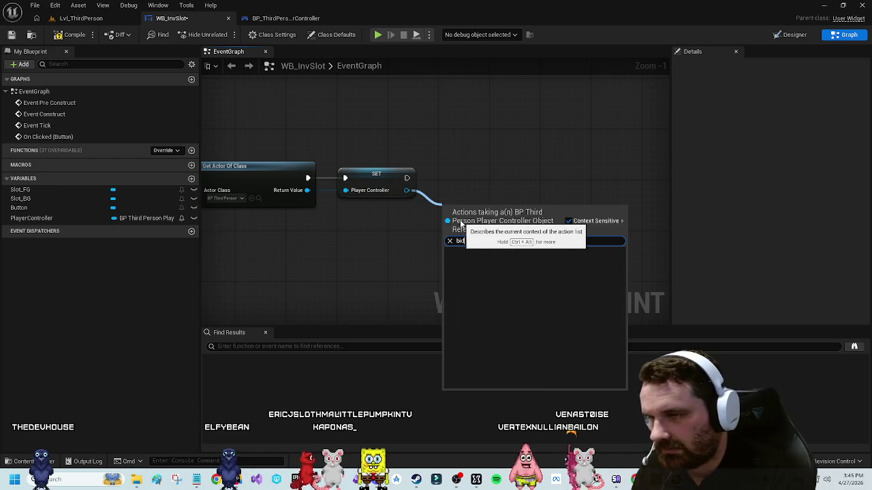
key("BackSpace")
key("BackSpace")
type("nd")
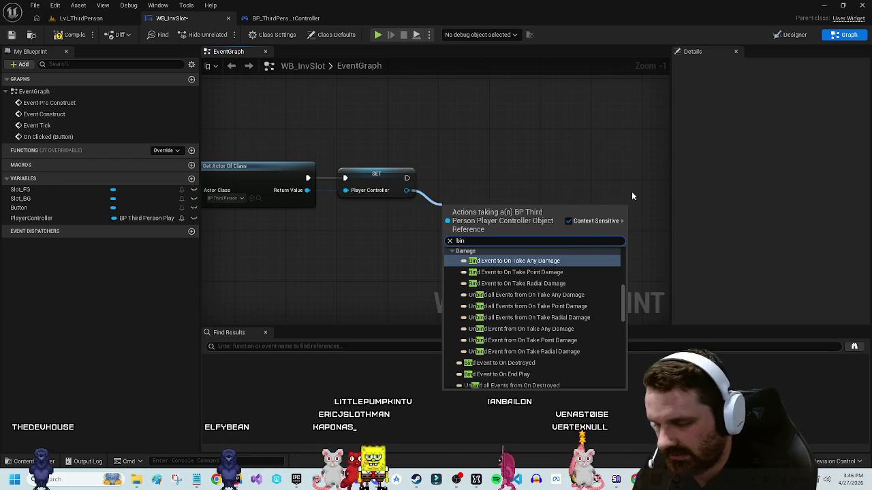
scroll(565, 306, "down", 3)
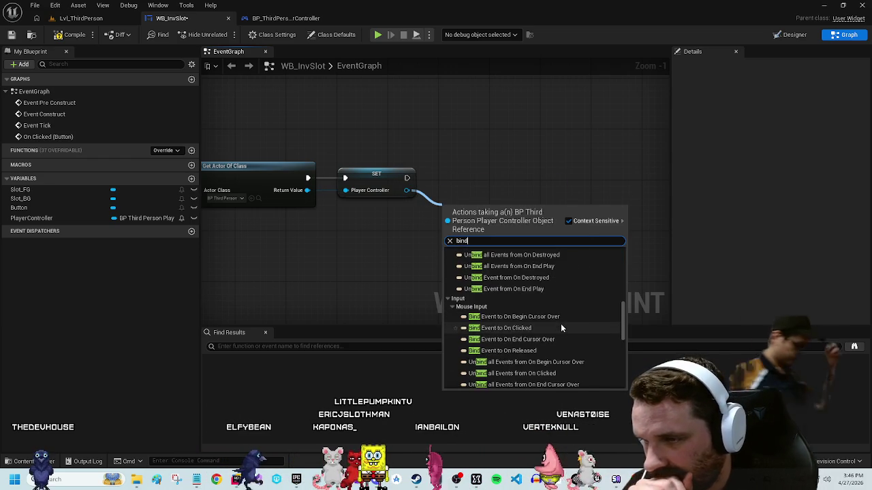
type("dese")
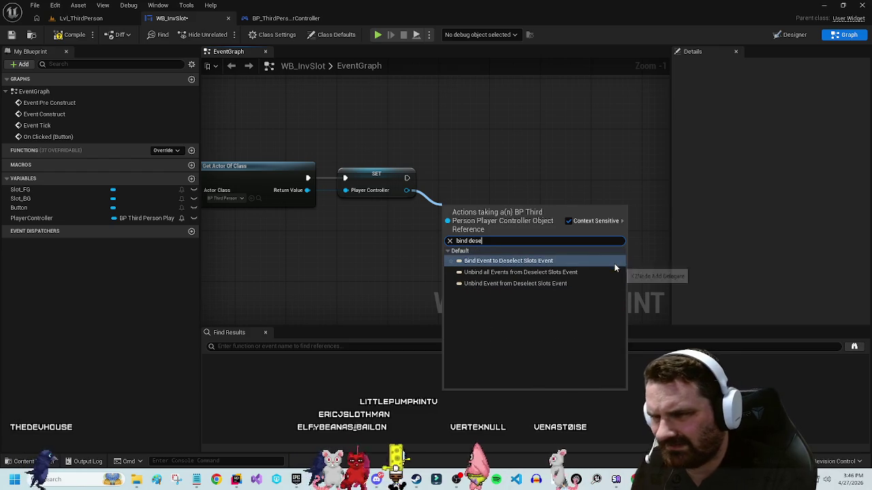
left_click(509, 261)
left_click_drag(496, 243, 512, 191)
mouse_move(415, 243)
left_mouse_down()
mouse_move(517, 214)
mouse_move(513, 224)
mouse_move(549, 220)
left_mouse_up()
scroll(549, 219, "down", 1)
left_click_drag(470, 192, 492, 153)
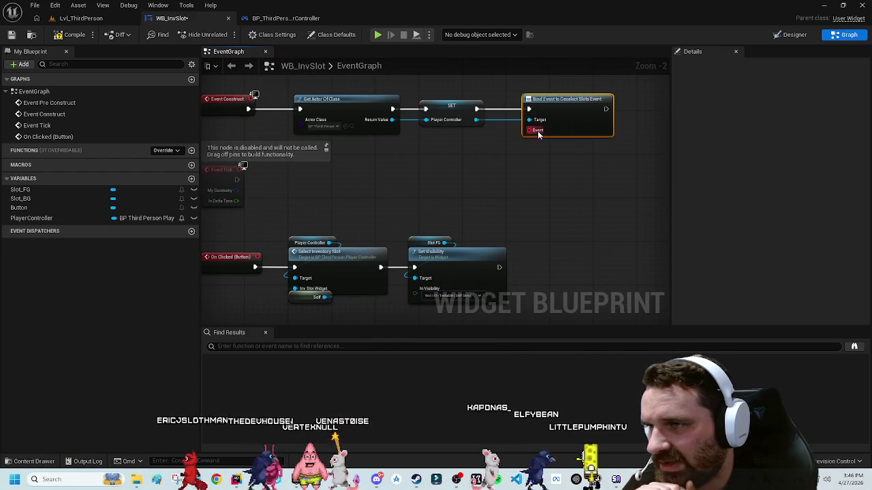
left_click_drag(529, 130, 454, 171)
Step: Add a DeselectSelf custom event for the binding, followed by a Branch
type("custom")
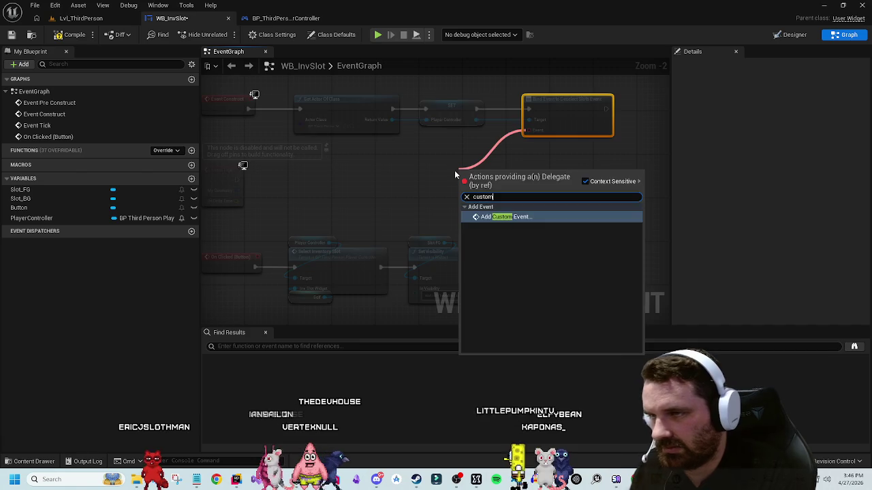
left_click(508, 216)
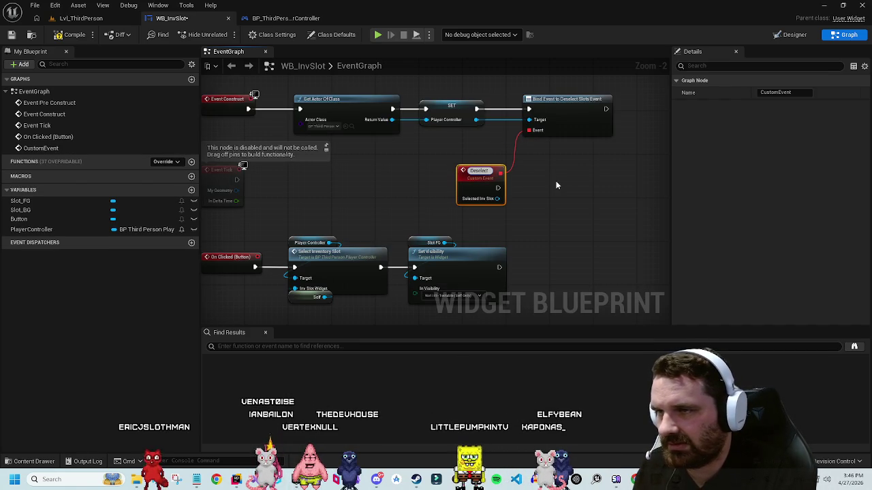
scroll(552, 177, "up", 3)
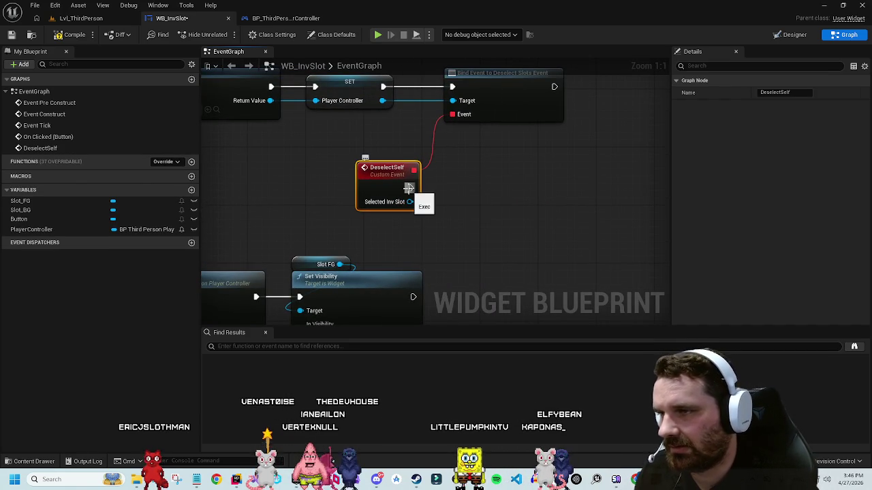
left_click(409, 188)
Step: Make the Branch condition Selected Inv Slot != Self
left_click_drag(450, 233, 450, 232)
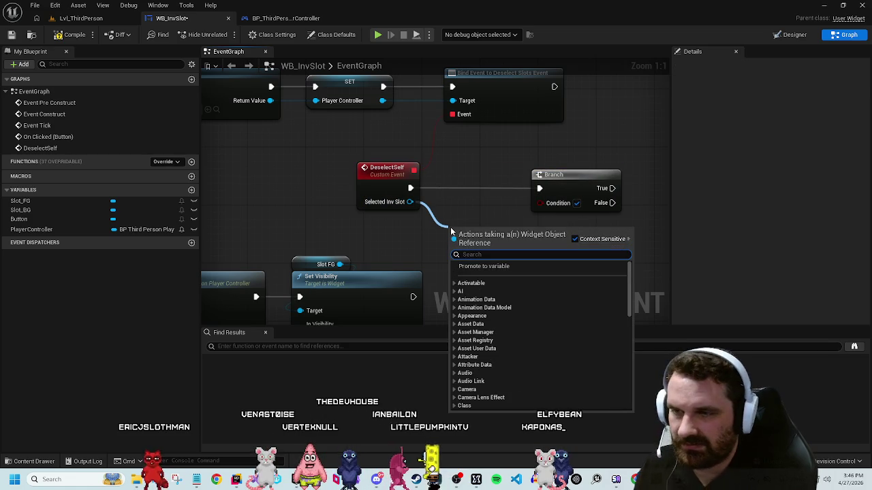
type("==")
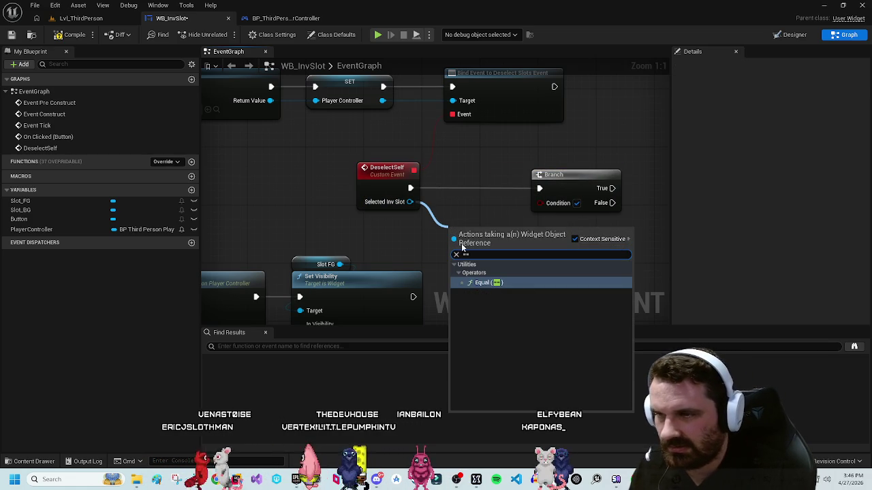
key("BackSpace")
key("BackSpace")
type("!=")
left_click(485, 282)
mouse_move(485, 244)
left_mouse_down()
mouse_move(493, 242)
mouse_move(433, 255)
mouse_move(367, 242)
mouse_move(359, 222)
left_mouse_up()
type("self")
key("Return")
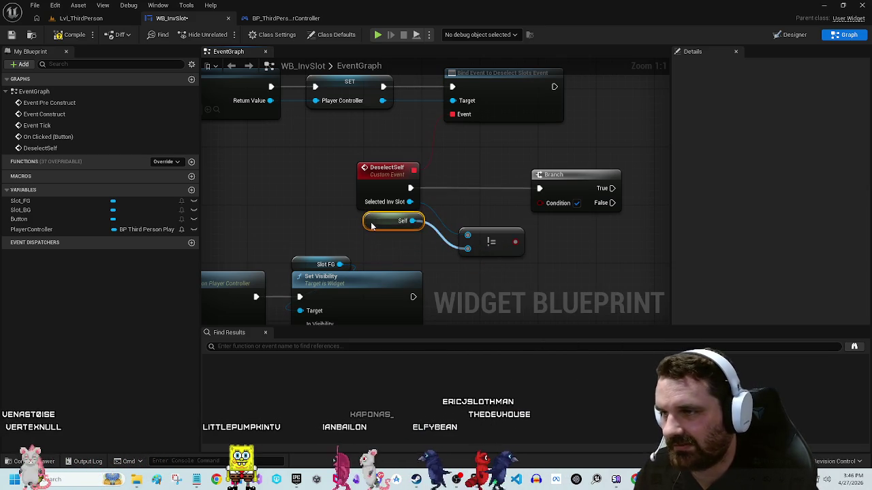
mouse_move(493, 247)
left_mouse_down()
mouse_move(493, 219)
mouse_move(471, 219)
left_mouse_up()
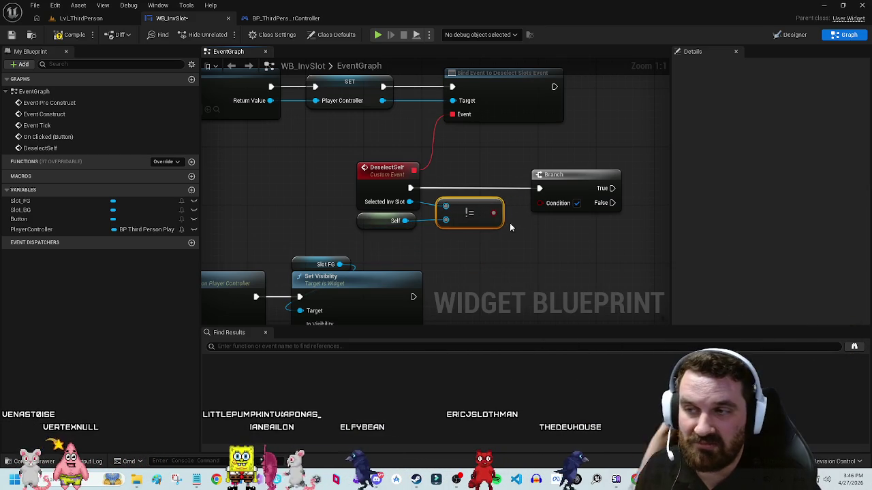
left_click_drag(542, 206, 543, 204)
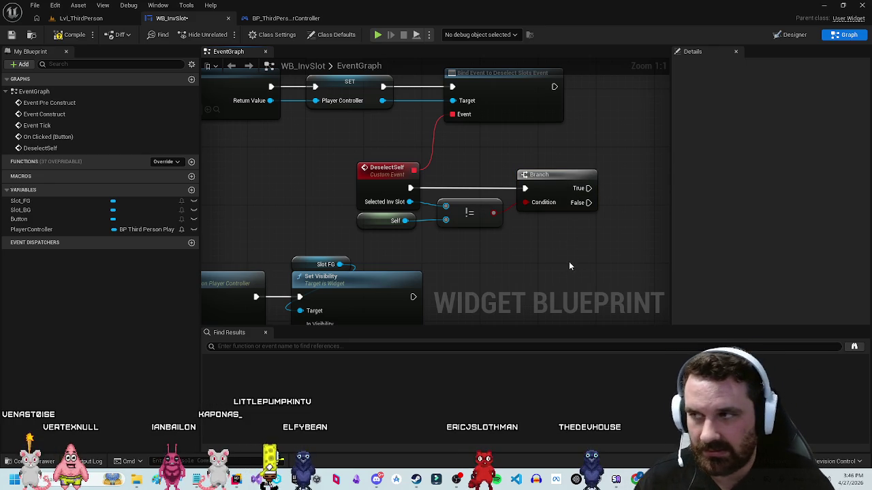
Step: Add a Set Visibility node on Slot FG with In Visibility set to Hidden
mouse_move(581, 247)
left_mouse_down()
mouse_move(615, 191)
mouse_move(404, 243)
left_mouse_up()
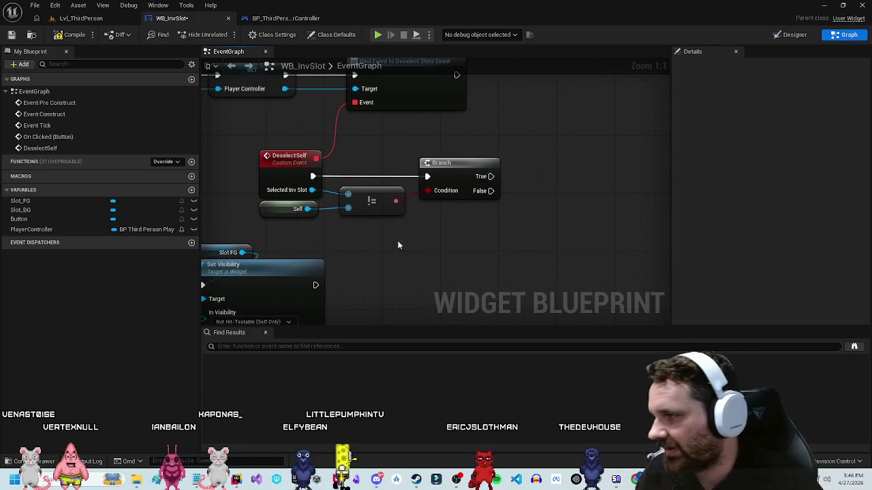
left_click_drag(499, 212, 455, 219)
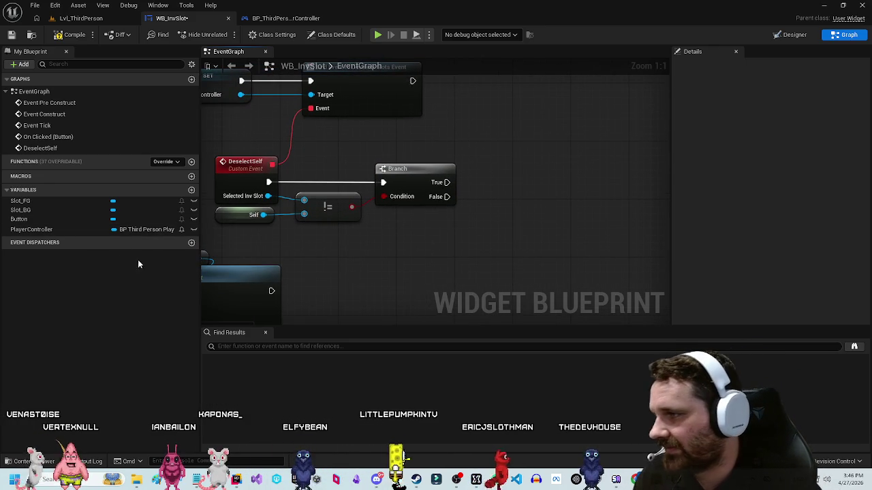
left_click(55, 219)
mouse_move(43, 201)
left_mouse_down()
mouse_move(529, 161)
mouse_move(549, 186)
left_mouse_up()
type("set visi")
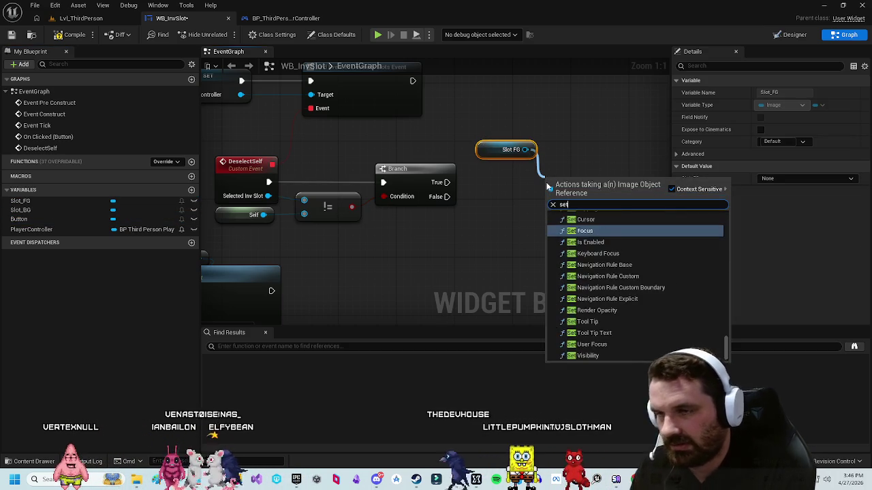
key("Return")
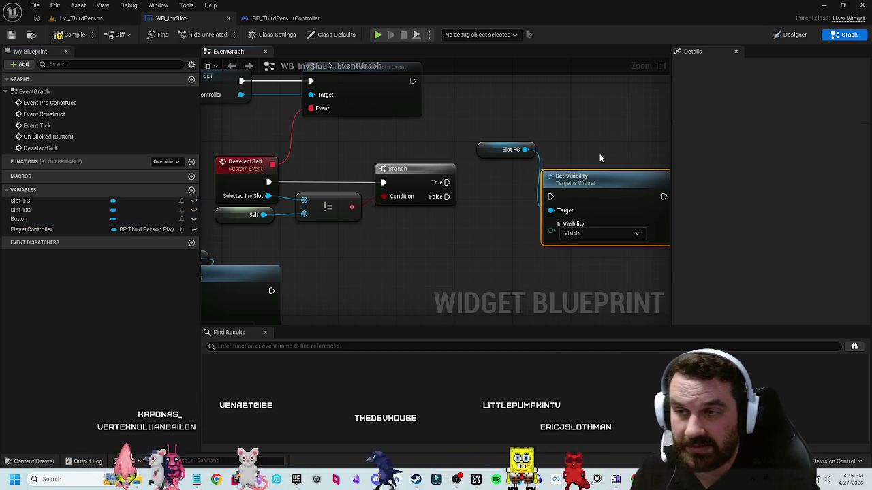
mouse_move(507, 155)
left_mouse_down()
mouse_move(553, 162)
mouse_move(589, 192)
mouse_move(537, 177)
mouse_move(487, 184)
left_mouse_up()
left_click(572, 219)
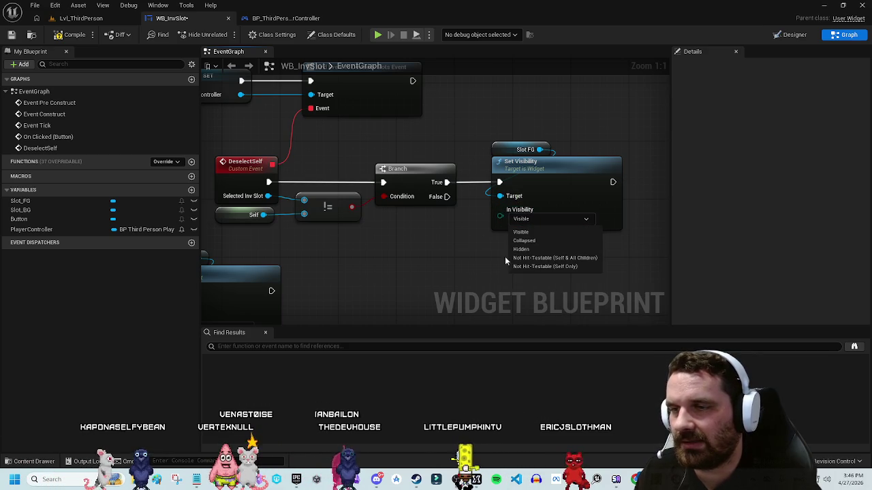
left_click(535, 249)
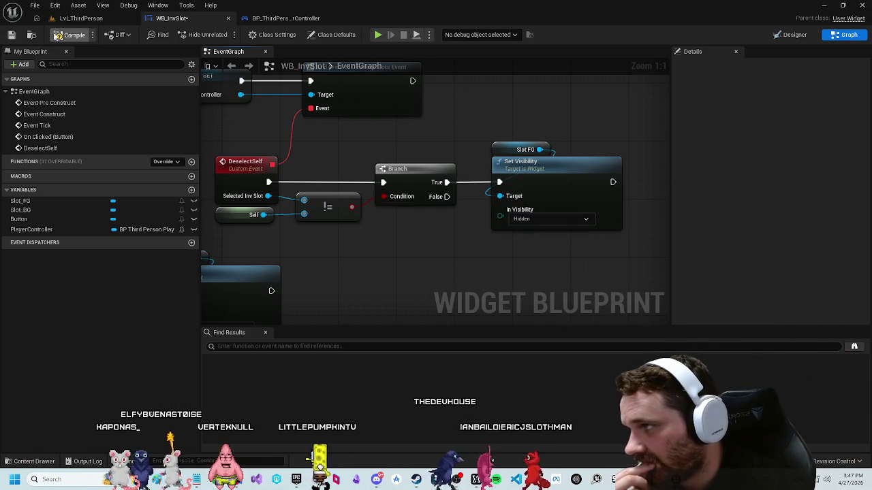
Step: Go to the Content > UI folder in the content drawer; start and cancel a blueprint class
scroll(391, 173, "down", 3)
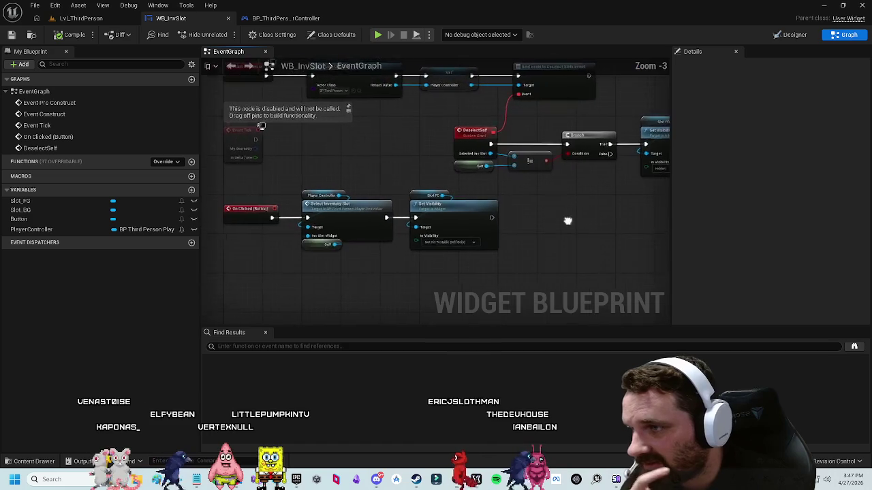
left_click_drag(391, 173, 366, 247)
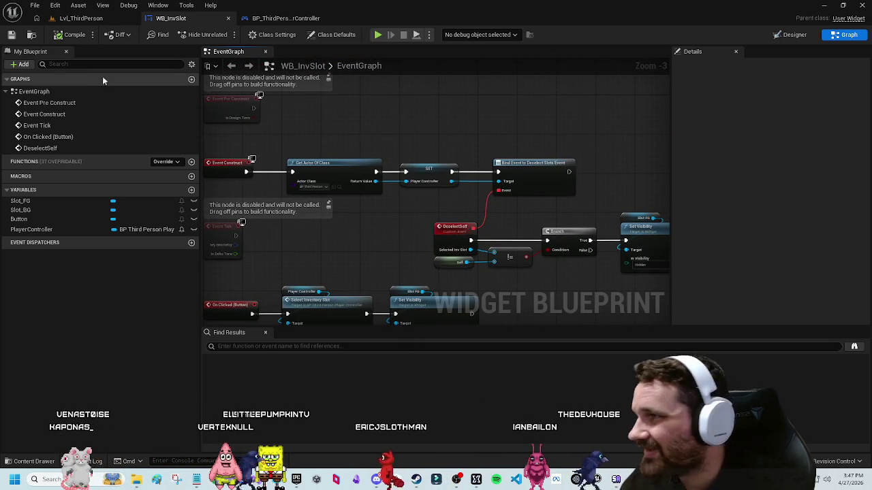
key("ctrl+space")
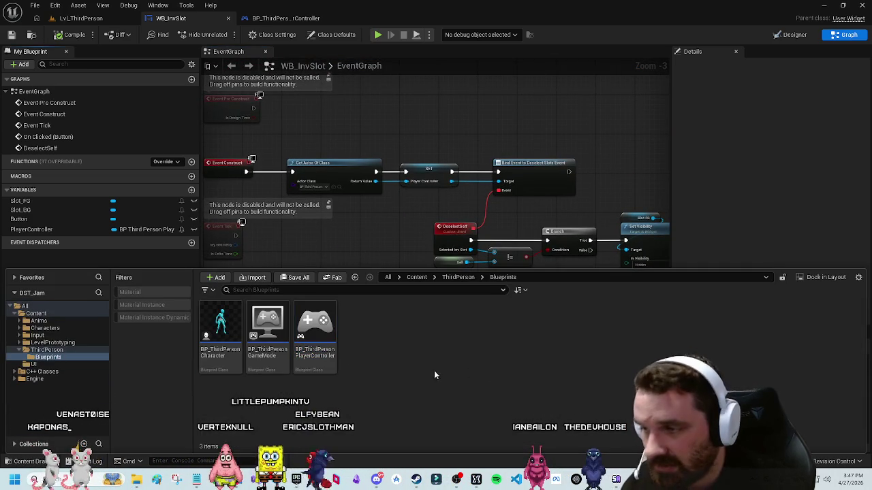
left_click(444, 276)
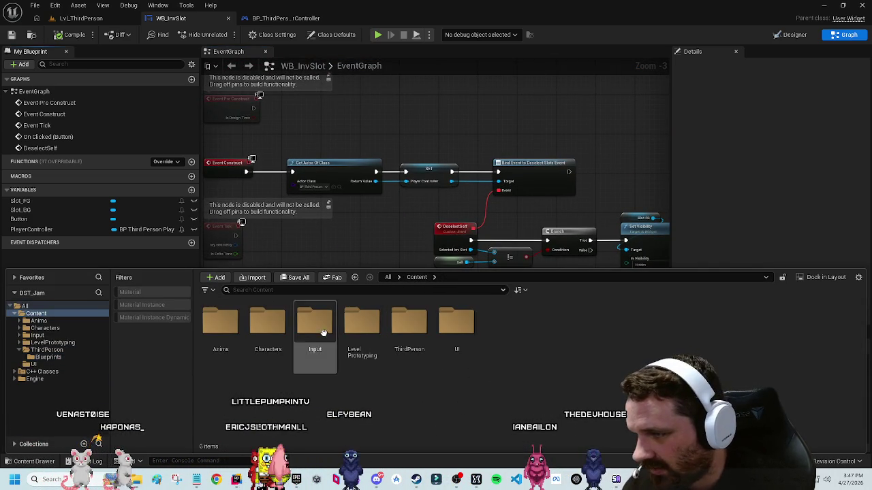
double_click(455, 320)
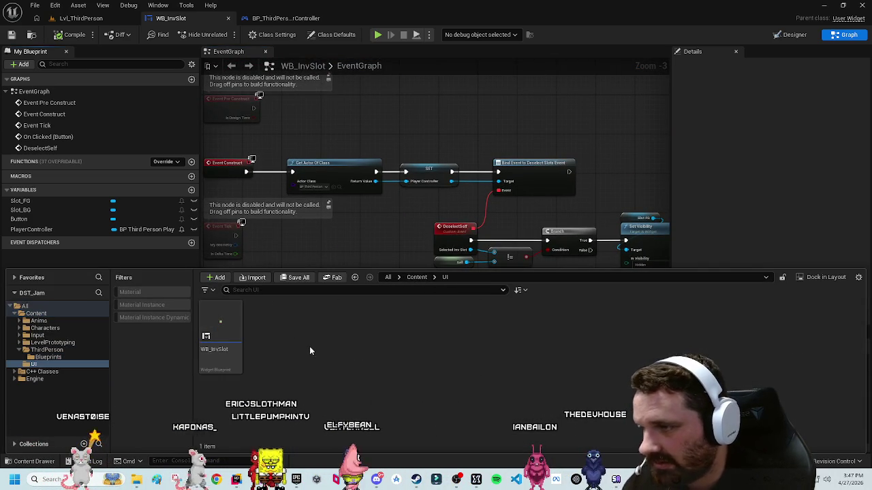
right_click(312, 351)
left_click(351, 206)
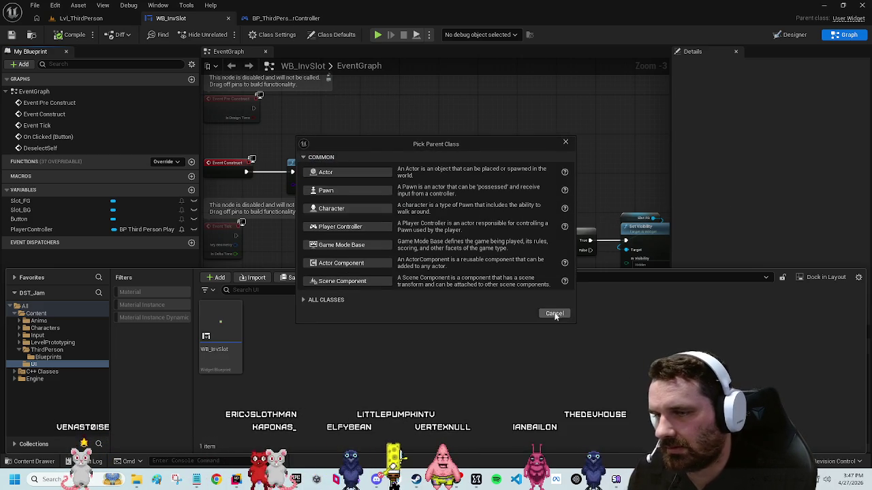
left_click(553, 313)
Step: Create a User Widget blueprint named WB_InventoryBar in the UI folder
right_click(287, 340)
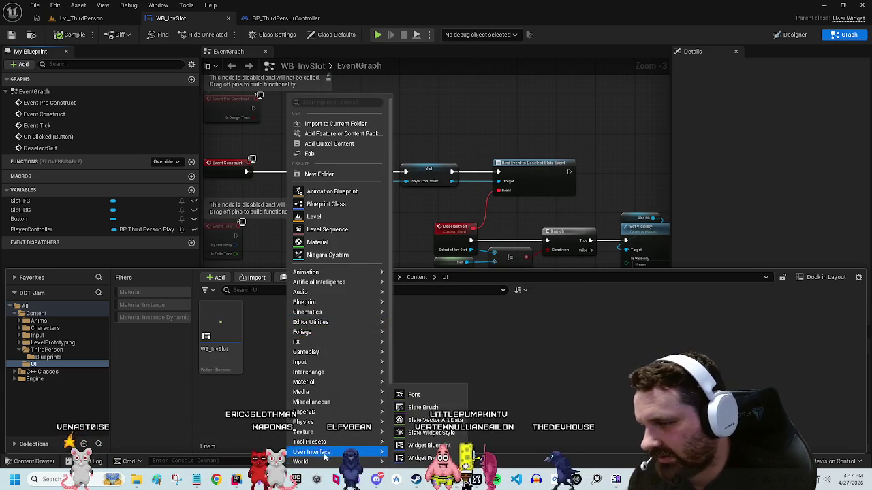
key("Escape")
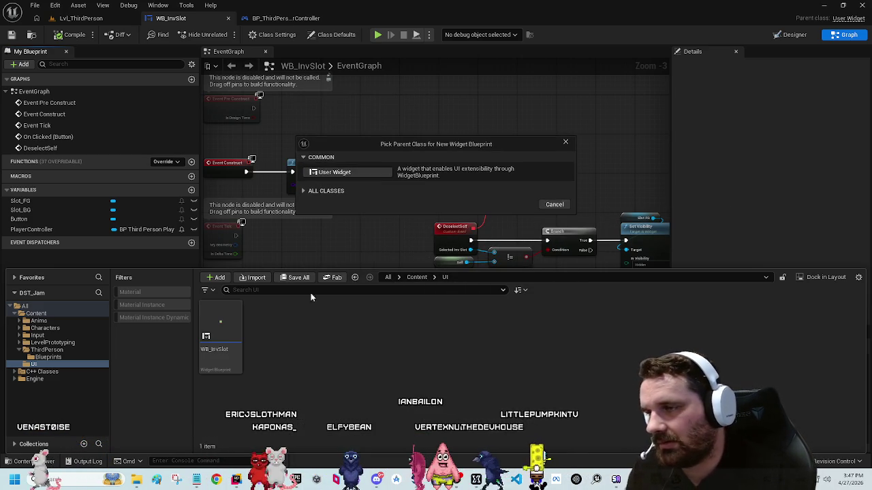
left_click(364, 176)
type("WB")
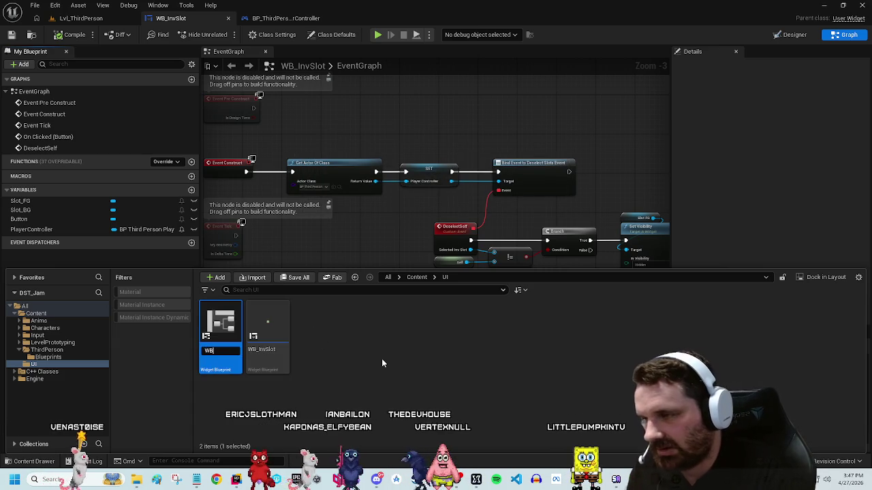
type("_Inventory")
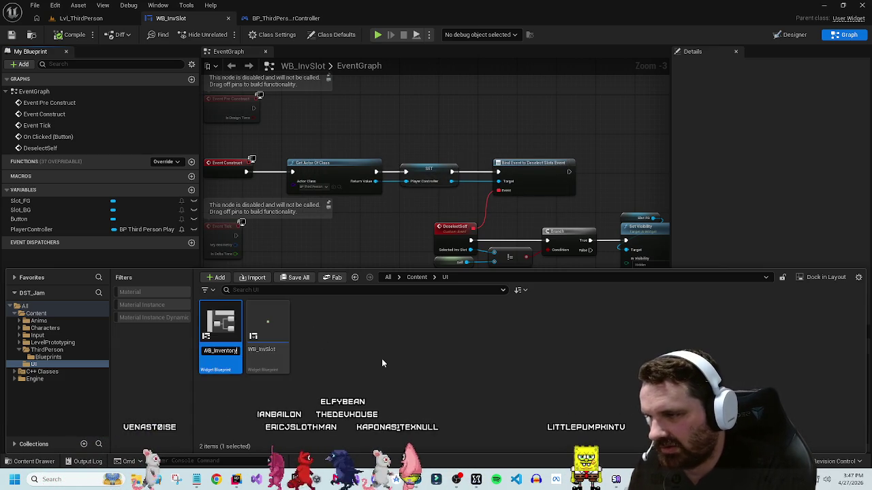
type("Bar")
key("Return")
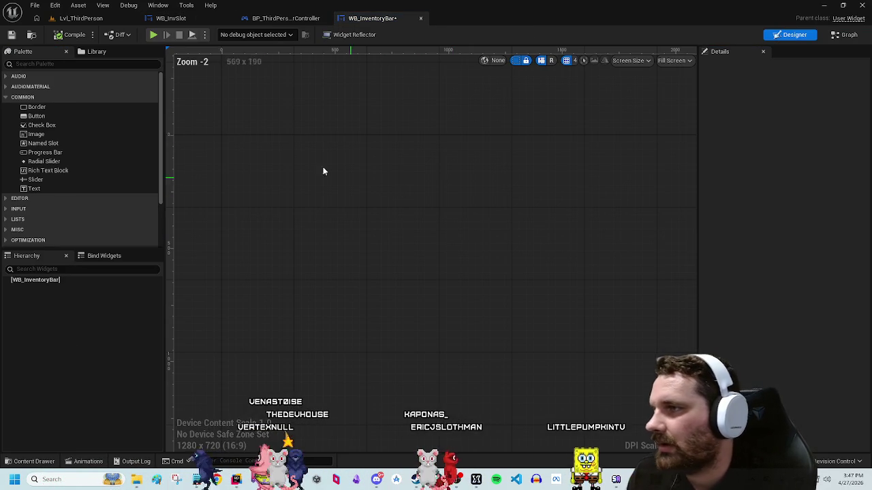
Step: Add a Canvas Panel as the root, then add and delete a trial Size Box
type("canvas")
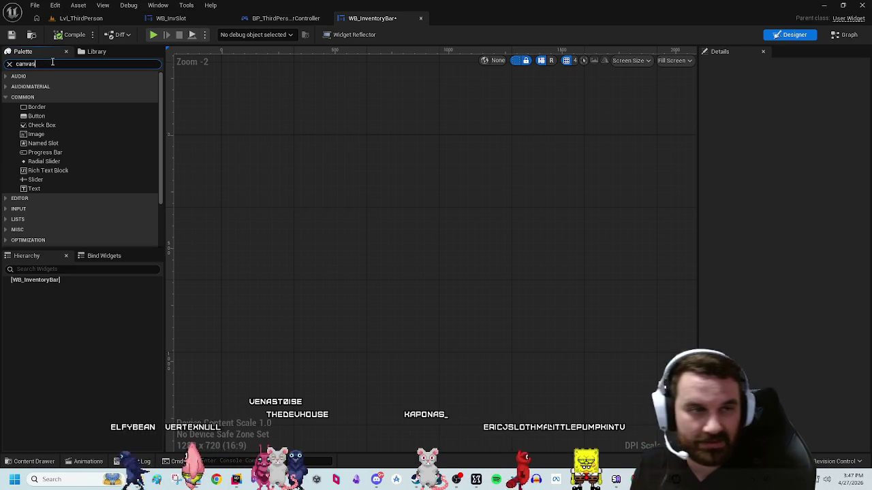
left_click_drag(66, 86, 58, 286)
left_click(58, 64)
type("size")
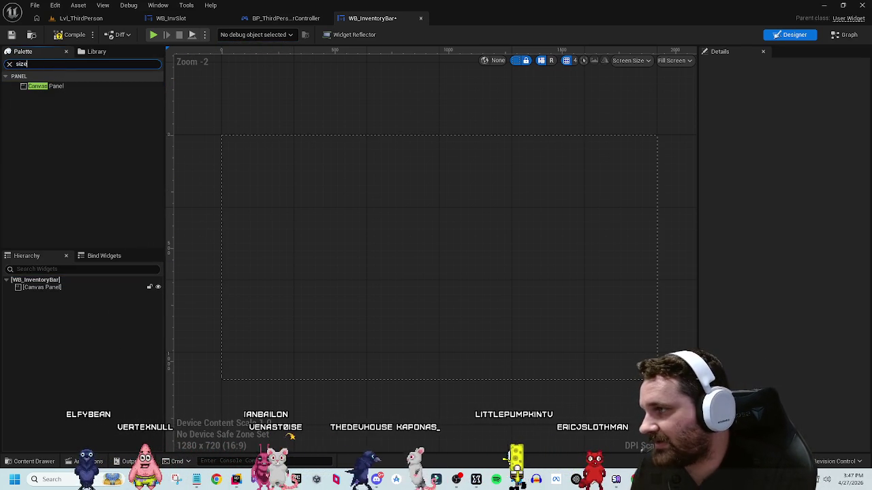
left_click_drag(39, 86, 65, 216)
left_click_drag(50, 287, 50, 286)
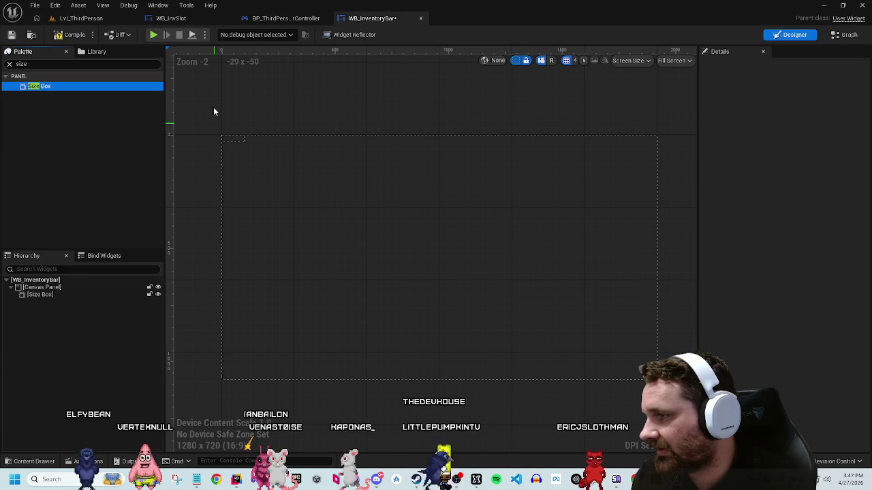
left_click(22, 66)
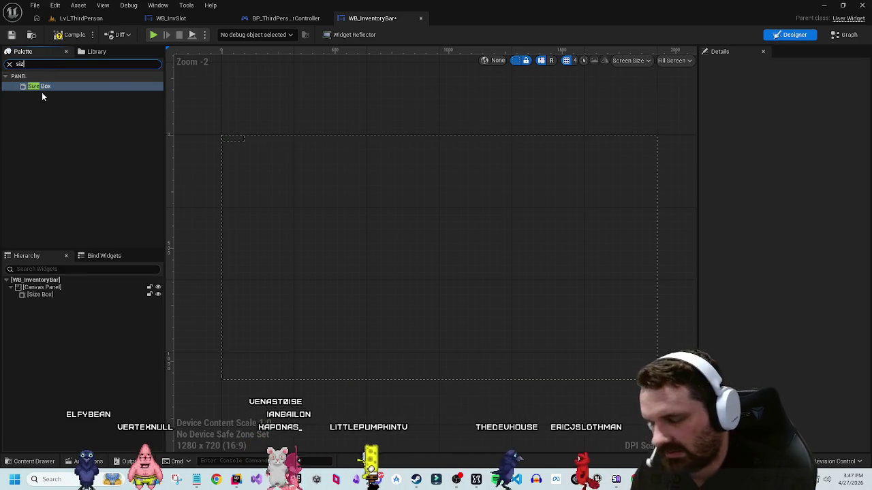
key("BackSpace")
key("BackSpace")
key("BackSpace")
type("overlay")
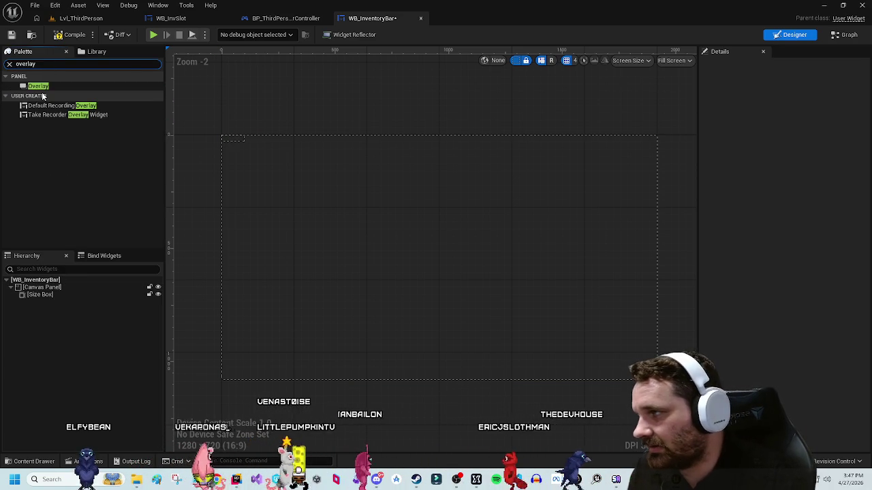
left_click(48, 296)
key("Delete")
Step: Add a Stack Box inside the Canvas Panel
left_click(61, 64)
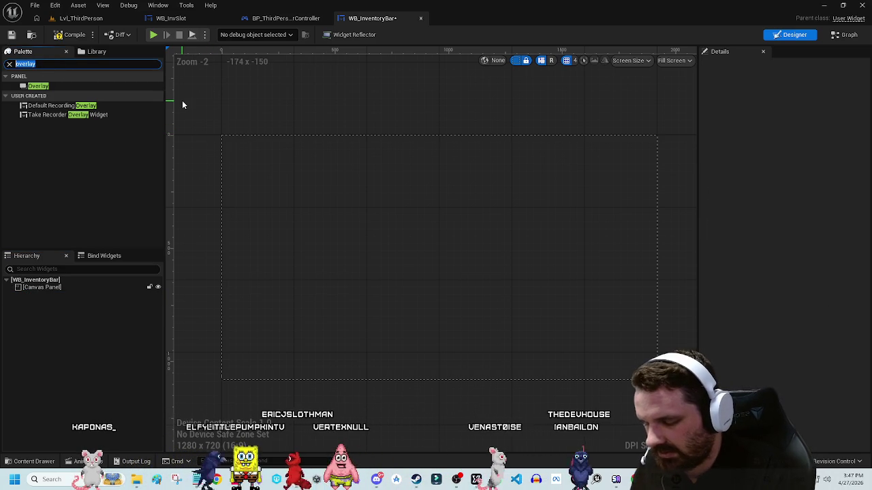
type("horiz")
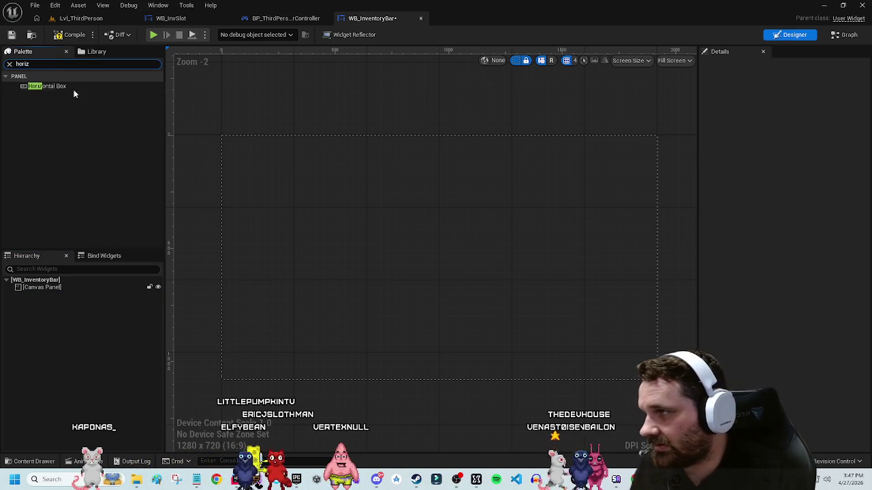
left_click(56, 81)
left_click(6, 77)
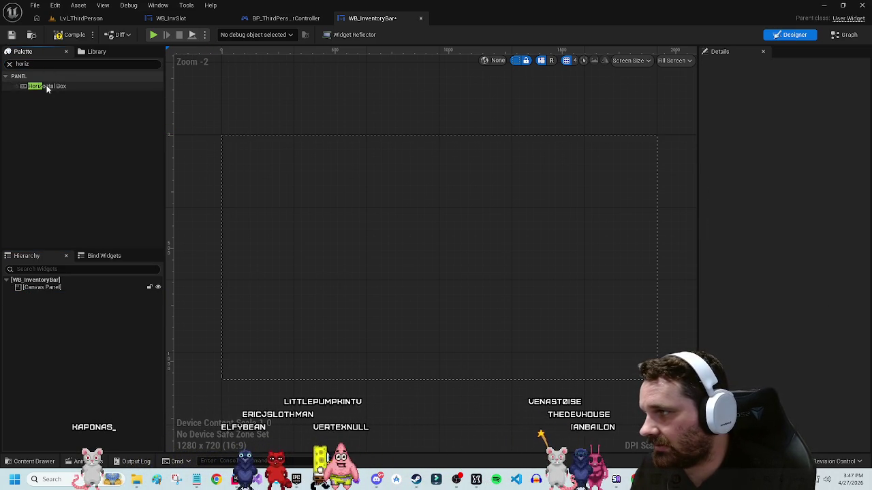
left_click(54, 86)
left_click(17, 64)
type("stack")
left_click(54, 87)
mouse_move(36, 292)
left_mouse_down()
mouse_move(45, 325)
mouse_move(32, 294)
left_mouse_up()
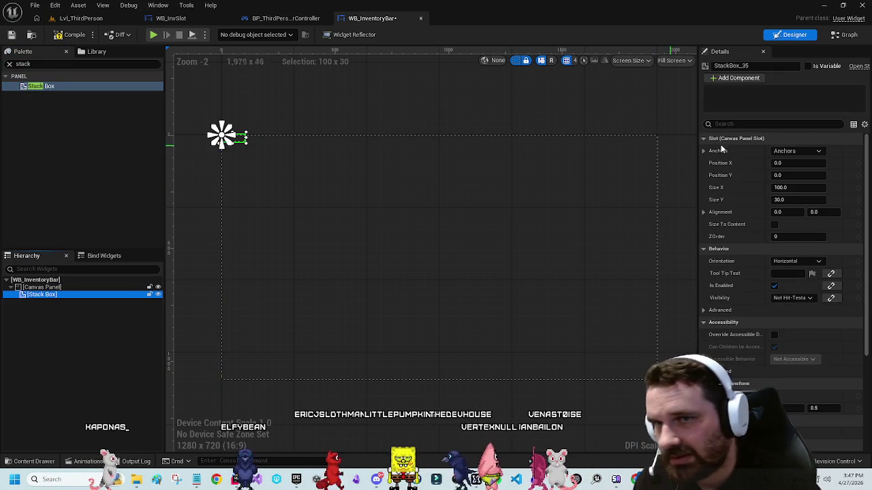
Step: Anchor the Stack Box to the bottom centre and set its width to 800
left_click(797, 150)
left_click(795, 215, "ctrl")
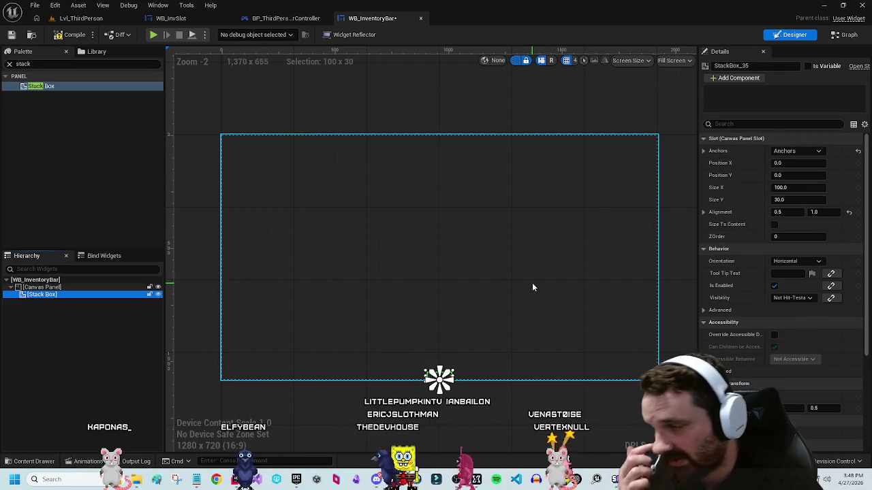
left_click(798, 187)
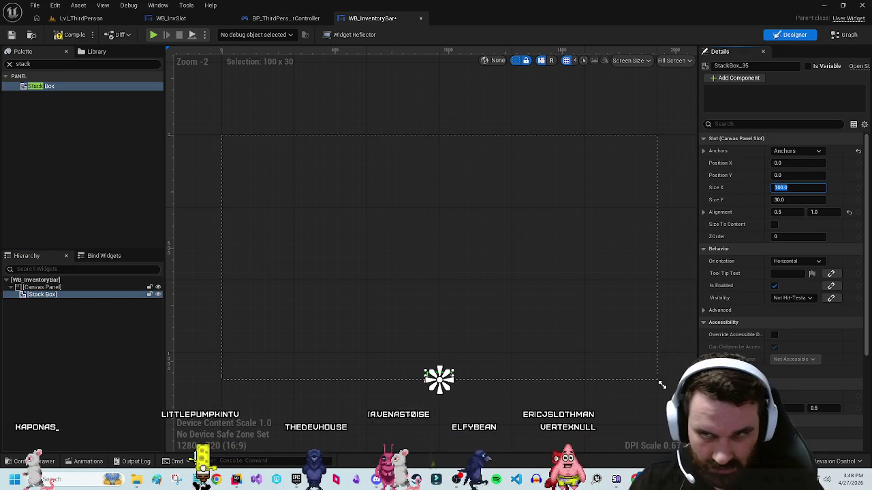
key("Tab")
type("140")
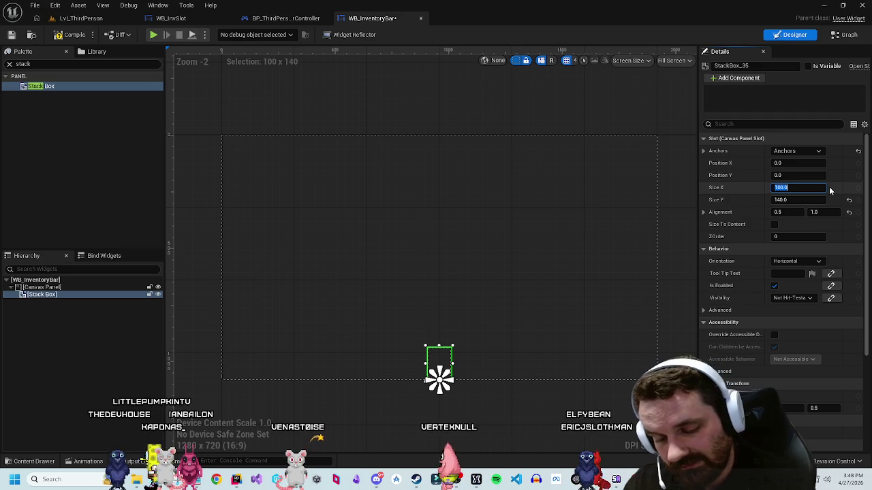
type("800")
key("Return")
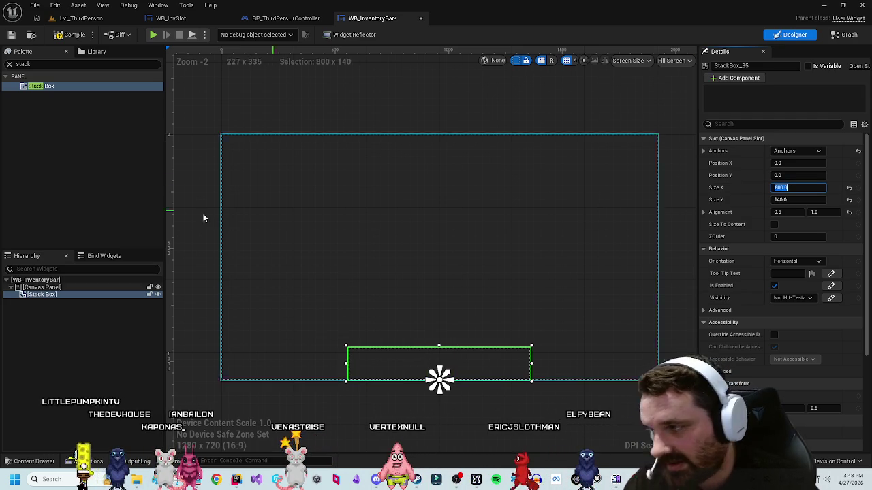
Step: Select the Canvas Panel and search the palette for 'overlay'
left_click(40, 295)
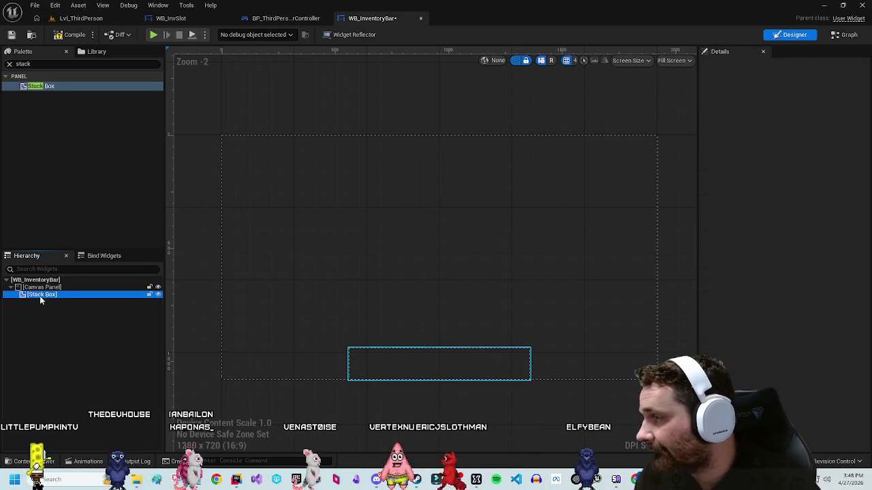
left_click(50, 288)
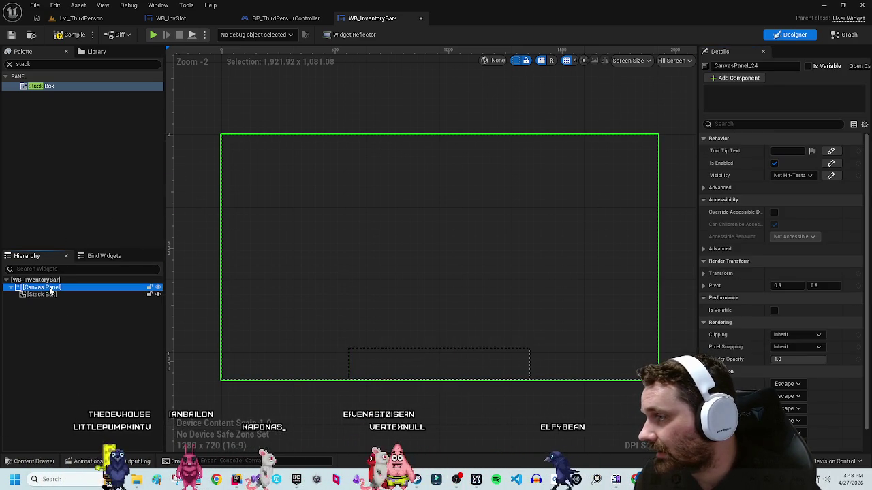
key("ctrl+f")
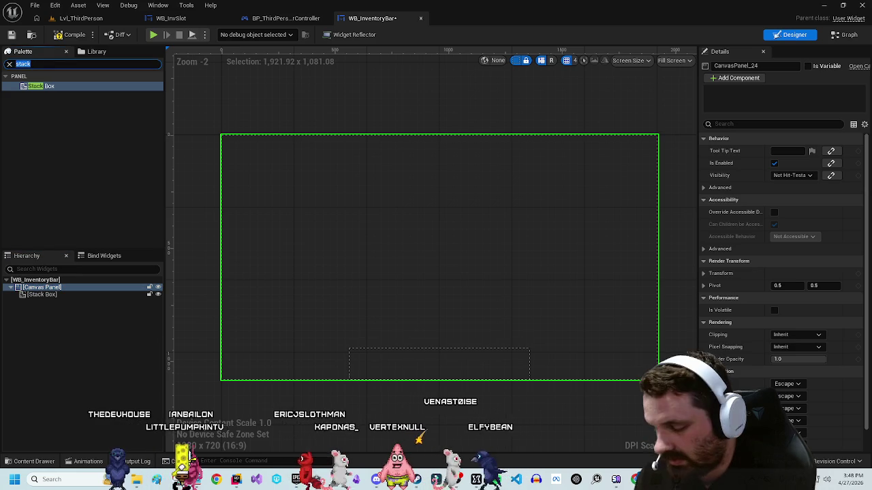
type("overl")
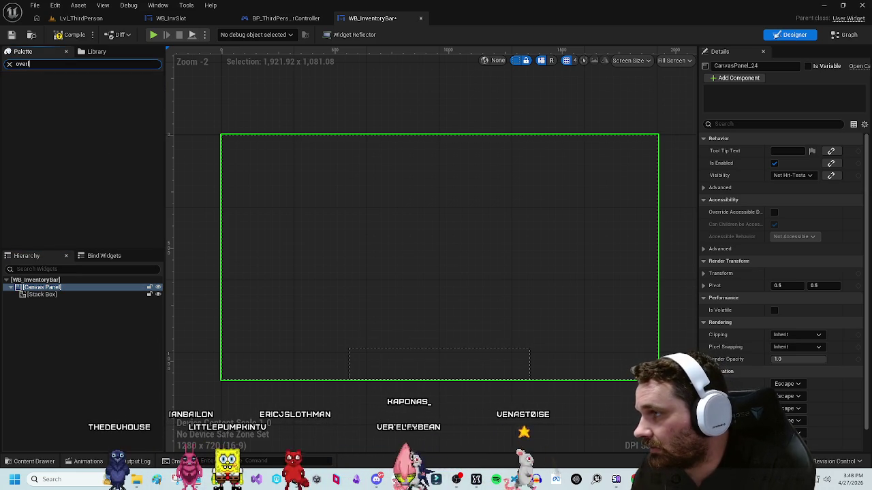
type("ay")
Step: Nest the Stack Box inside a new Overlay placed under the Canvas Panel
left_click_drag(101, 217, 44, 295)
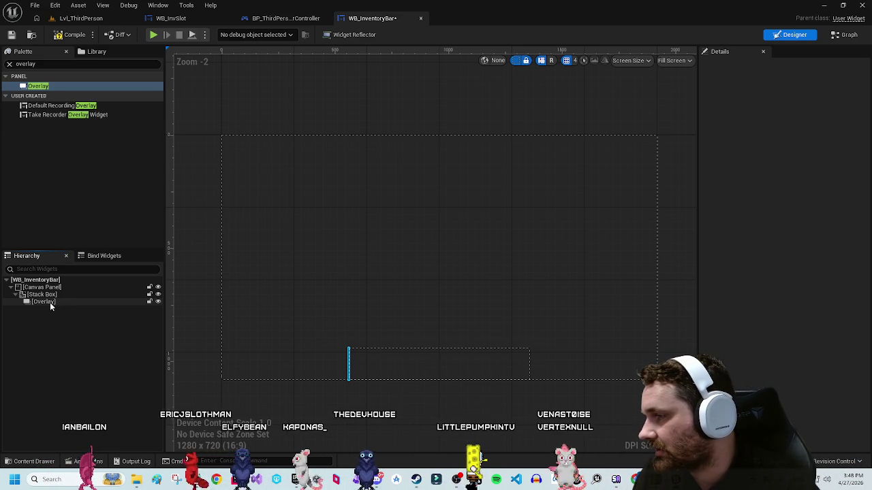
left_click(50, 302)
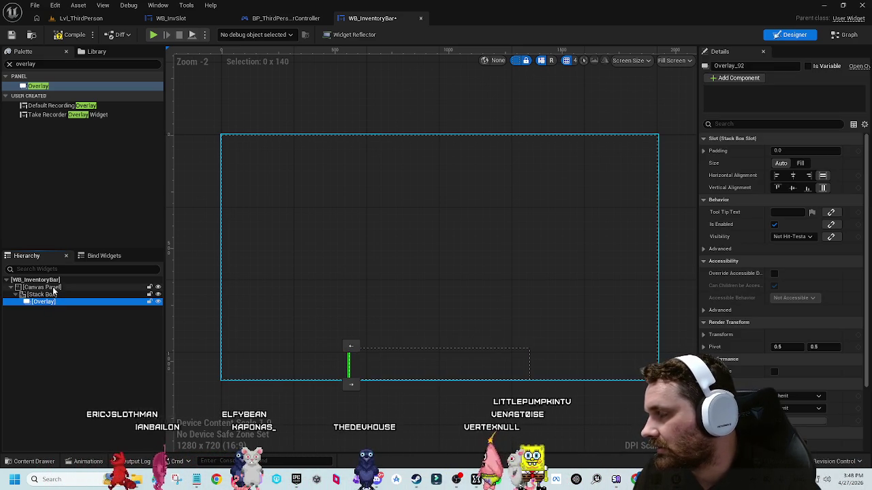
mouse_move(44, 303)
left_mouse_down()
mouse_move(41, 288)
mouse_move(46, 301)
left_mouse_up()
left_click(38, 323)
left_click(32, 336)
double_click(54, 64)
type("imag")
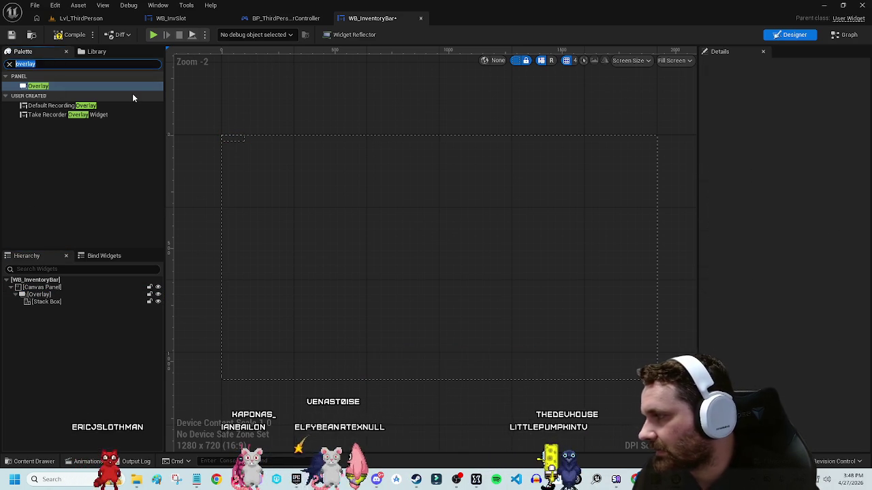
type("e")
Step: Add an Image inside the Overlay and name it BG
mouse_move(82, 85)
left_mouse_down()
mouse_move(39, 315)
mouse_move(45, 300)
left_mouse_up()
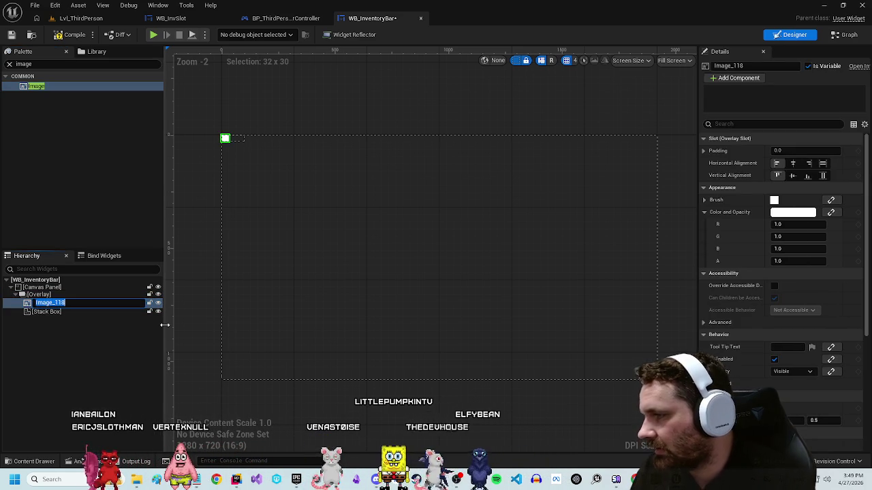
key("F2")
type("BG")
key("Return")
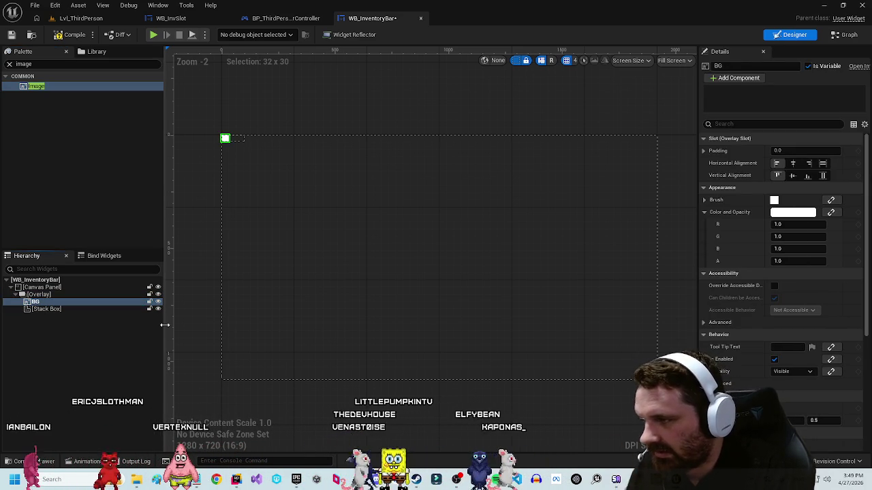
Step: Add a WB_InvSlot to the Stack Box and duplicate it to make six slots
left_click(73, 310)
double_click(27, 63)
type("invslot")
left_click_drag(43, 85, 46, 310)
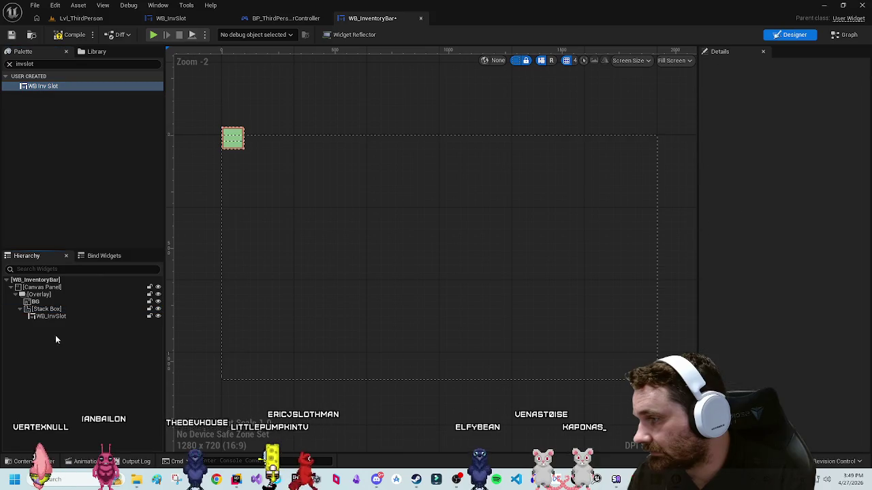
left_click(60, 318)
key("ctrl+d")
key("ctrl+d")
key("ctrl+d")
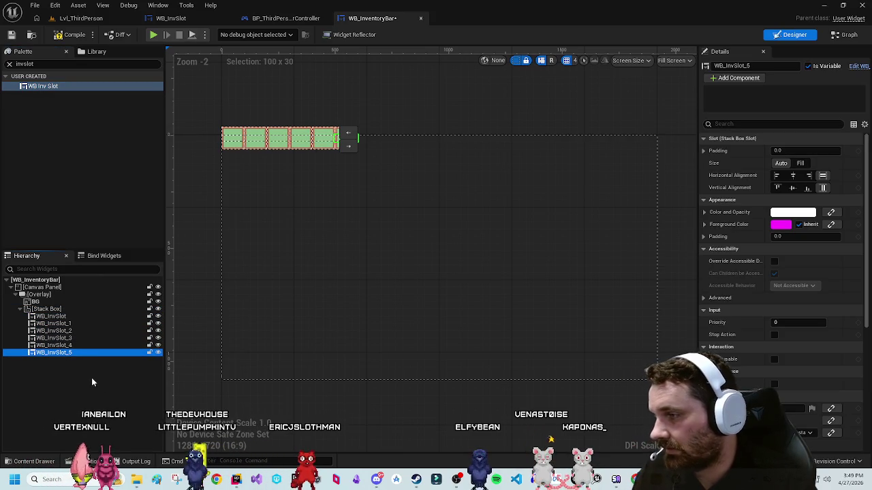
Step: Anchor the Overlay to the bottom-centre of the screen
left_click(39, 294)
left_click(799, 151)
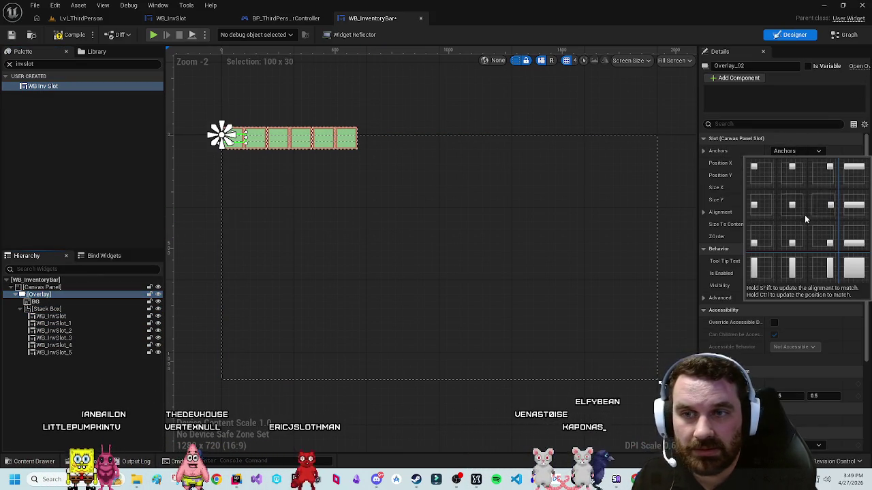
left_click(805, 213, "ctrl+shift")
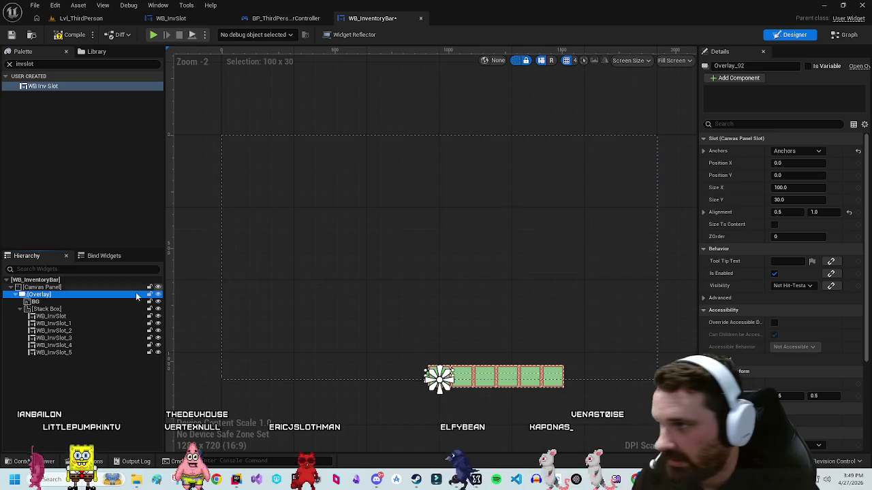
Step: Size the Overlay to 800 wide by 140 high
left_click(36, 302)
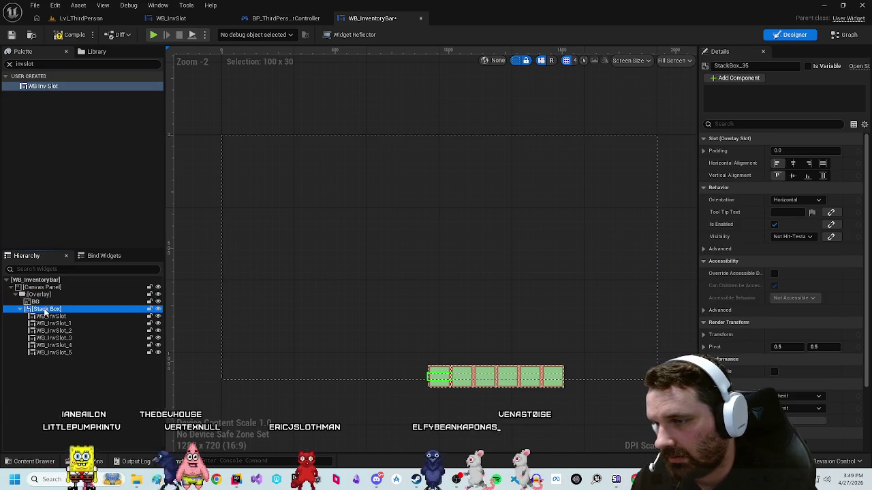
left_click(39, 295)
left_click(789, 199)
type("140")
key("Return")
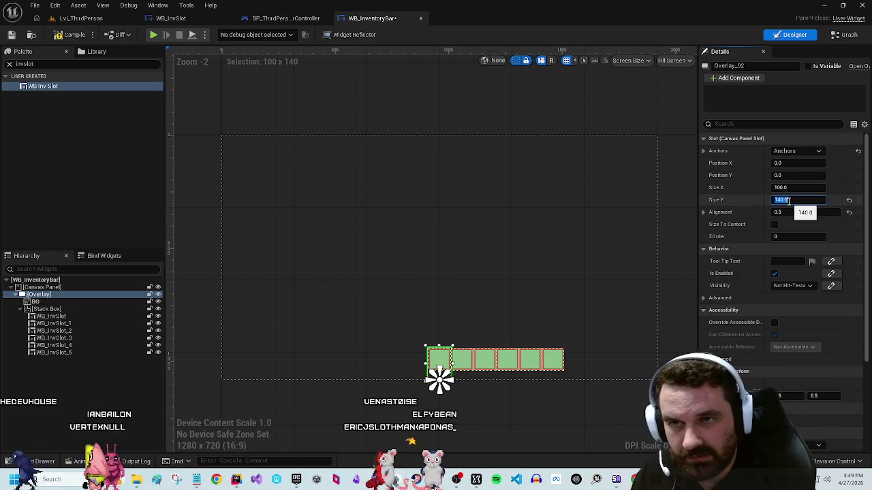
left_click(792, 187)
type("1000")
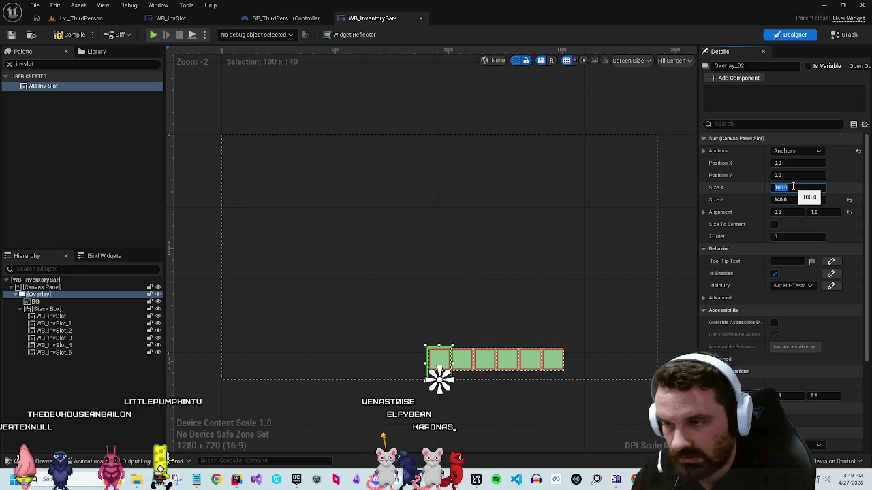
key("Return")
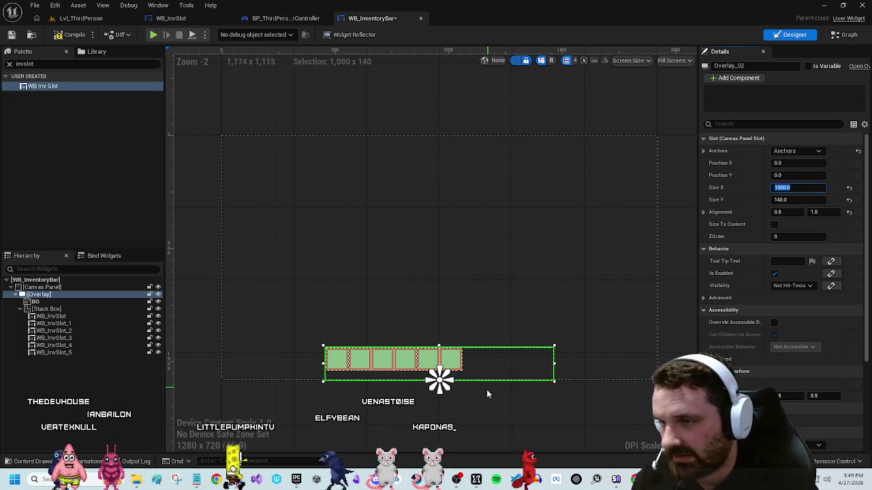
type("800")
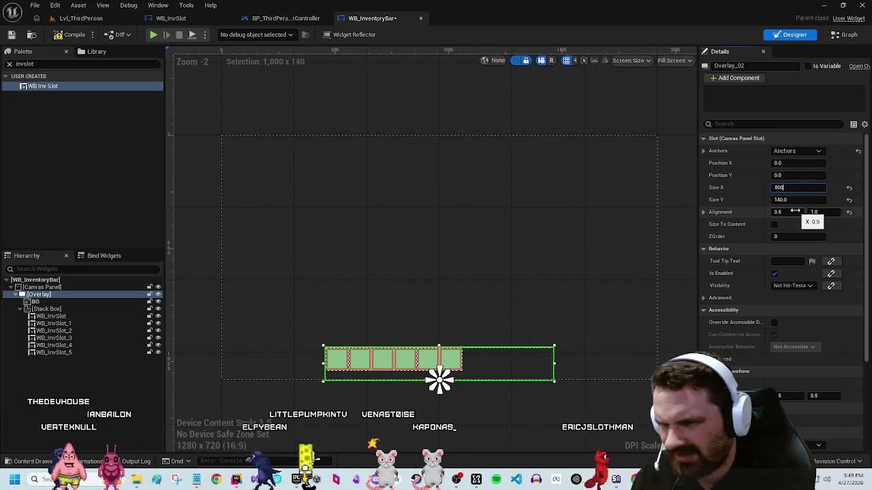
key("Return")
Step: Centre the Stack Box, stretch BG to fill the overlay, and fill the Stack Box horizontally
left_click(359, 425)
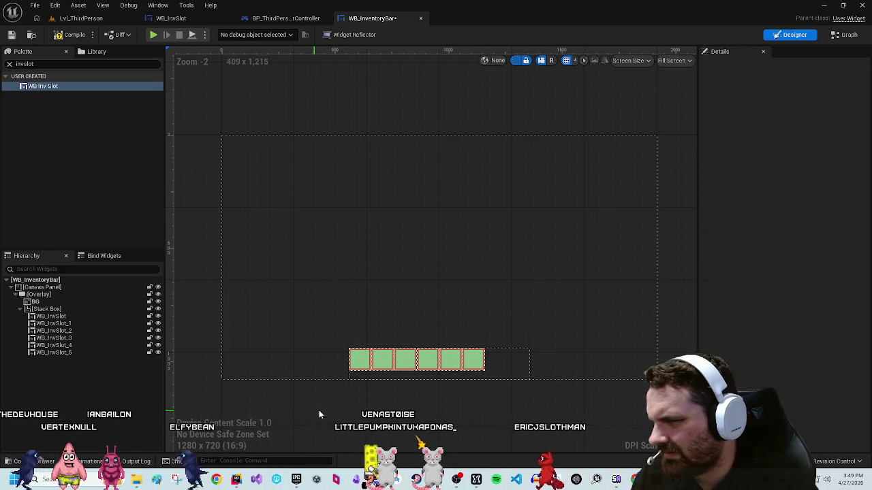
left_click(46, 309)
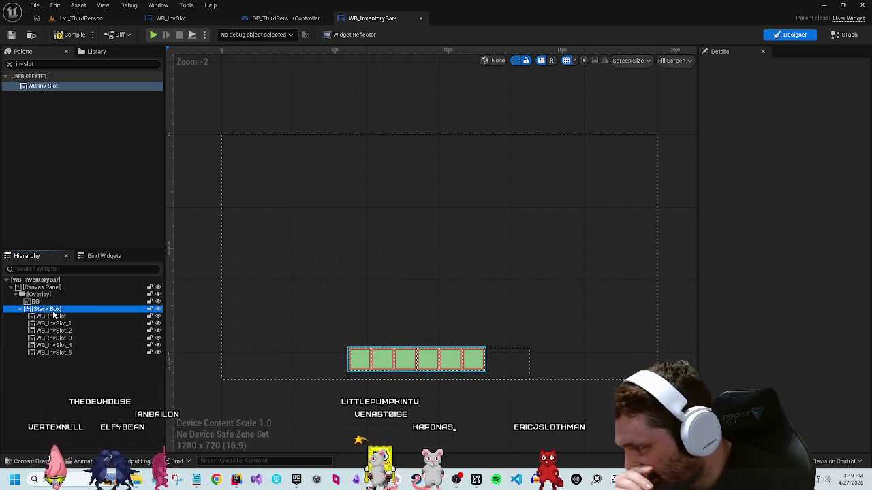
left_click(795, 165)
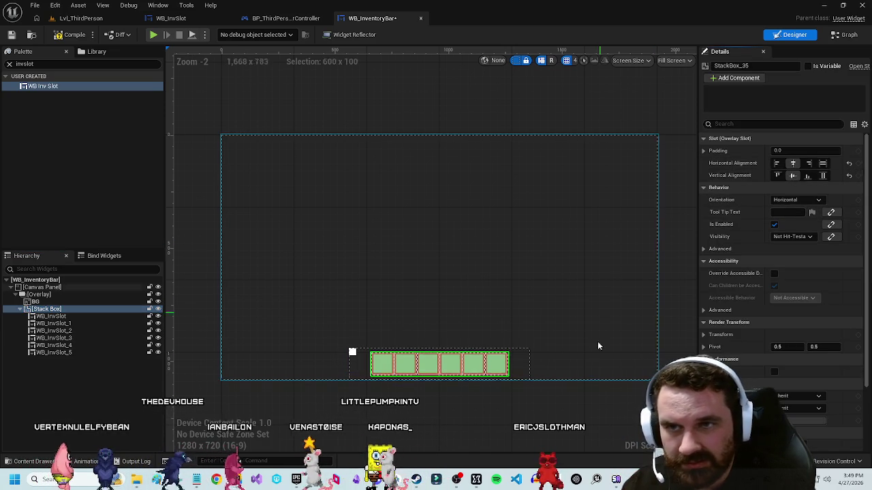
left_click(507, 396)
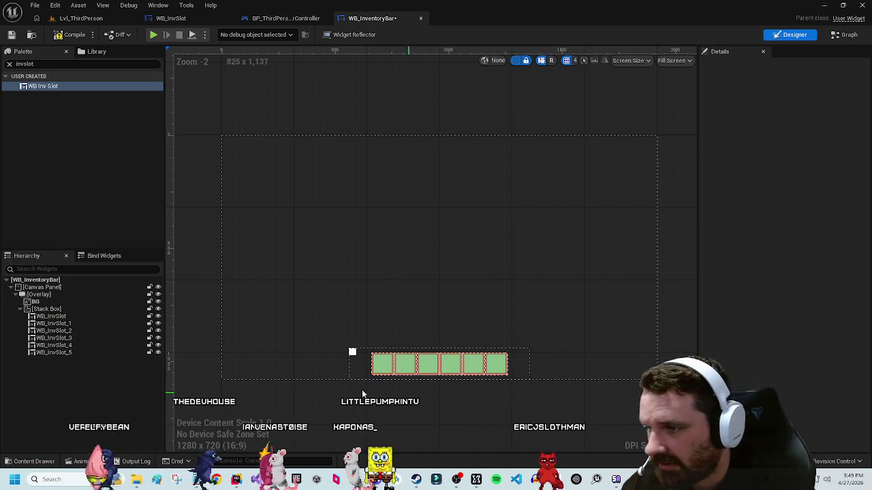
left_click(65, 301)
left_click(822, 164)
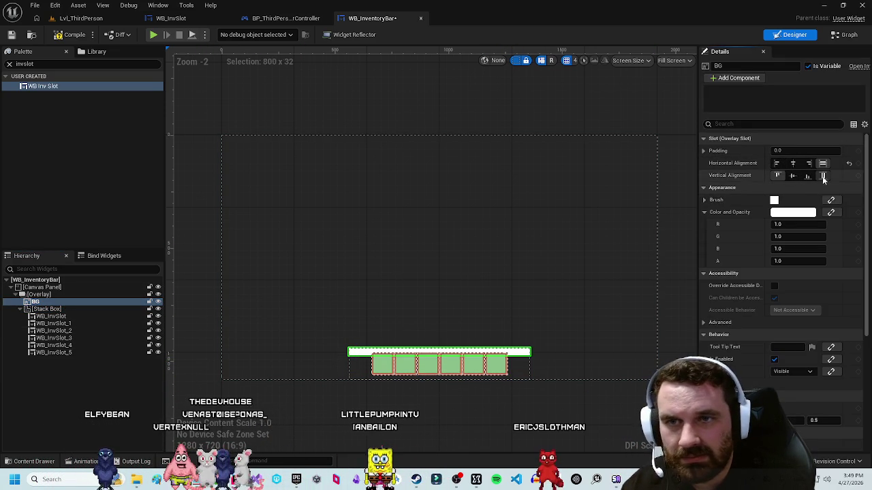
left_click(822, 176)
left_click(104, 393)
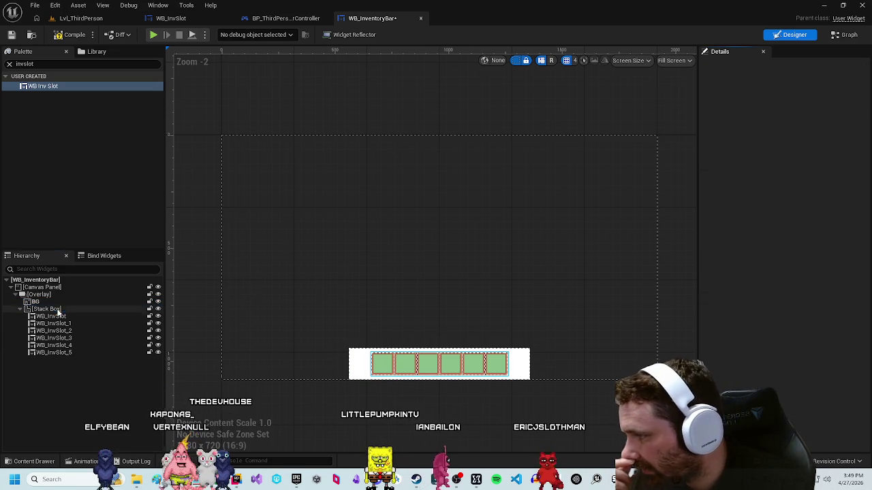
left_click(45, 309)
left_click(822, 163)
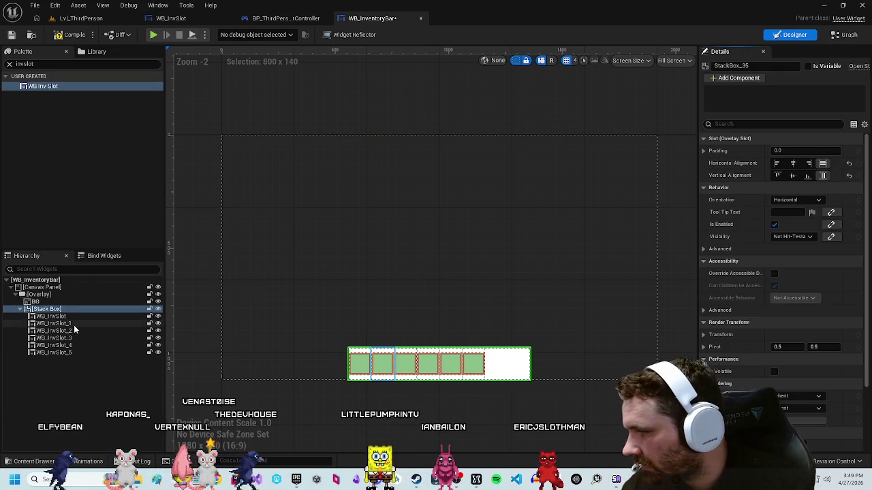
left_click(73, 302)
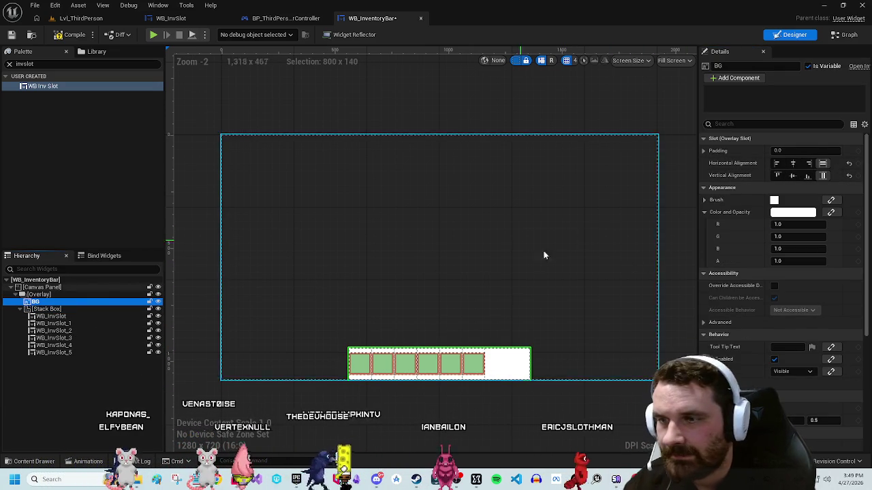
Step: Colour the BG image dark brown using the colour picker
left_click(793, 212)
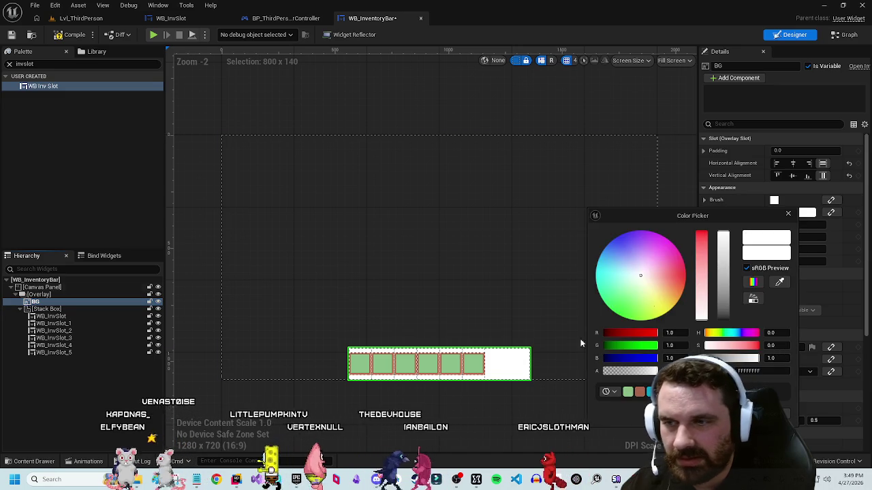
scroll(479, 380, "up", 8)
left_click(780, 282)
left_click(490, 289)
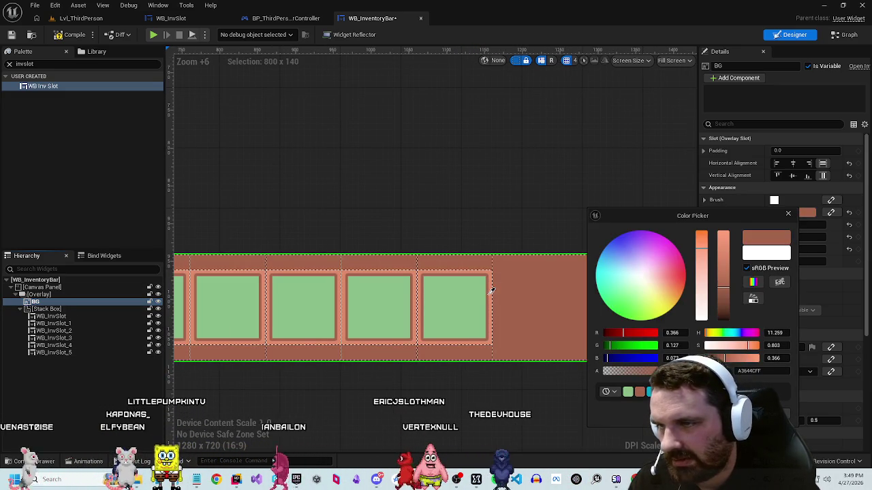
left_click(456, 304)
left_click(411, 418)
left_click(543, 299)
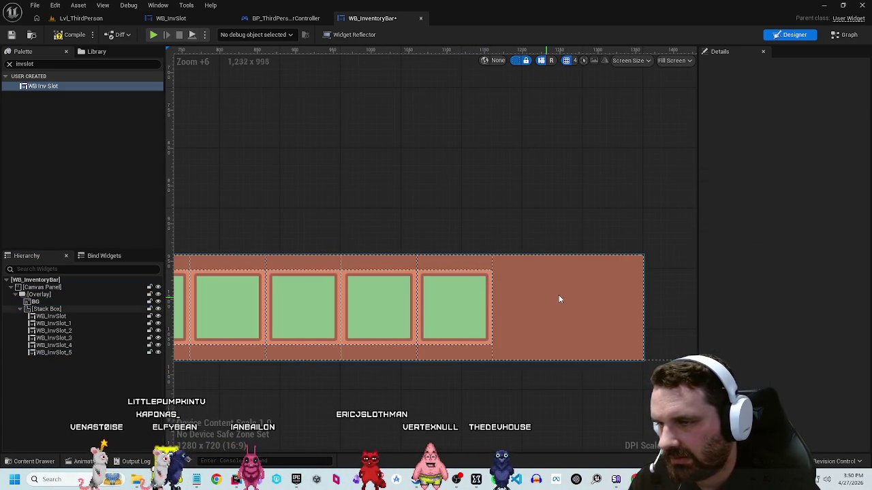
left_click(36, 301)
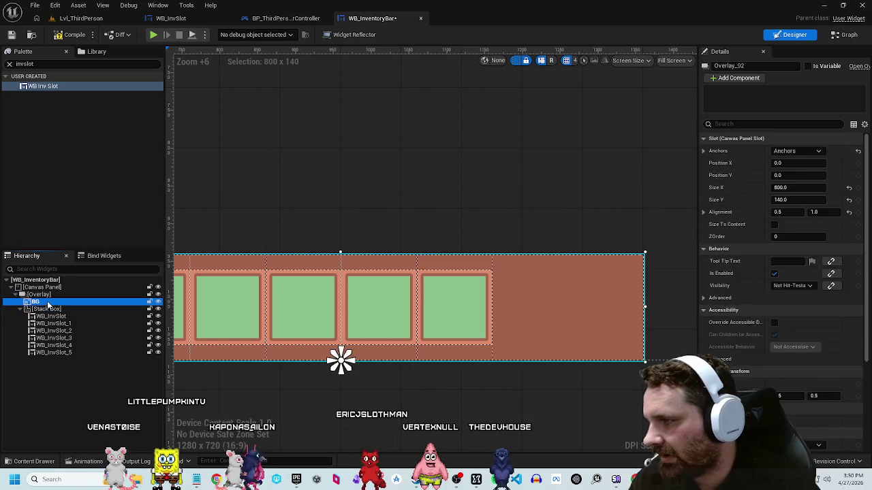
left_click(786, 211)
left_click_drag(710, 286, 710, 305)
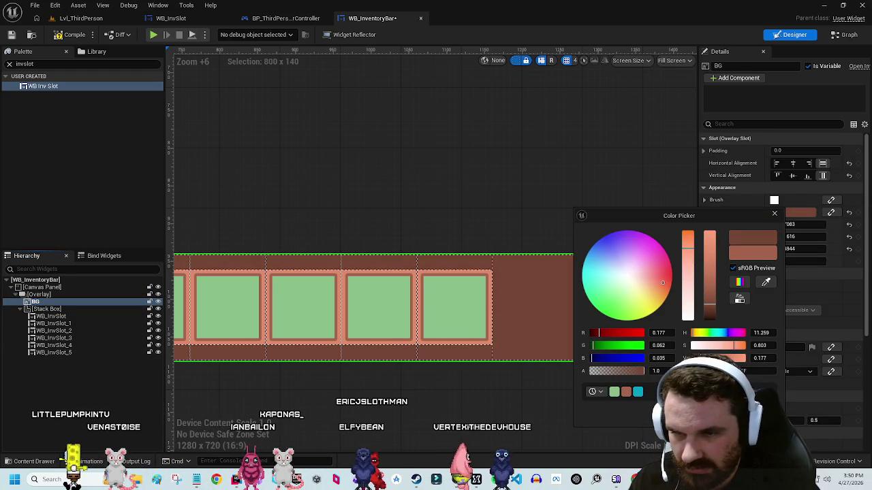
left_click(631, 171)
Step: Select the Stack Box, centre the bar in view, and select the first WB_InvSlot
scroll(630, 171, "down", 3)
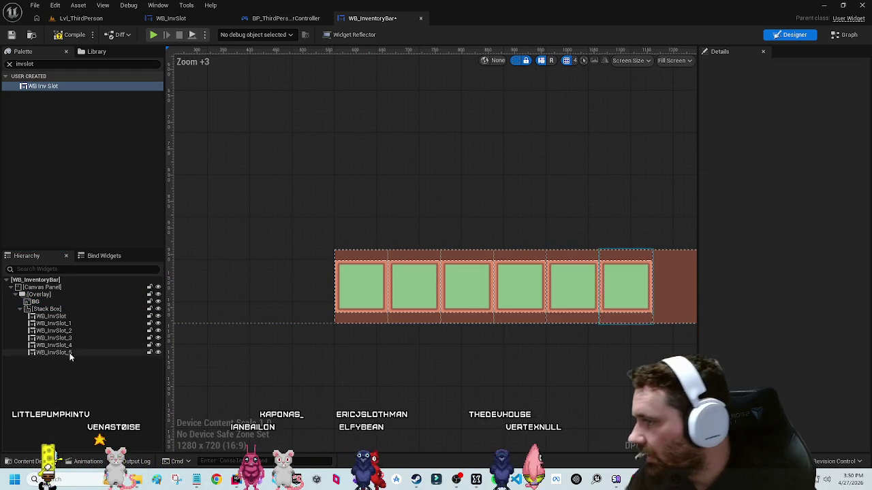
left_click(48, 309)
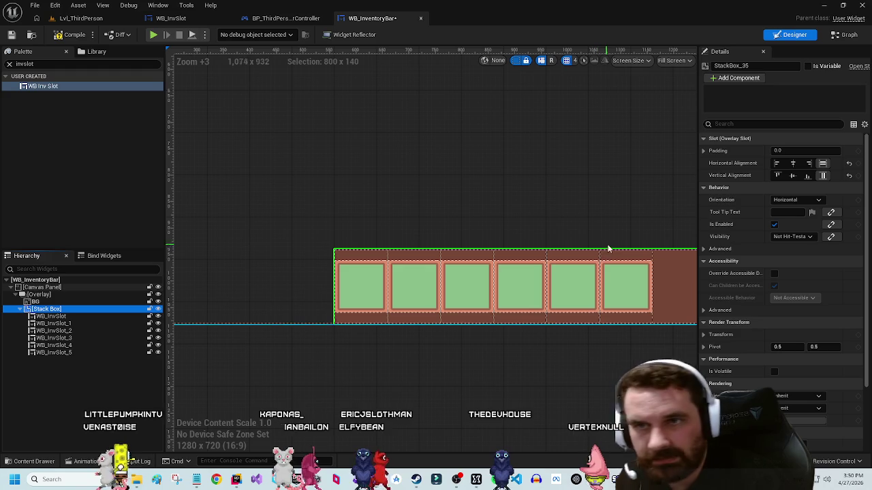
left_click_drag(522, 345, 391, 350)
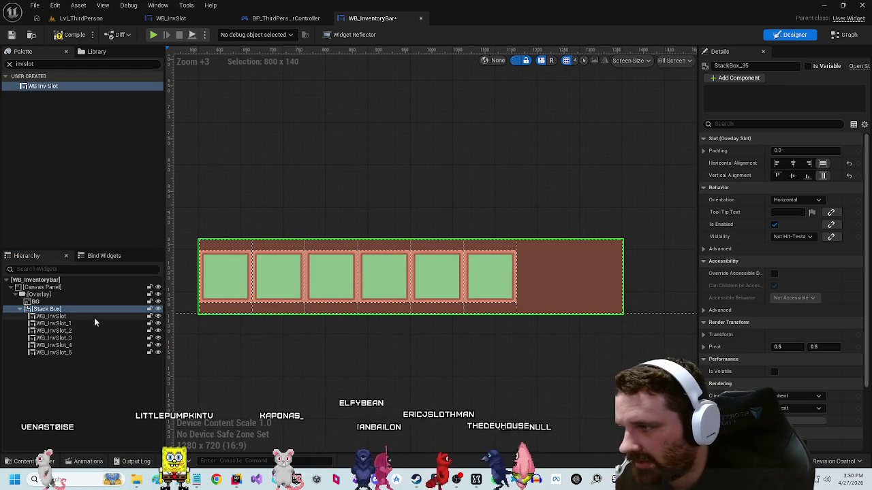
left_click(94, 317)
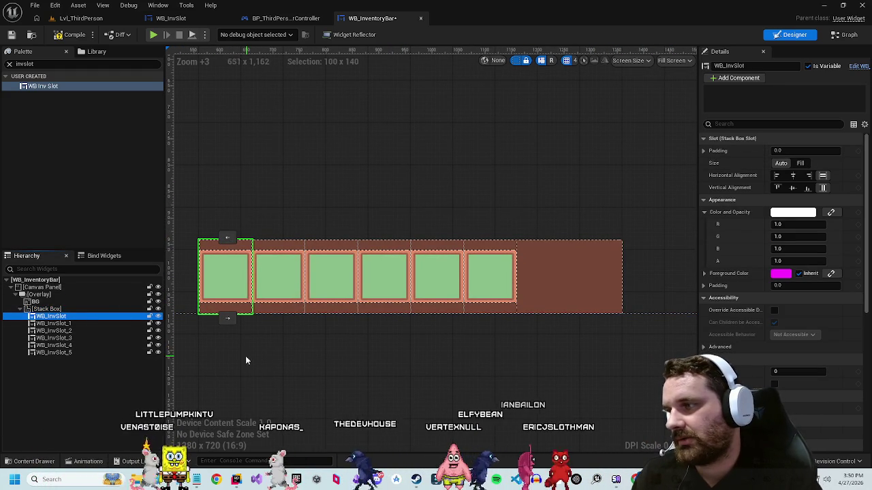
scroll(388, 312, "down", 1)
scroll(384, 314, "up", 1)
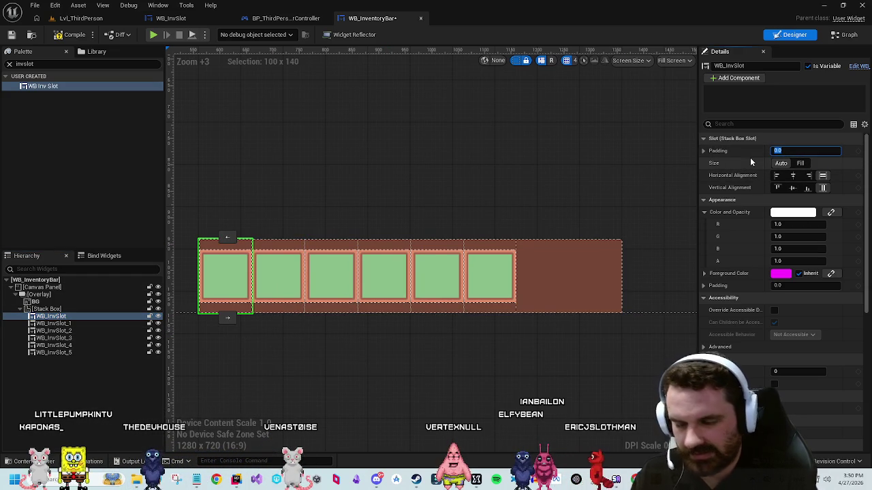
Step: Give the first slot and WB_InvSlot_1–5 a padding of 20
type("20")
key("Return")
left_click(53, 324)
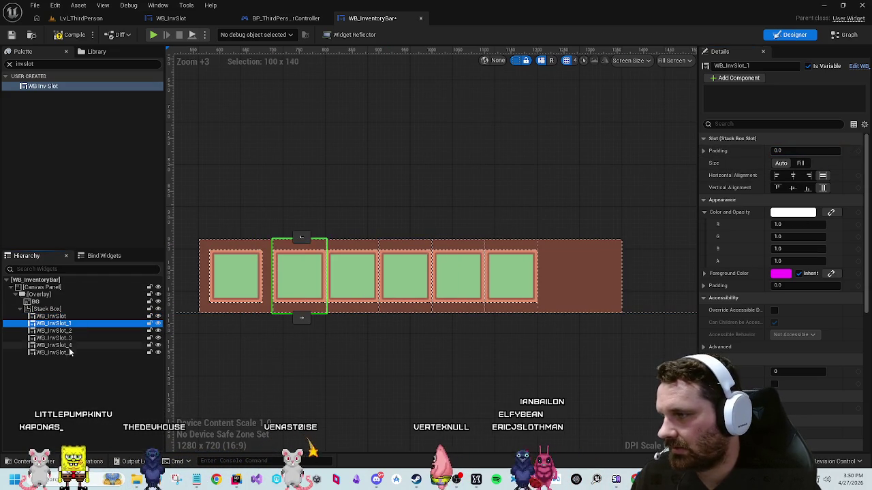
left_click(53, 352, "shift")
left_click(793, 111)
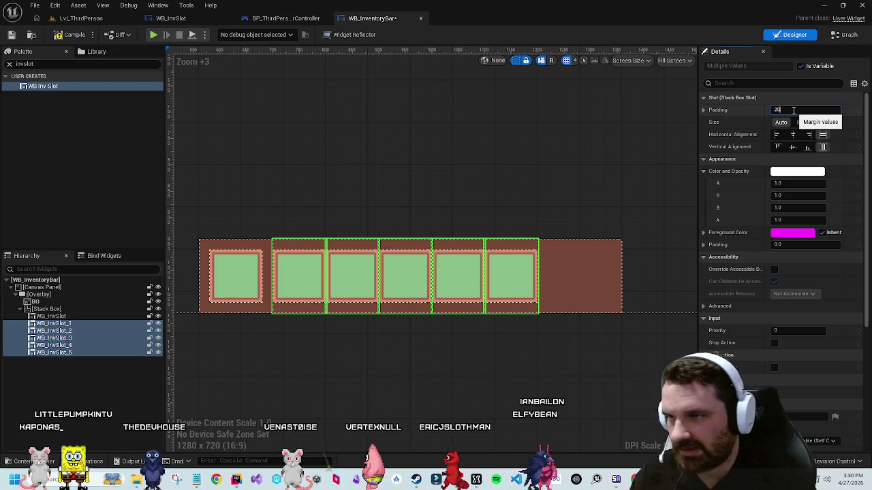
key("Return")
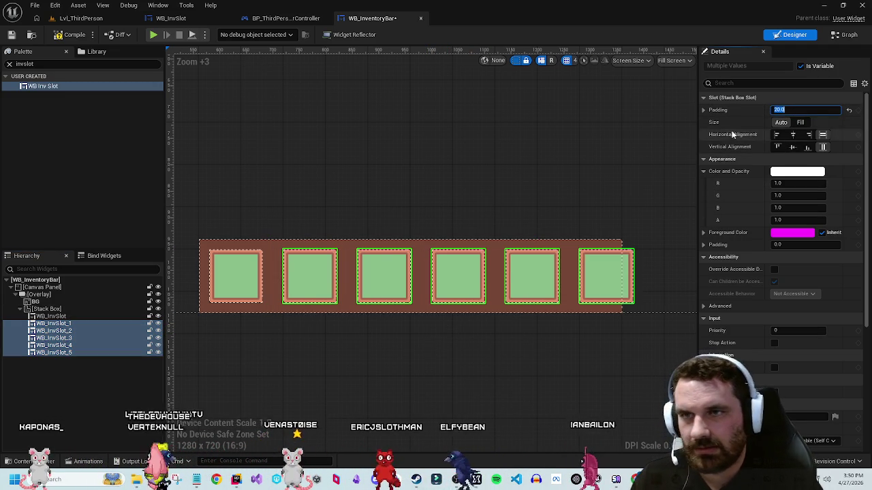
Step: Change the slots' left and right padding to 10
left_click(705, 111)
left_click(794, 134)
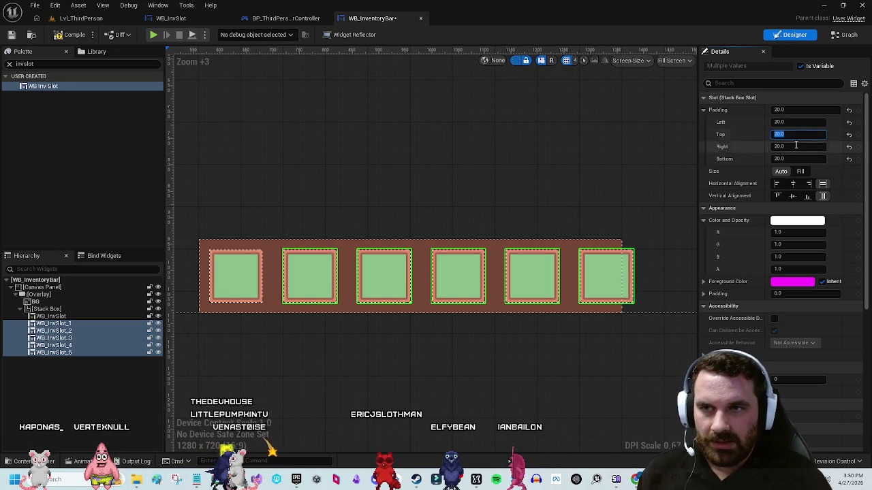
left_click(794, 147)
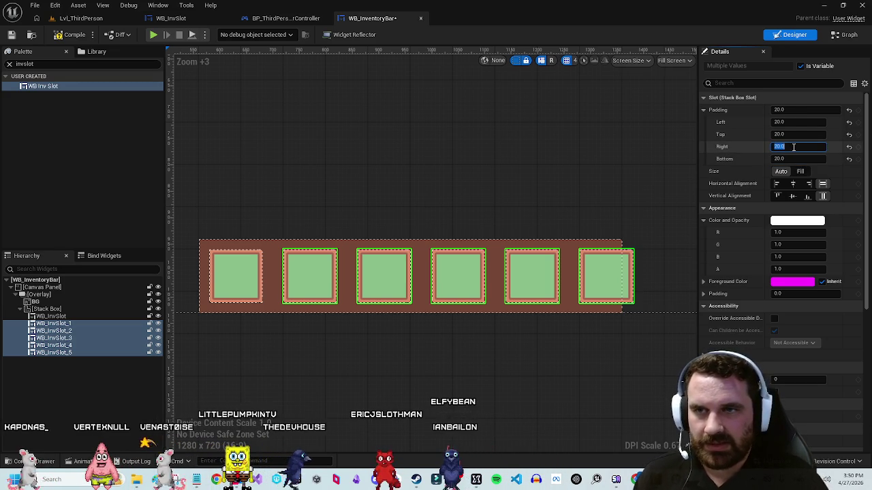
type("10")
left_click(780, 122)
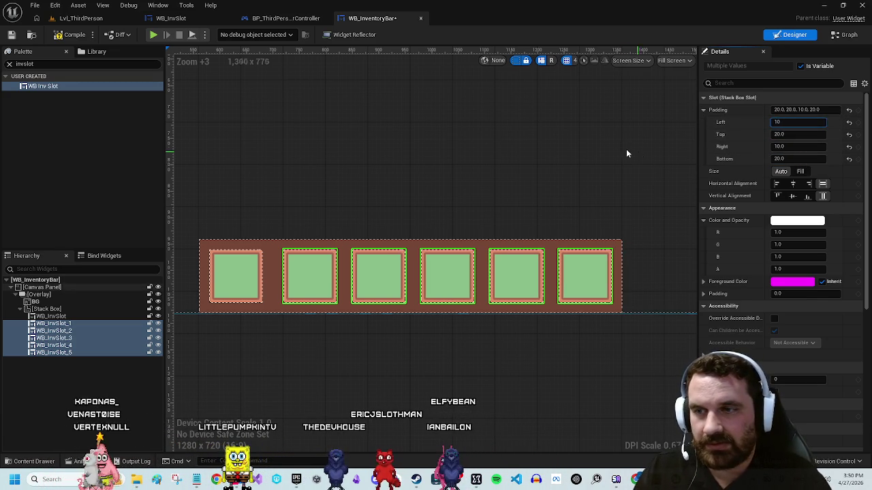
left_click(635, 160)
left_click(451, 355)
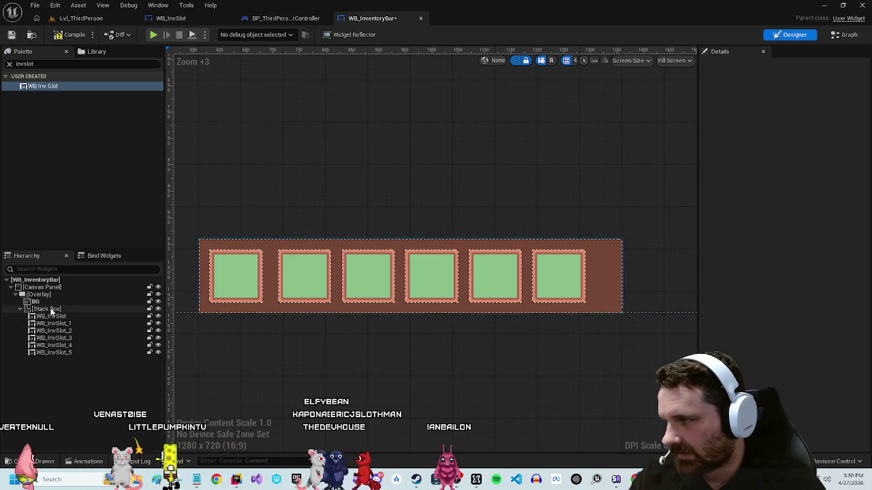
Step: Centre the Stack Box of slots horizontally in the bar
left_click(48, 310)
left_click(794, 165)
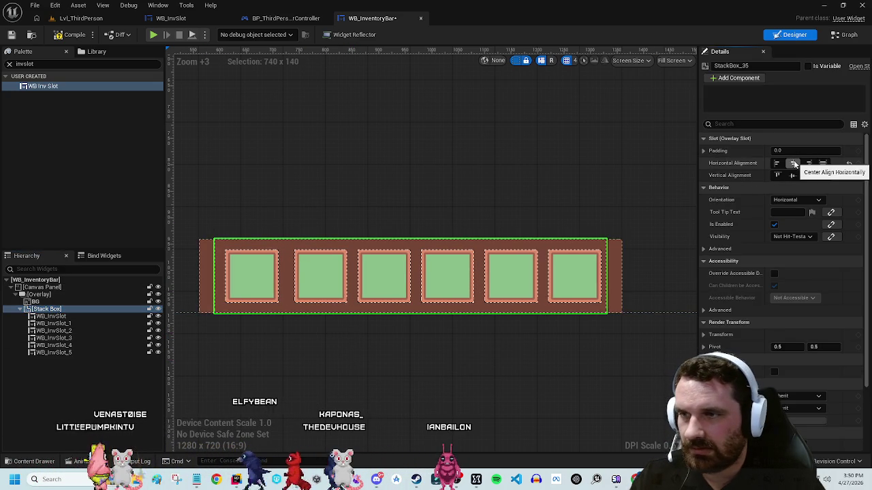
left_click(543, 346)
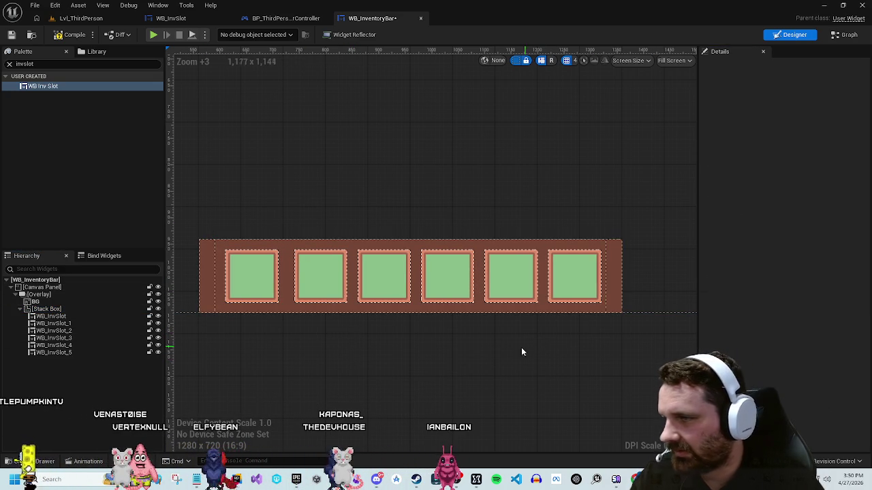
Step: Narrow the Overlay bar to a width of 770
left_click(78, 295)
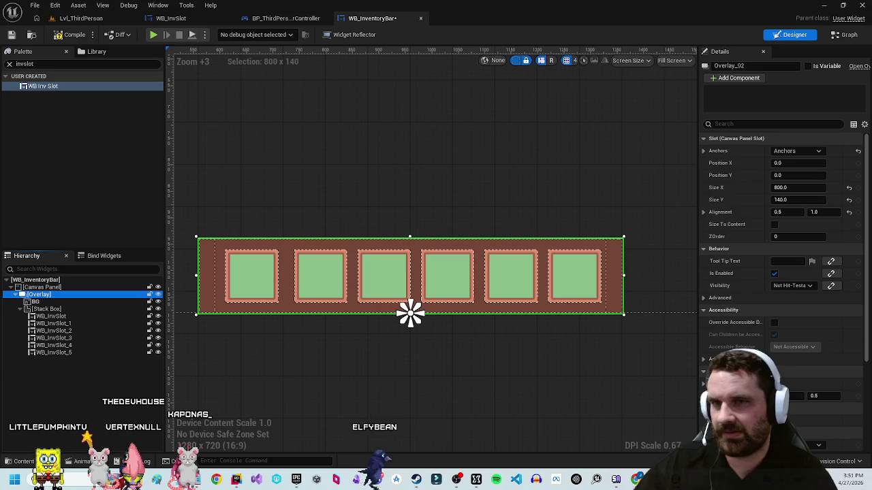
left_click(792, 188)
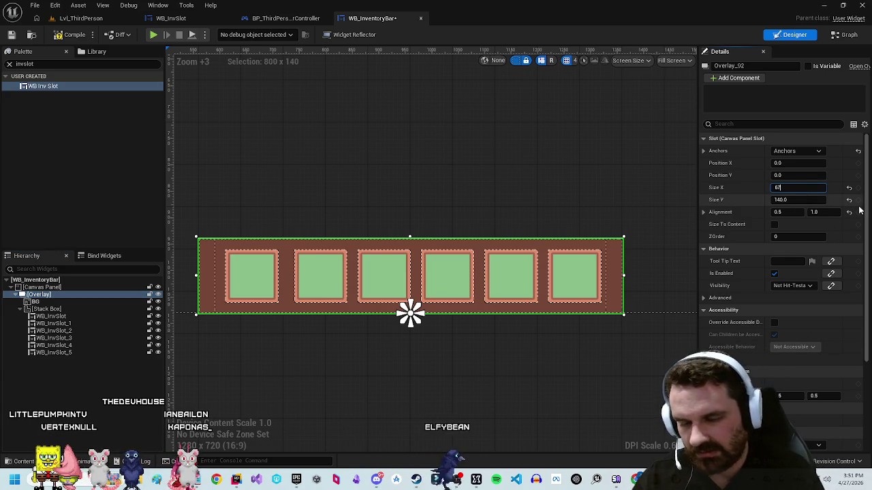
type("70")
key("Return")
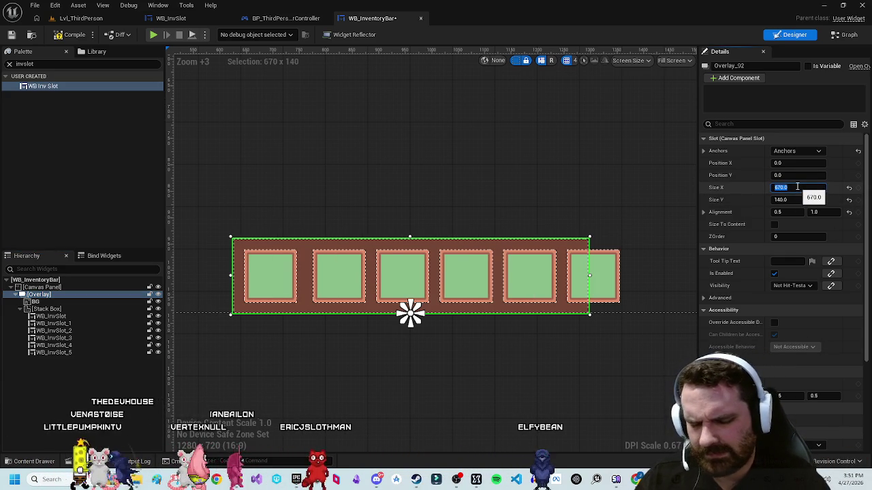
key("Return")
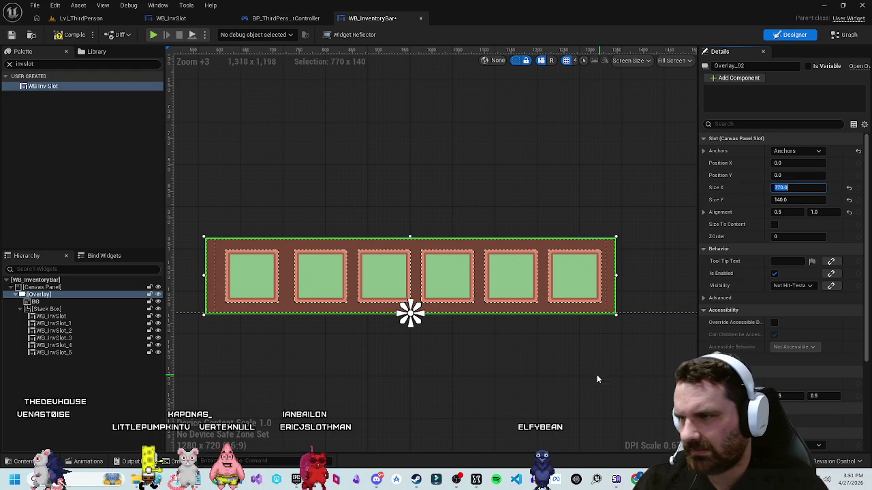
left_click(585, 370)
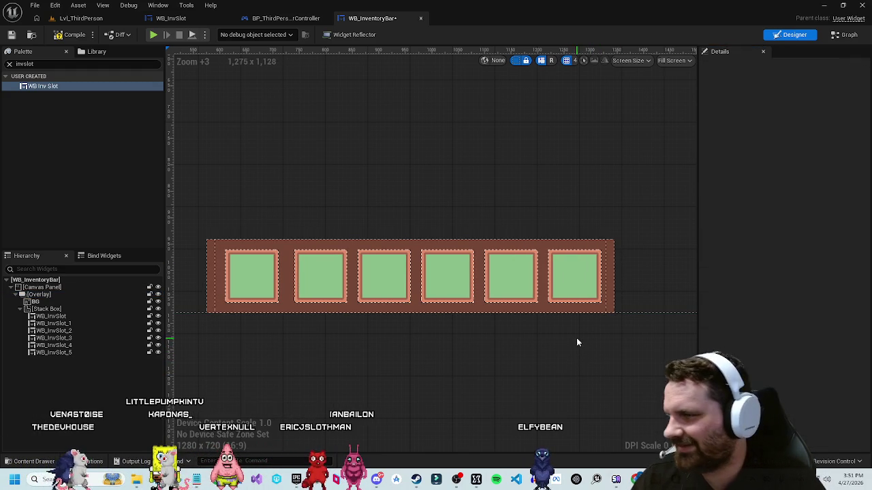
Step: Save the WB_InventoryBar widget and return to BP_ThirdPersonPlayerController
left_click(603, 274)
left_click(437, 314)
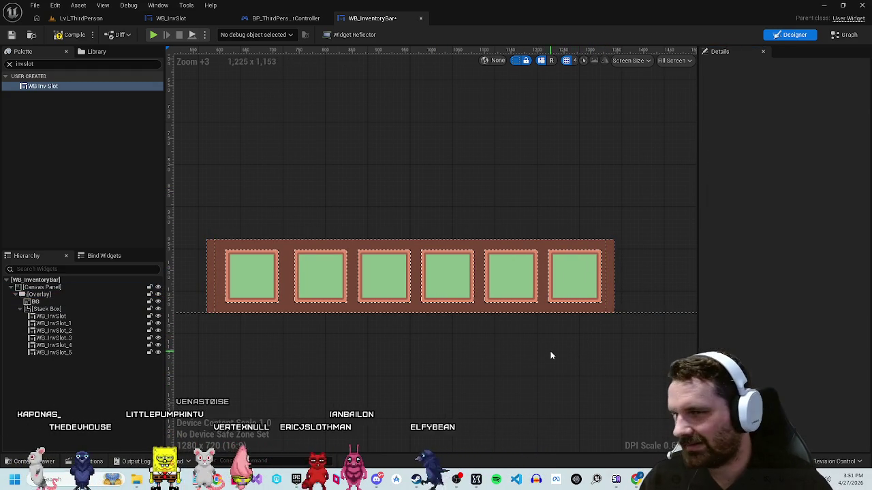
left_click(388, 157)
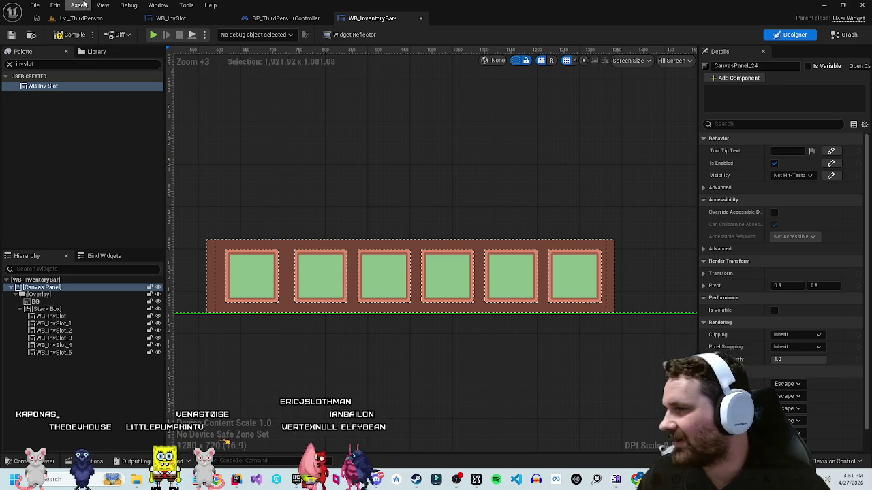
key("ctrl+s")
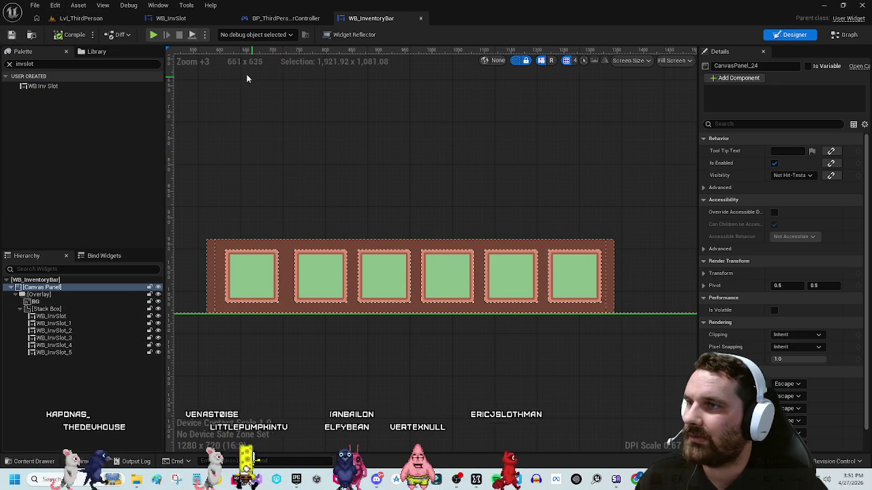
left_click(283, 19)
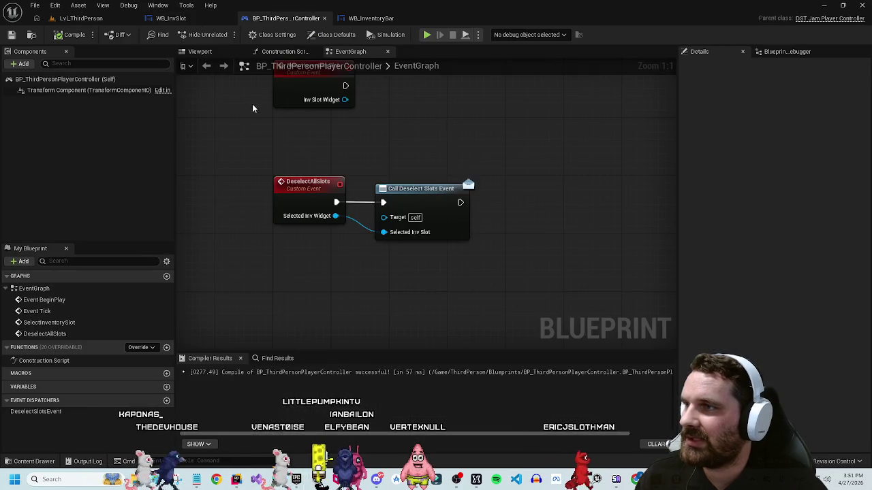
Step: Open BP_ThirdPersonCharacter from ThirdPerson/Blueprints, then reopen BP_ThirdPersonPlayerController
left_click(31, 461)
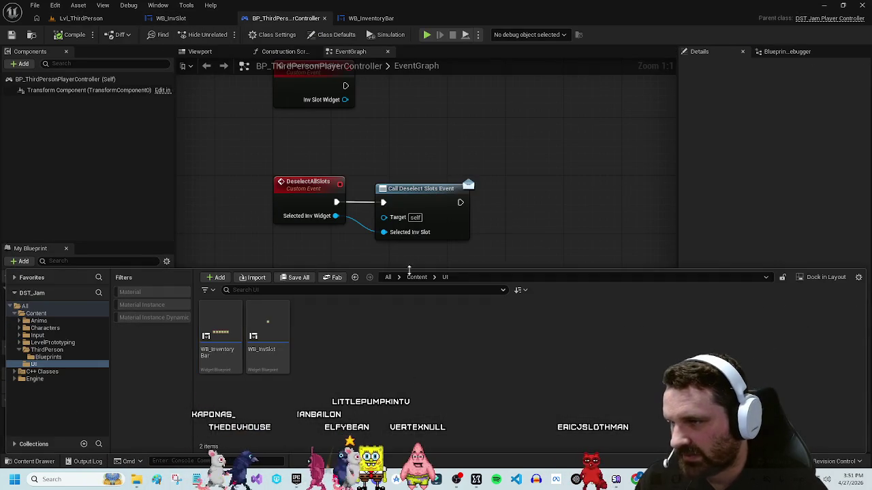
left_click(42, 329)
left_click(55, 342)
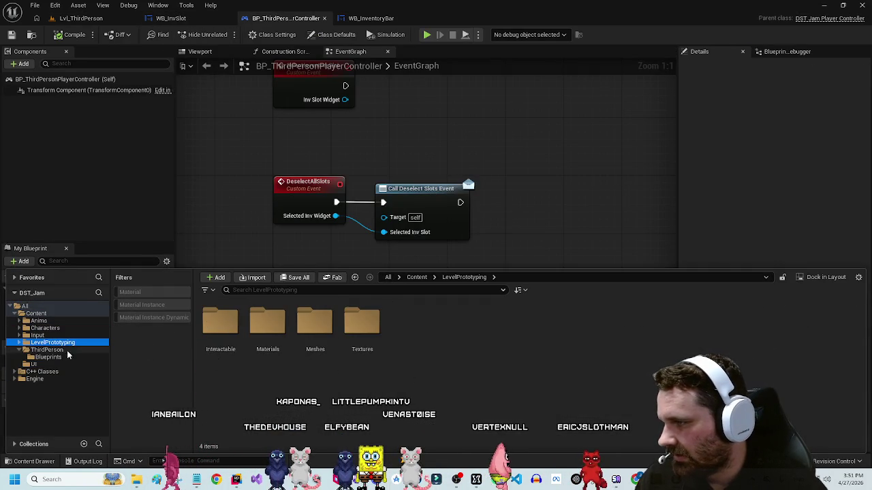
left_click(85, 356)
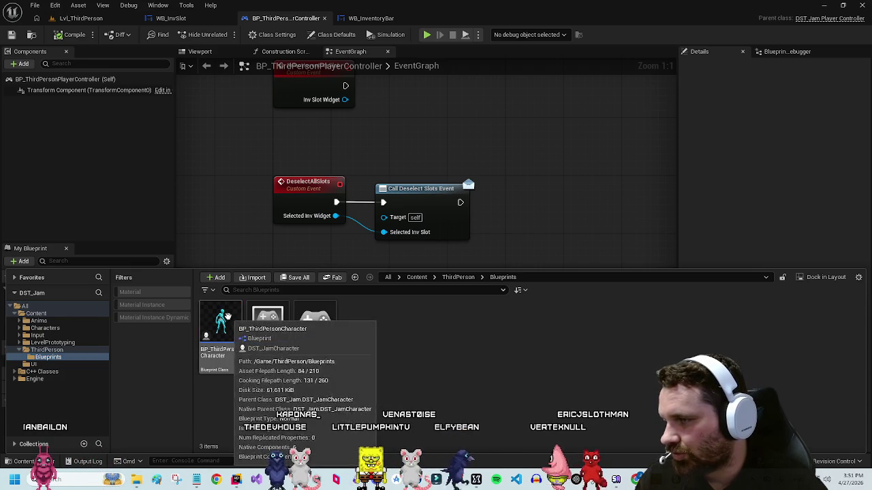
double_click(228, 317)
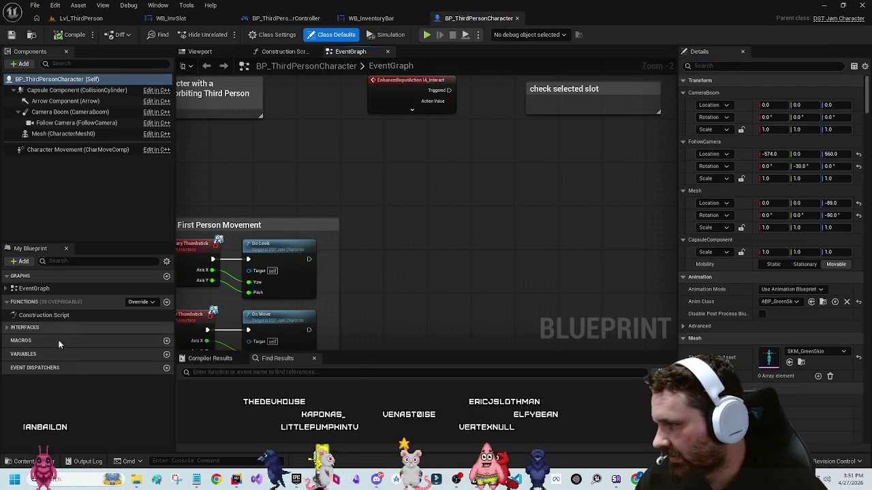
left_click(25, 461)
double_click(315, 323)
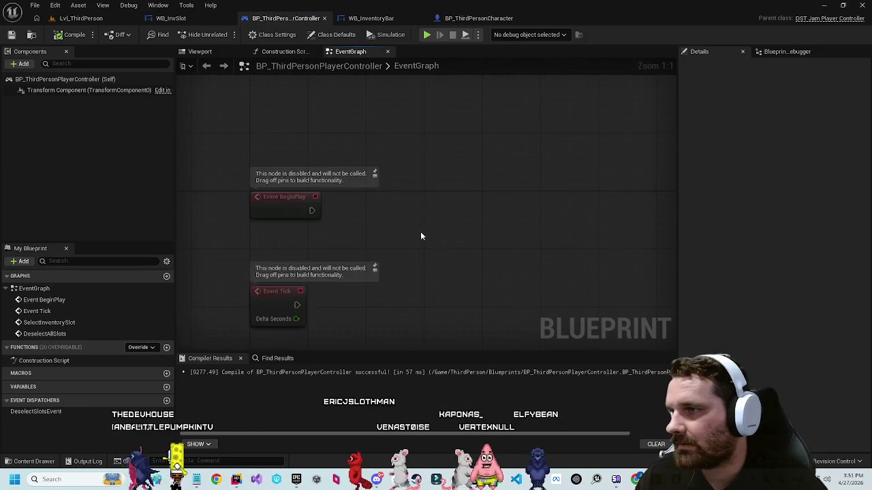
Step: Add a Create Widget node after Event BeginPlay with class WB_InventoryBar
left_click_drag(299, 201, 396, 209)
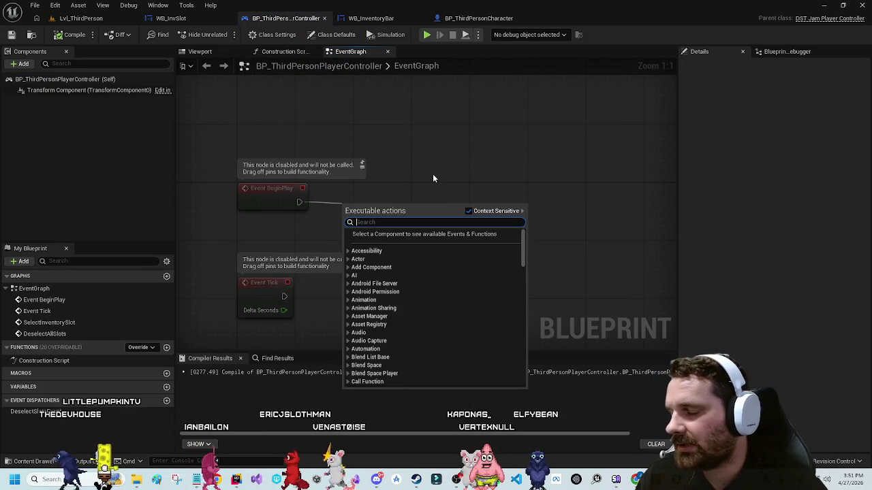
type("create widget")
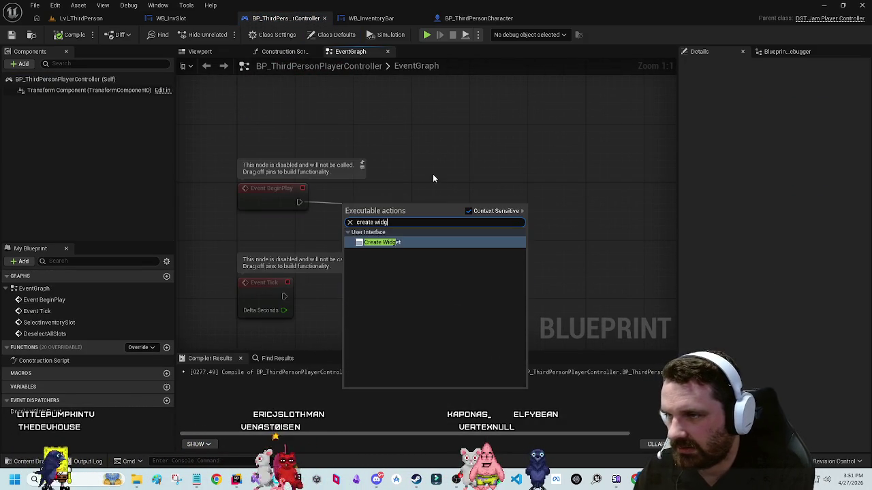
key("Return")
left_click(390, 224)
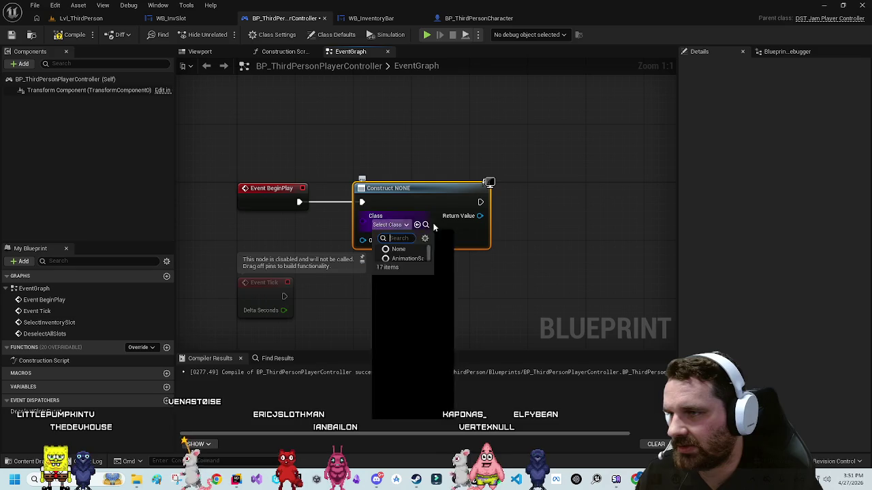
key("Down")
key("Return")
Step: Promote the created widget to a variable named InventoryBarRef
mouse_move(514, 216)
left_mouse_down()
mouse_move(495, 226)
mouse_move(482, 216)
left_mouse_up()
type("add")
key("Escape")
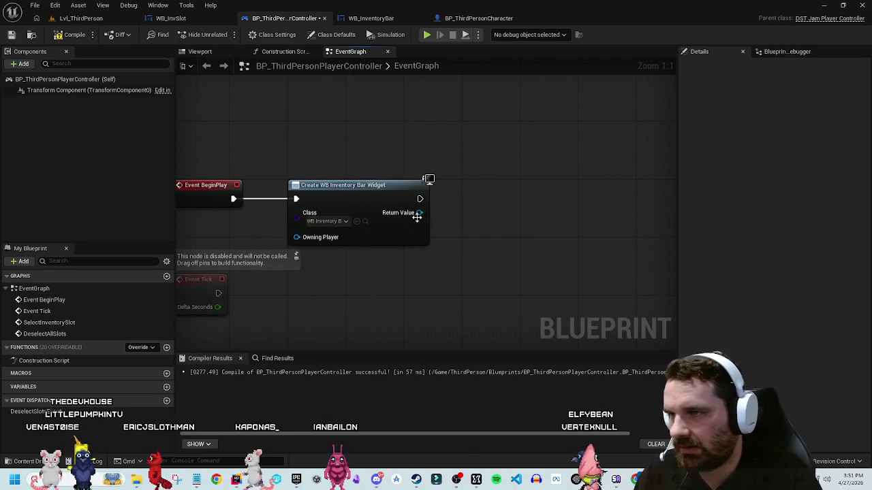
left_click_drag(418, 215, 479, 213)
left_click(499, 271)
type("Inventor")
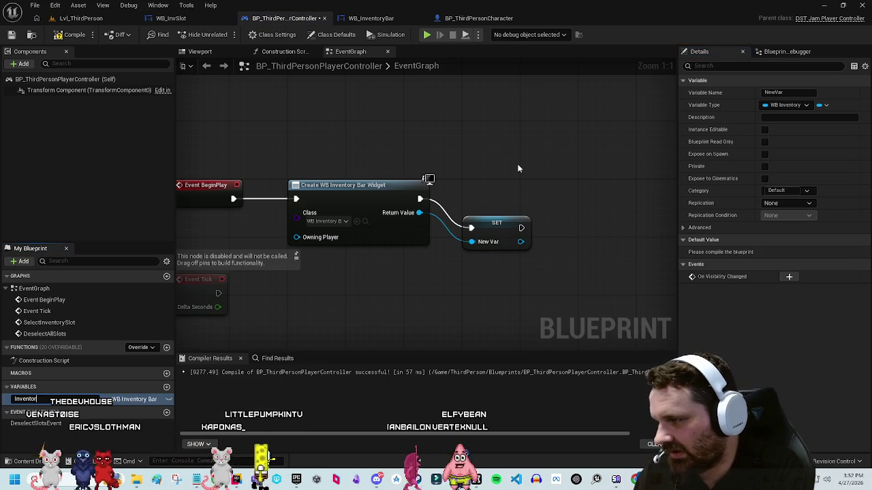
type("yRef")
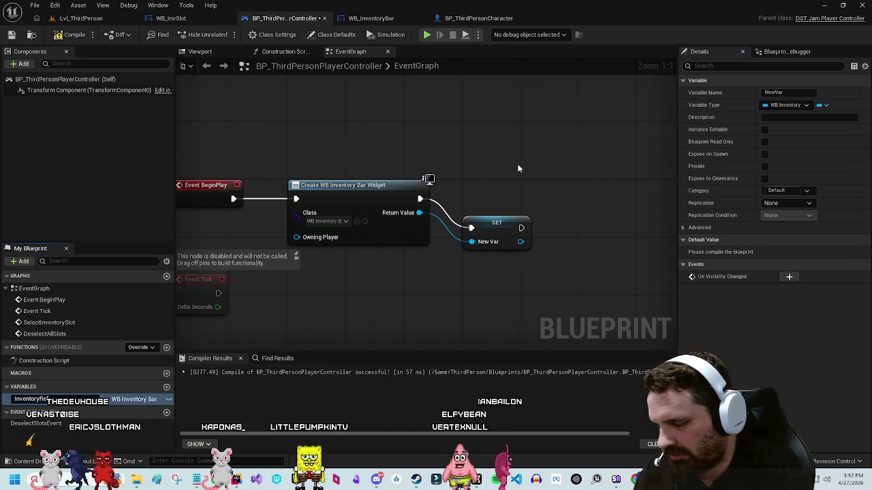
key("Return")
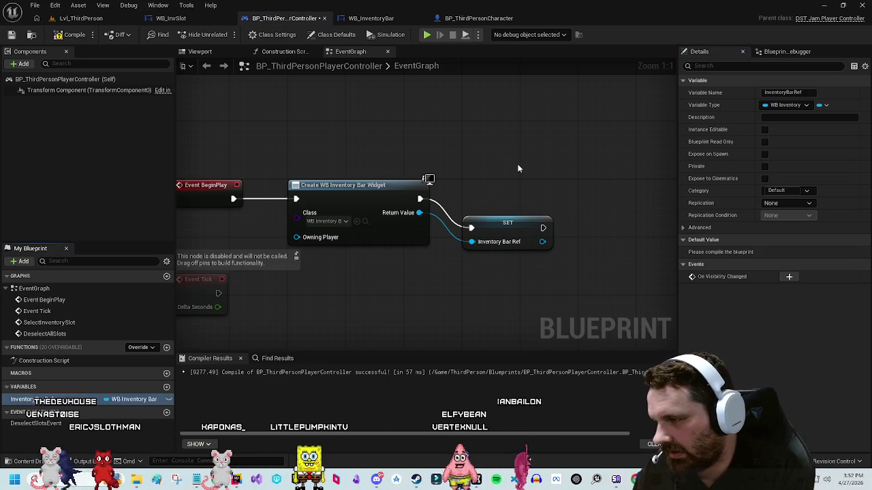
Step: Add an Add to Viewport node after the SET InventoryBarRef node
mouse_move(504, 228)
left_mouse_down()
mouse_move(502, 197)
mouse_move(565, 212)
left_mouse_up()
type("addto")
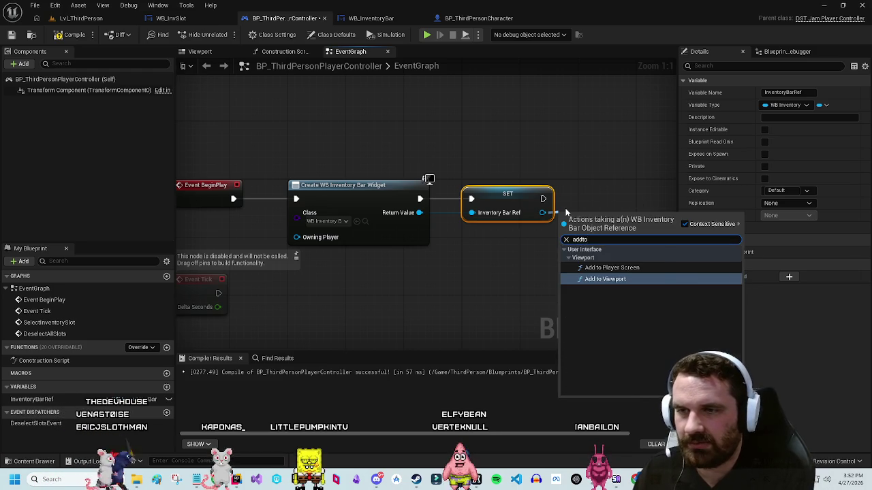
left_click(605, 278)
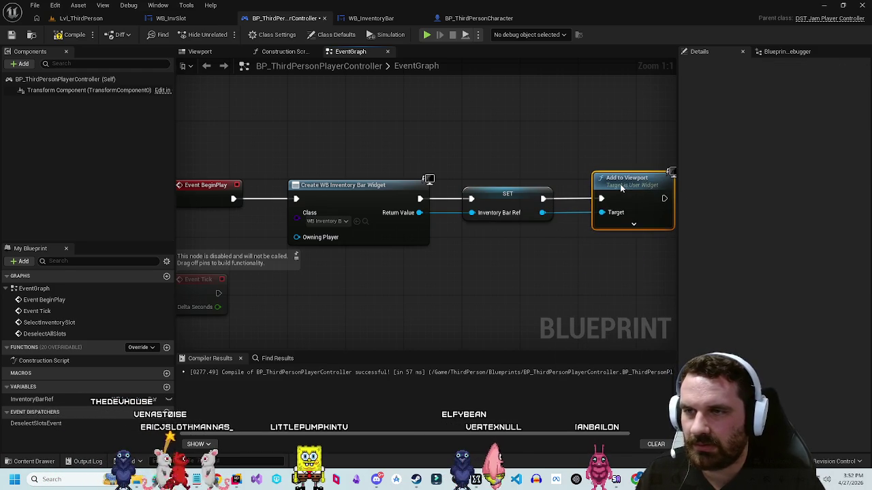
Step: Add Set Input Mode Game And UI focusing InventoryBarRef, with Hide Cursor unchecked
mouse_move(678, 222)
left_mouse_down()
mouse_move(469, 209)
mouse_move(496, 195)
left_mouse_up()
type("set game")
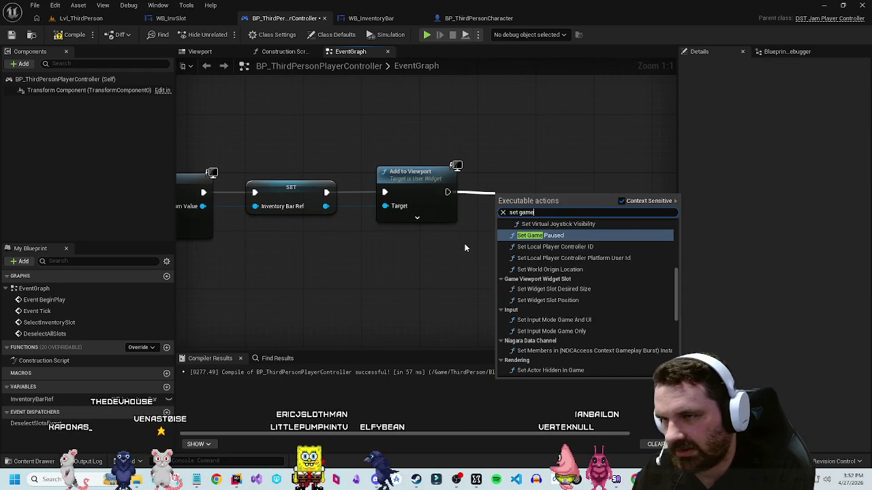
type("and")
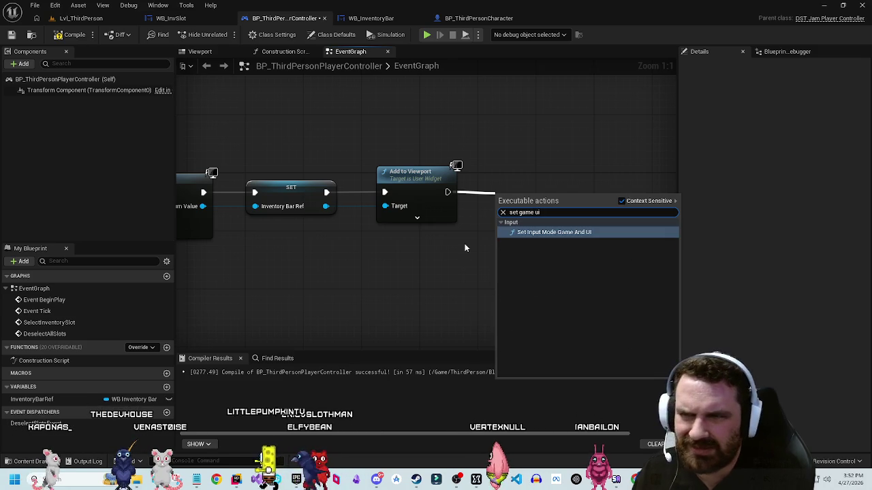
key("Return")
mouse_move(583, 200)
left_mouse_down()
mouse_move(602, 184)
mouse_move(602, 191)
left_mouse_up()
left_click_drag(436, 253, 448, 230)
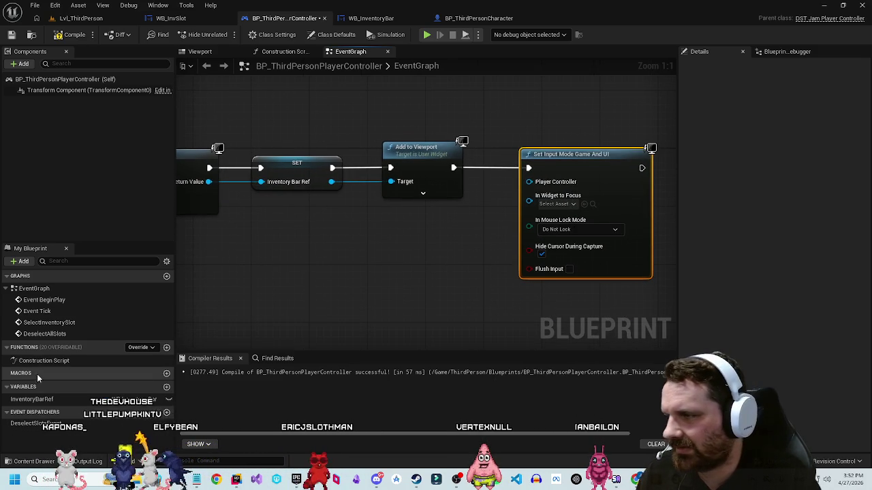
mouse_move(57, 404)
left_mouse_down()
mouse_move(438, 244)
mouse_move(443, 220)
left_mouse_up()
left_click_drag(496, 222, 529, 195)
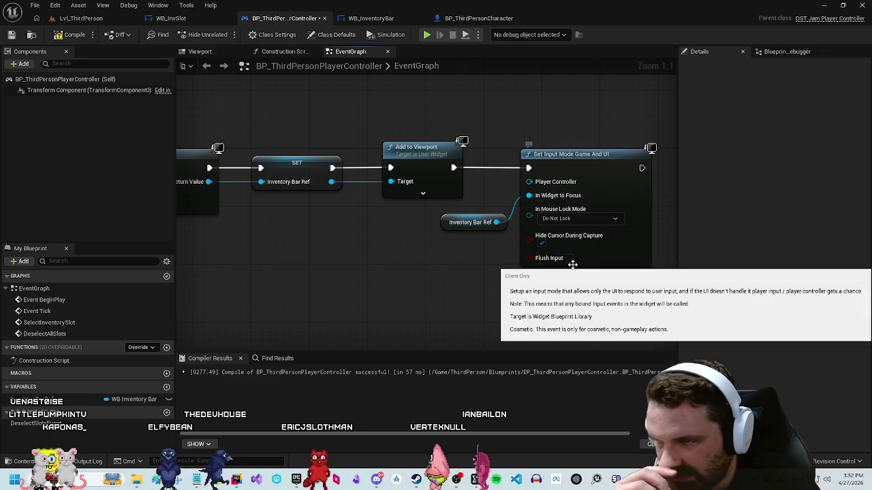
left_click(542, 244)
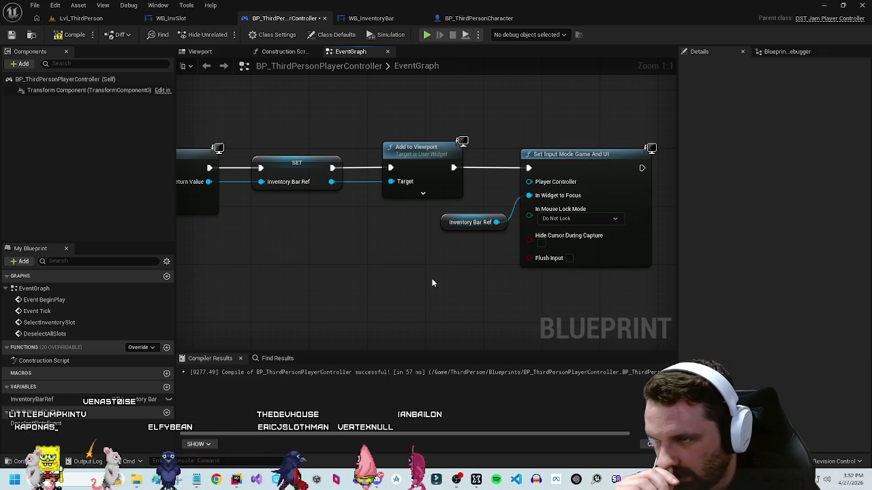
mouse_move(542, 243)
left_mouse_down()
mouse_move(574, 237)
mouse_move(450, 250)
mouse_move(457, 259)
mouse_move(472, 251)
mouse_move(426, 224)
left_mouse_up()
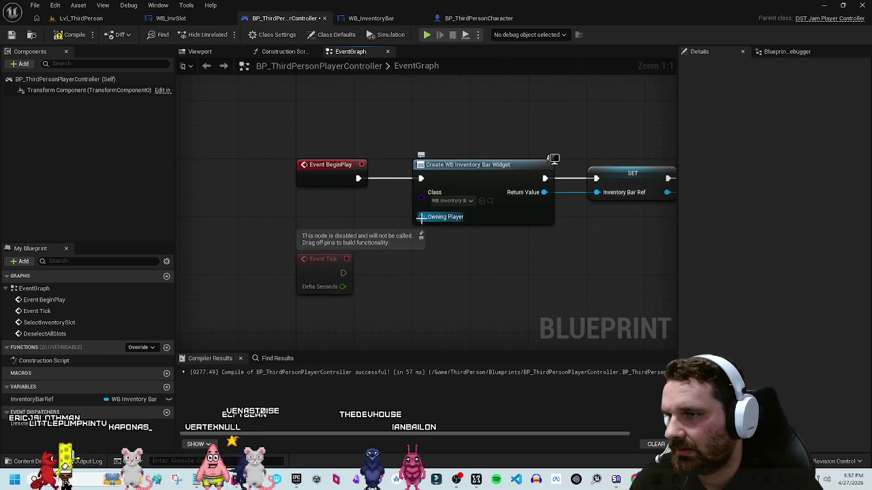
Step: Set Create Widget's Owning Player to a Self reference instead of Get Player Controller
right_click(340, 106)
type("get")
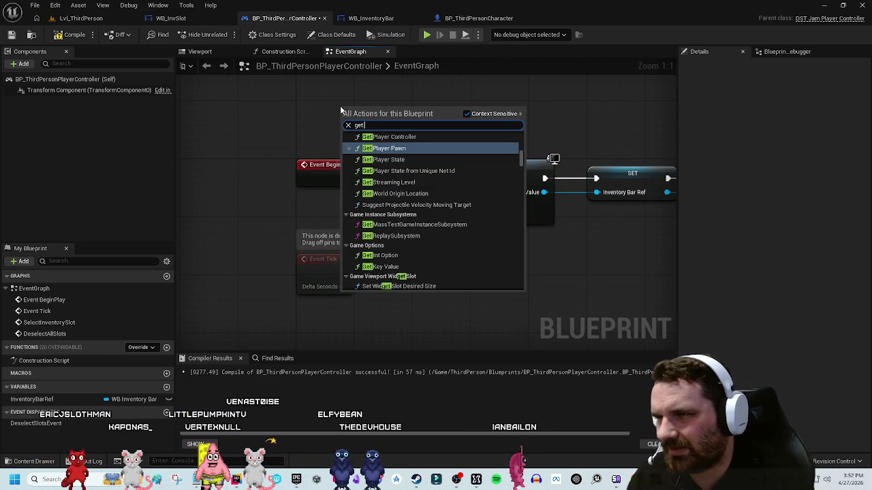
left_click(389, 136)
mouse_move(437, 106)
left_mouse_down()
mouse_move(510, 136)
mouse_move(421, 218)
left_mouse_up()
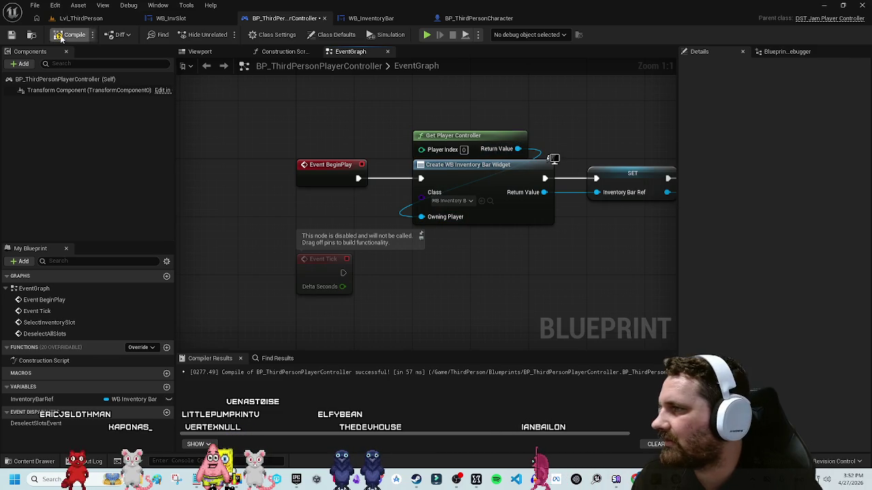
key("Delete")
mouse_move(420, 218)
left_mouse_down()
mouse_move(333, 211)
mouse_move(359, 215)
left_mouse_up()
type("self")
key("Return")
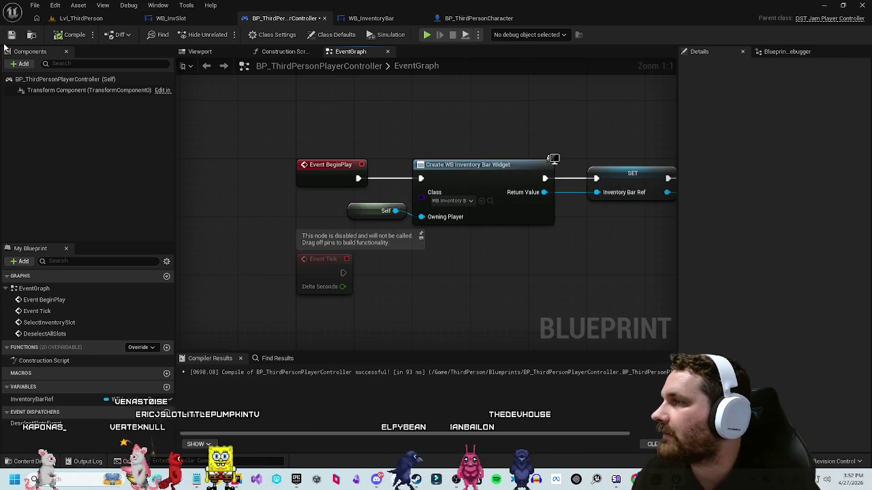
left_click(94, 18)
Step: Play-test the level, click the first slot to check its highlight, then open WB_InventoryBar
left_click(225, 34)
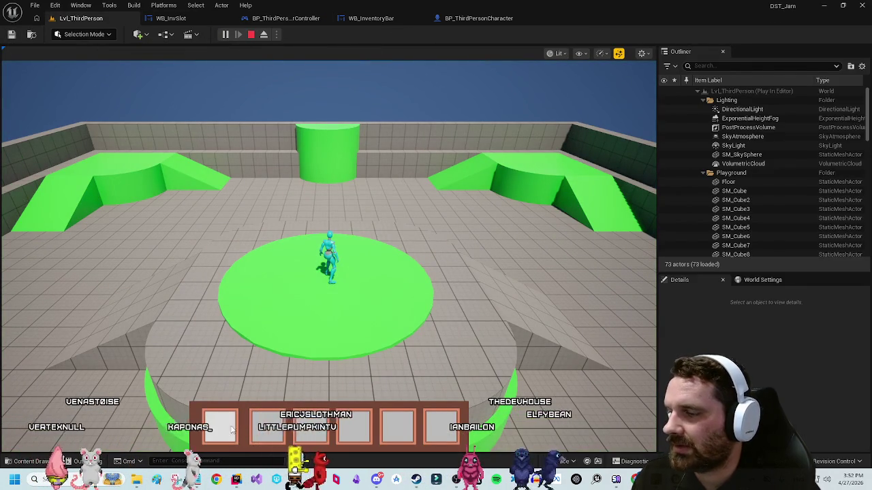
left_click(231, 427)
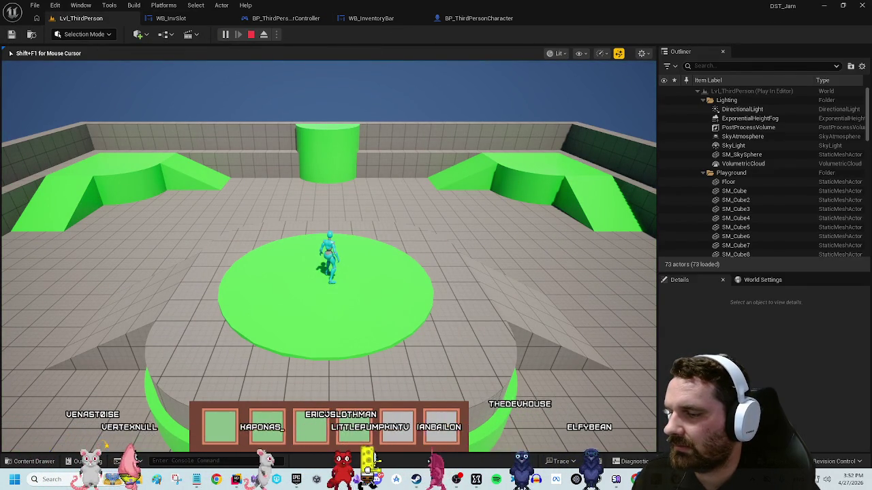
key("Escape")
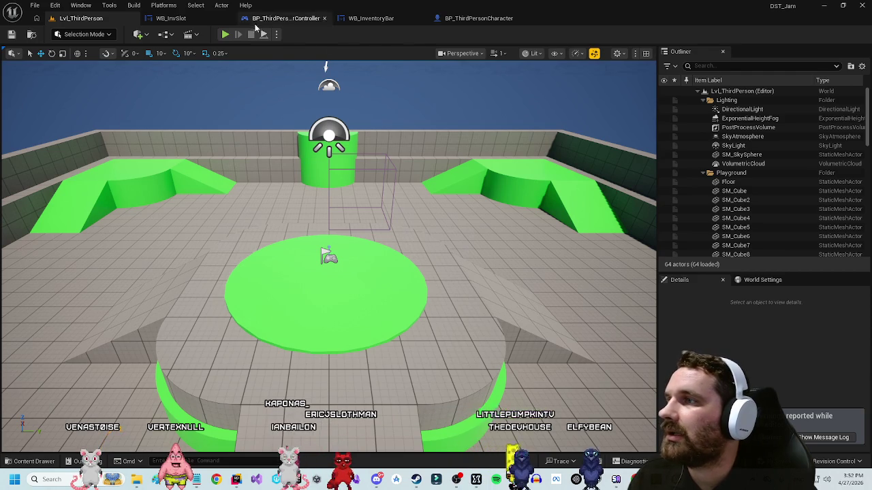
left_click(201, 21)
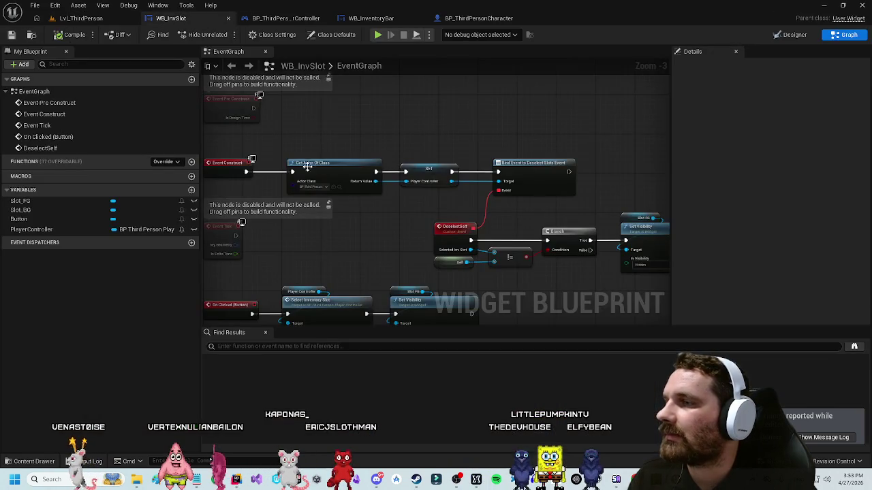
left_click(370, 18)
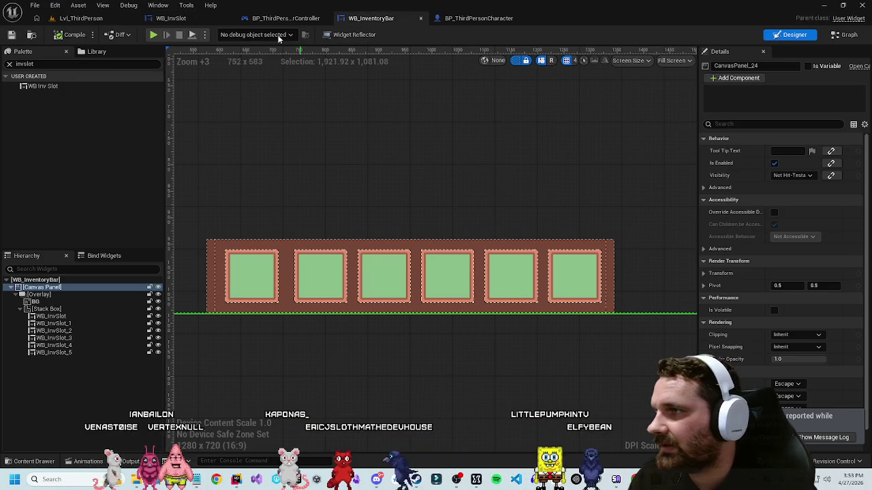
Step: Review the player controller's BeginPlay chain up to Add to Viewport
left_click(171, 18)
left_click(268, 21)
mouse_move(427, 127)
left_mouse_down()
mouse_move(322, 162)
mouse_move(272, 149)
mouse_move(363, 144)
left_mouse_up()
scroll(322, 163, "down", 1)
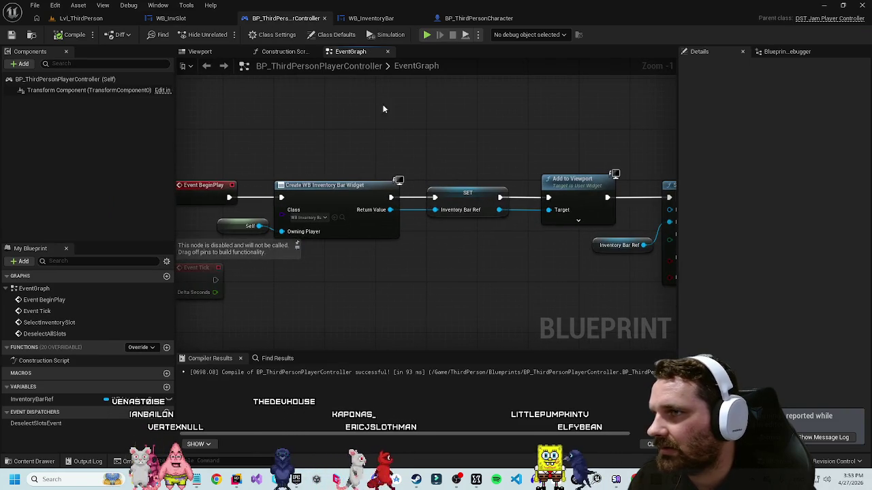
left_click(476, 19)
left_click(266, 20)
Step: Inspect the SelectInventorySlot and DeselectAllSlots event nodes, then go to WB_InvSlot
mouse_move(381, 327)
left_mouse_down()
mouse_move(286, 340)
mouse_move(378, 325)
mouse_move(398, 124)
mouse_move(411, 175)
mouse_move(401, 193)
left_mouse_up()
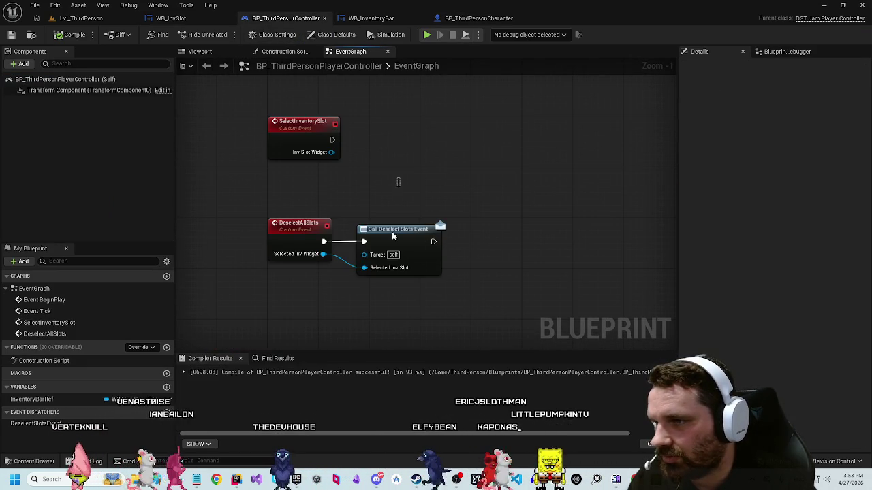
left_click(398, 184)
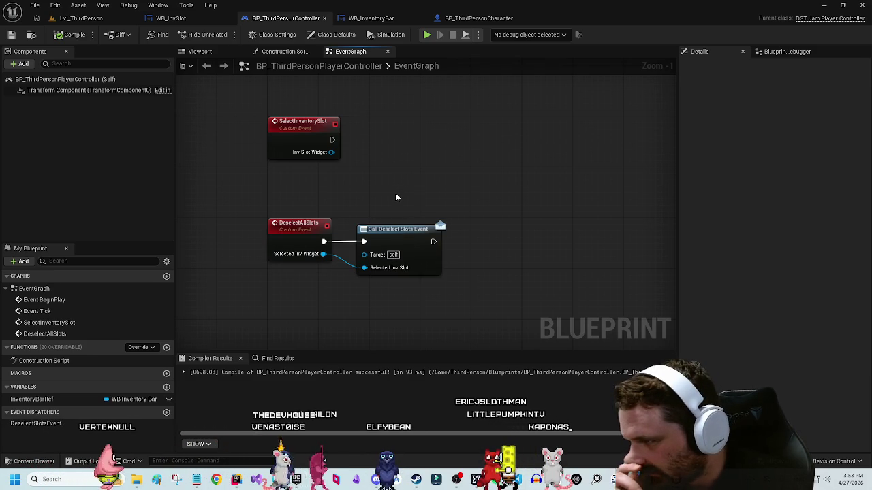
left_click_drag(381, 195, 380, 232)
left_click(383, 182)
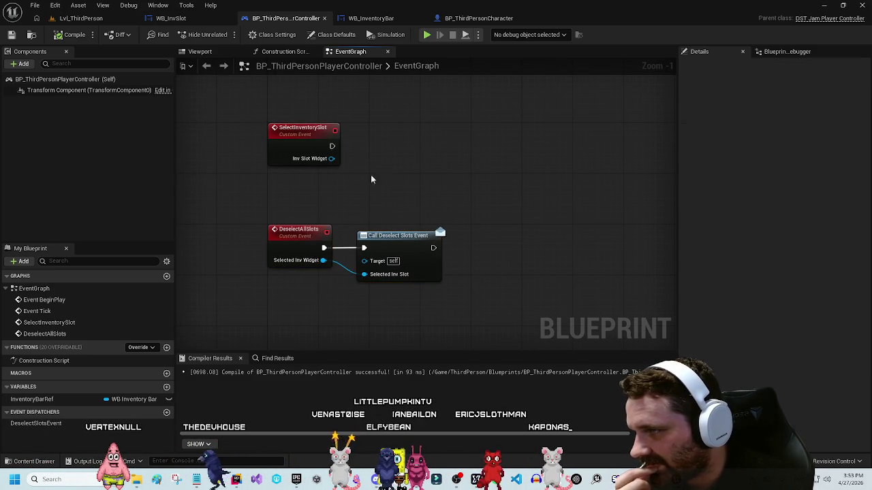
left_click_drag(365, 121, 357, 157)
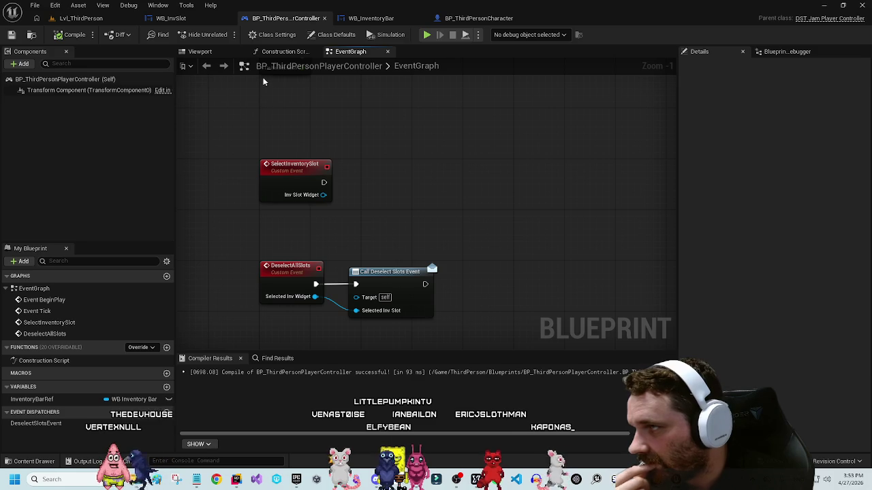
left_click(183, 20)
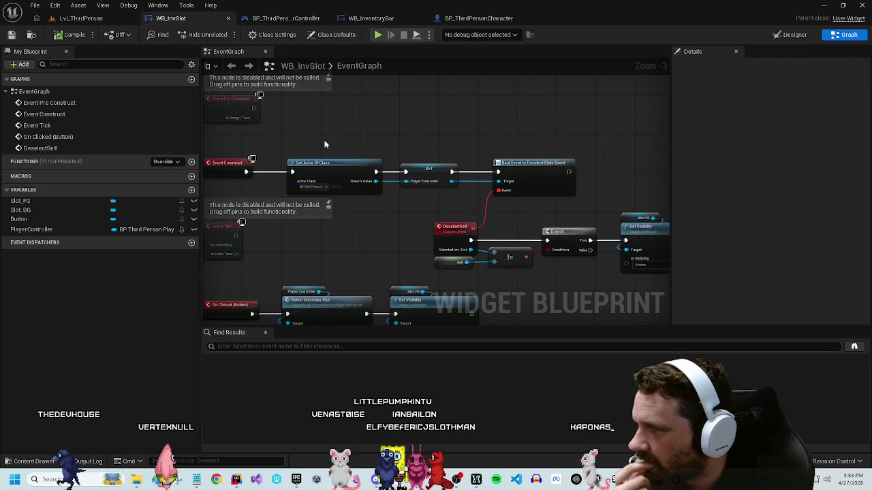
Step: Add a Print String node on the Branch False output
left_click_drag(324, 144, 278, 97)
mouse_move(337, 156)
left_mouse_down()
mouse_move(288, 160)
mouse_move(540, 138)
left_mouse_up()
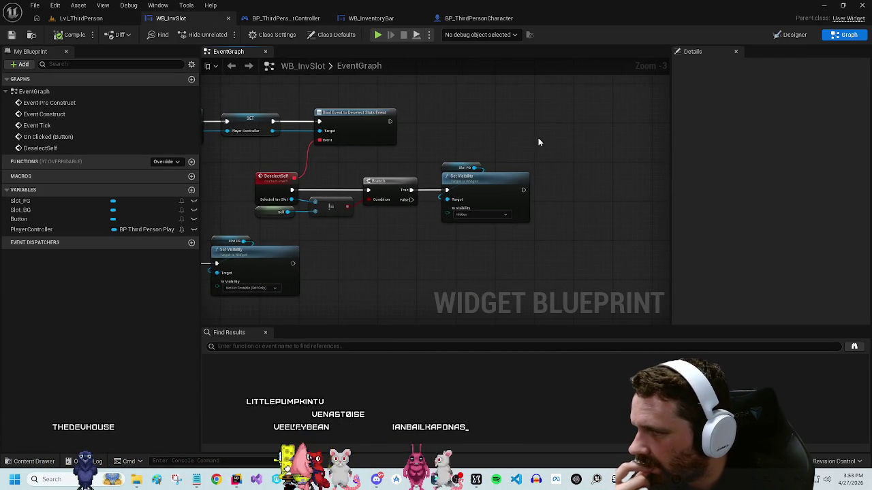
left_click_drag(553, 176, 532, 140)
left_click_drag(389, 164, 422, 213)
type("desl")
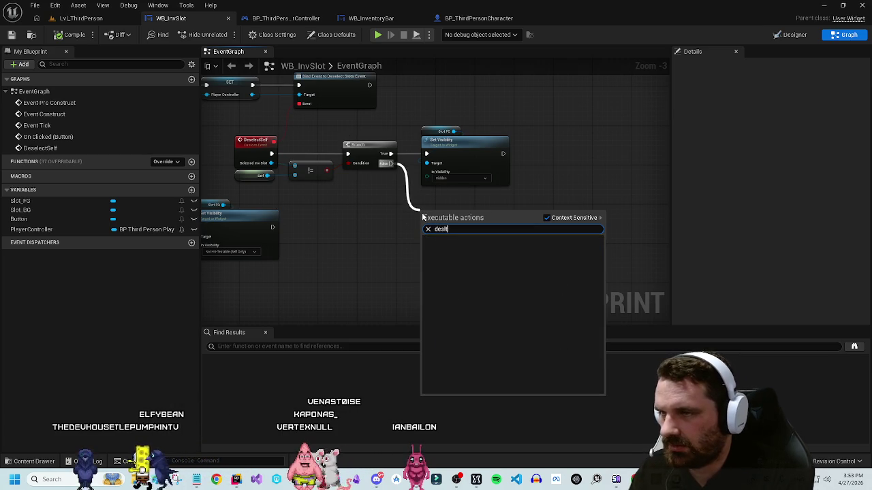
key("BackSpace")
key("Escape")
left_click_drag(390, 164, 418, 217)
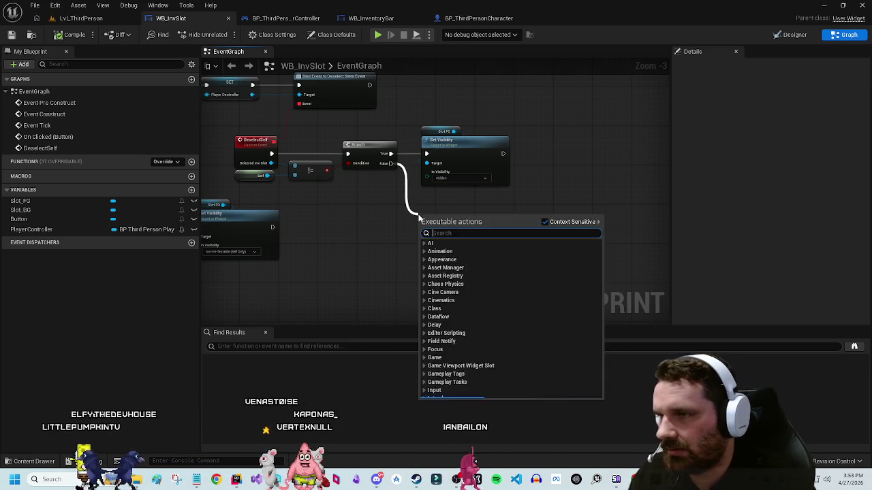
type("print")
key("Return")
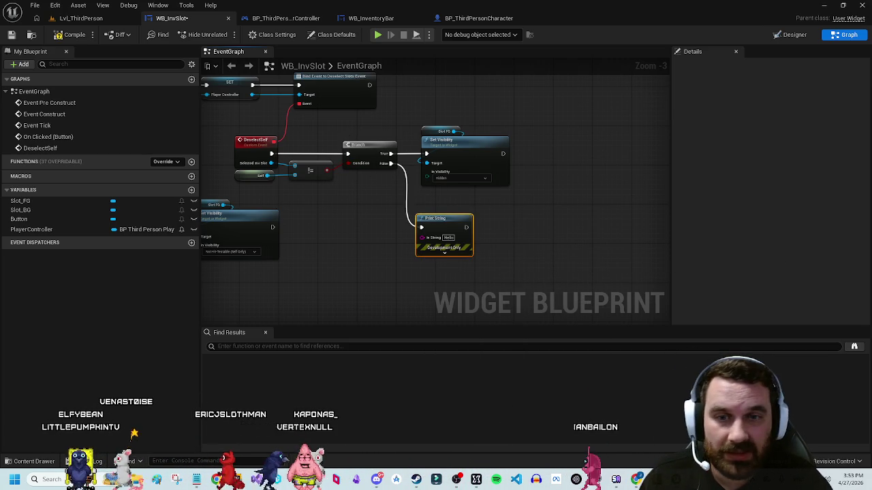
Step: Feed the Print String's In String from a new Append node
scroll(477, 245, "up", 3)
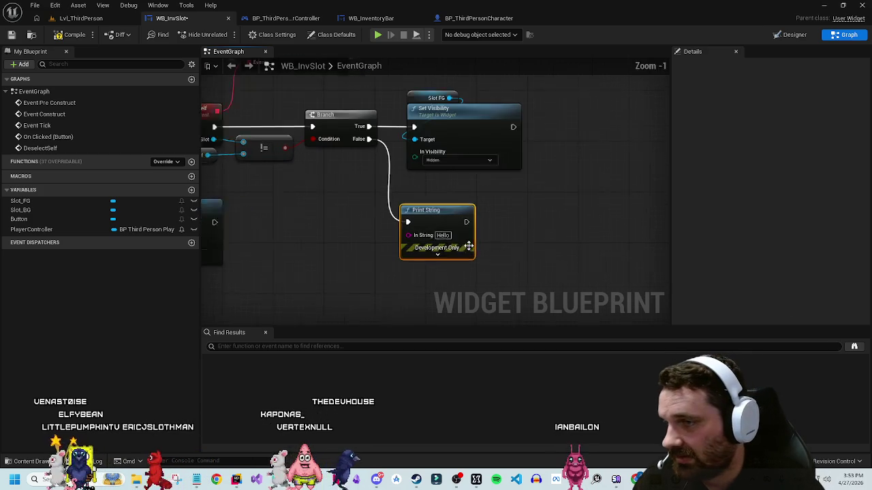
left_click_drag(429, 204, 438, 198)
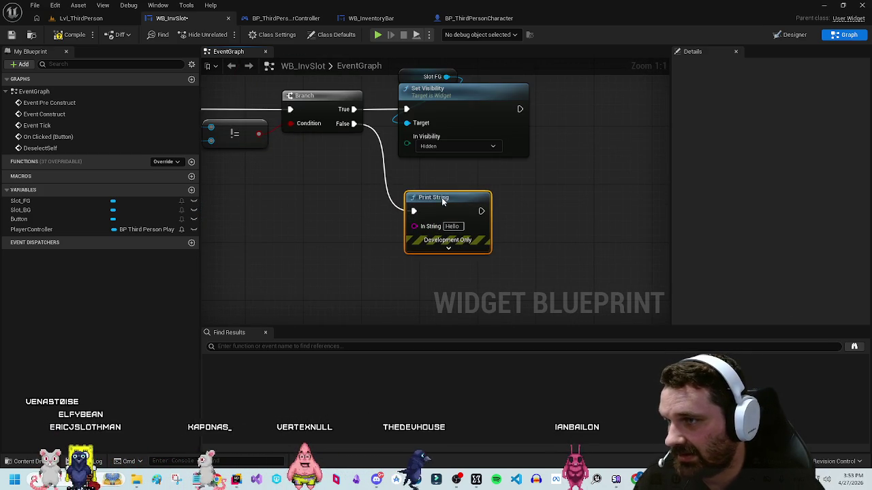
mouse_move(406, 226)
left_mouse_down()
mouse_move(348, 246)
mouse_move(371, 238)
left_mouse_up()
type("append")
key("Return")
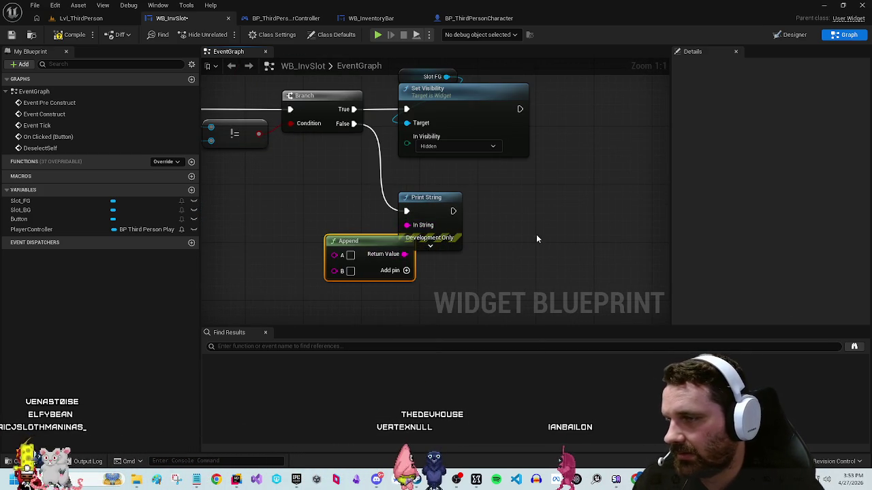
left_click_drag(464, 208, 425, 197)
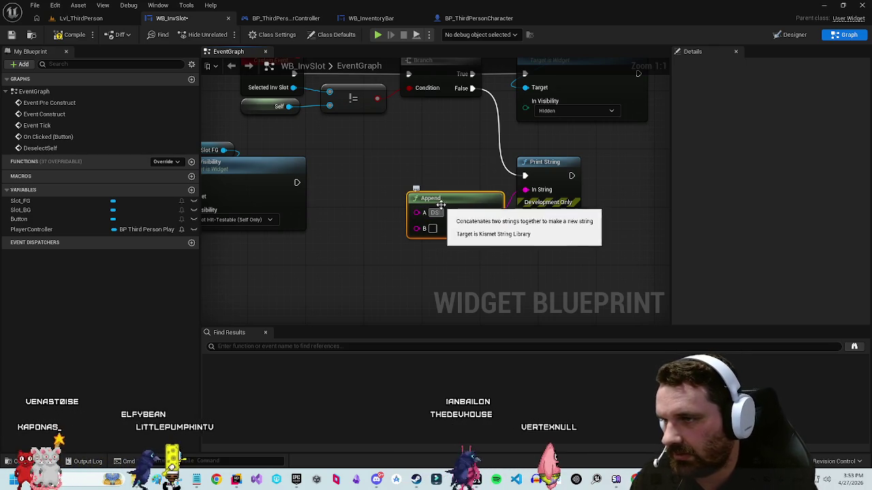
Step: Supply Append's second input with Get Display Name of a Self reference
left_click_drag(416, 229, 377, 264)
left_click(309, 291)
right_click(309, 290)
type("deselect")
key("Return")
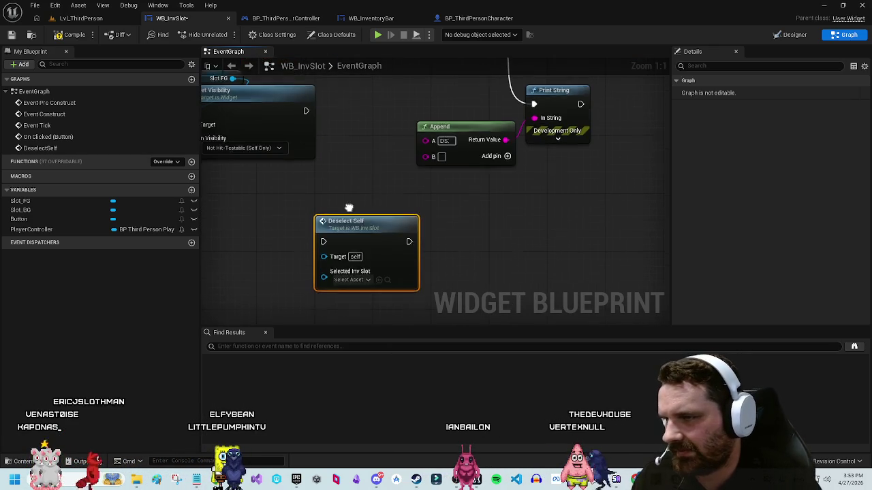
key("Delete")
right_click(347, 213)
type("self")
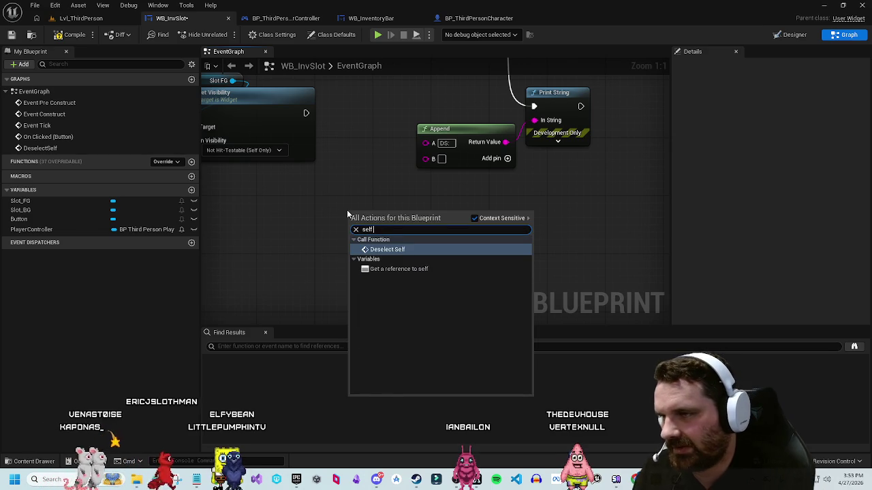
left_click(394, 269)
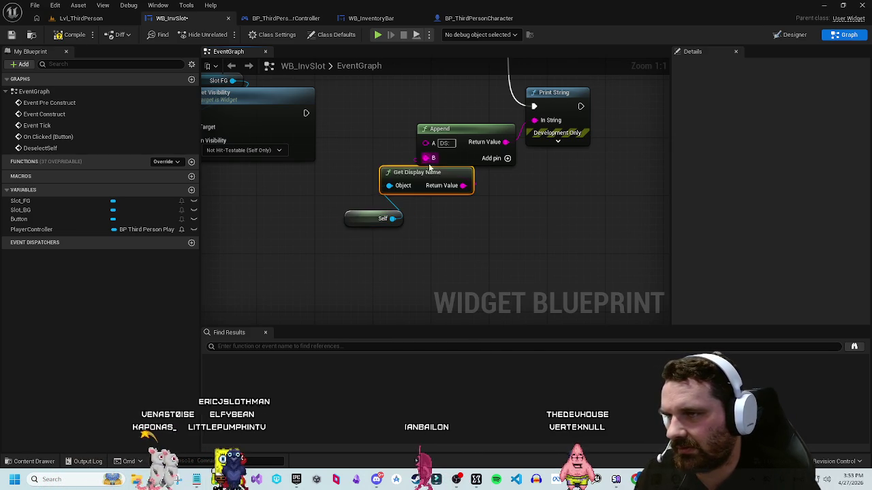
Step: Paste a copy of the debug message nodes beside Set Visibility, its prefix changed to 'Selected:'
mouse_move(372, 100)
left_mouse_down()
mouse_move(337, 246)
mouse_move(243, 278)
mouse_move(187, 277)
left_mouse_up()
left_click_drag(408, 320, 474, 229)
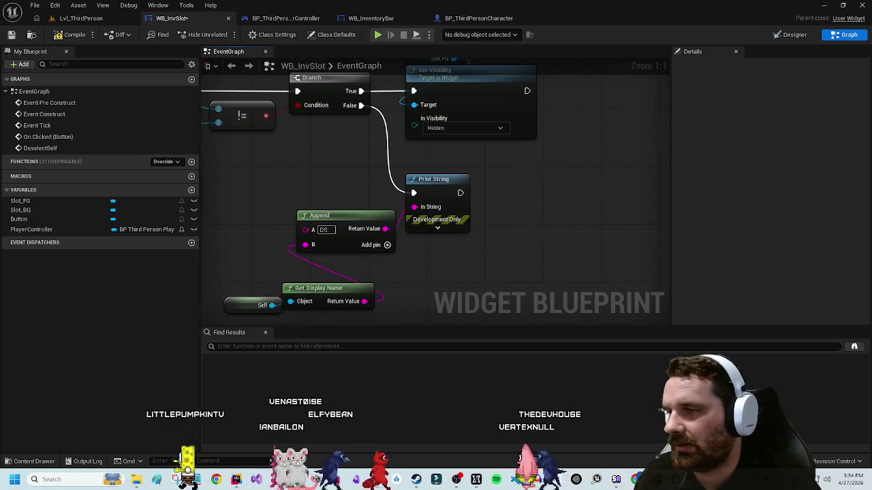
left_click_drag(429, 289, 477, 228)
mouse_move(586, 139)
left_mouse_down()
mouse_move(502, 127)
mouse_move(368, 201)
left_mouse_up()
key("ctrl+v")
mouse_move(414, 161)
left_mouse_down()
mouse_move(475, 199)
mouse_move(516, 165)
left_mouse_up()
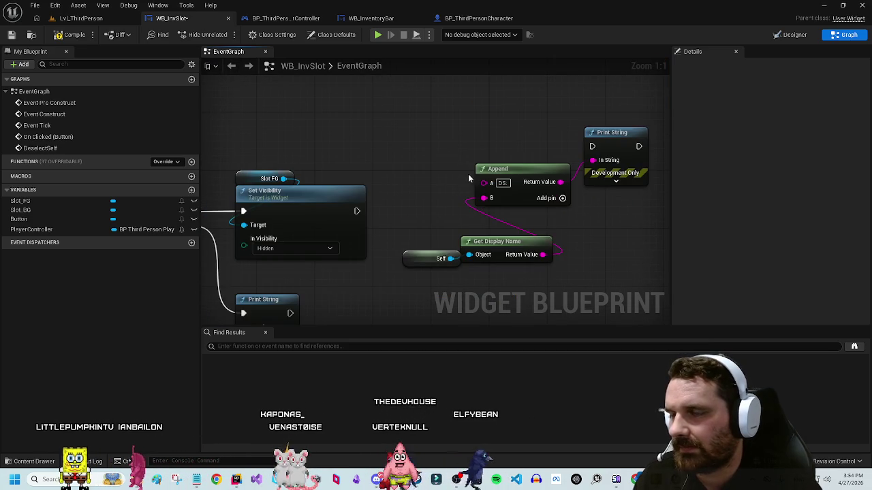
left_click(502, 184)
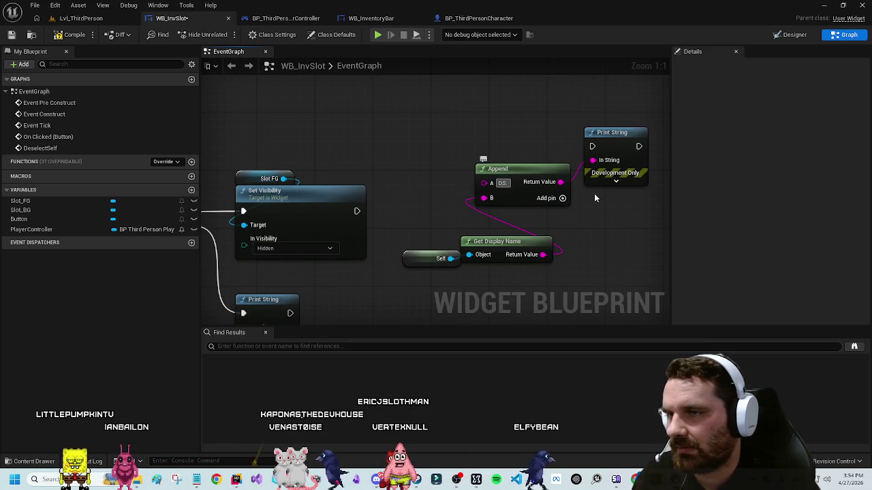
mouse_move(379, 268)
left_mouse_down()
mouse_move(485, 190)
mouse_move(400, 242)
left_mouse_up()
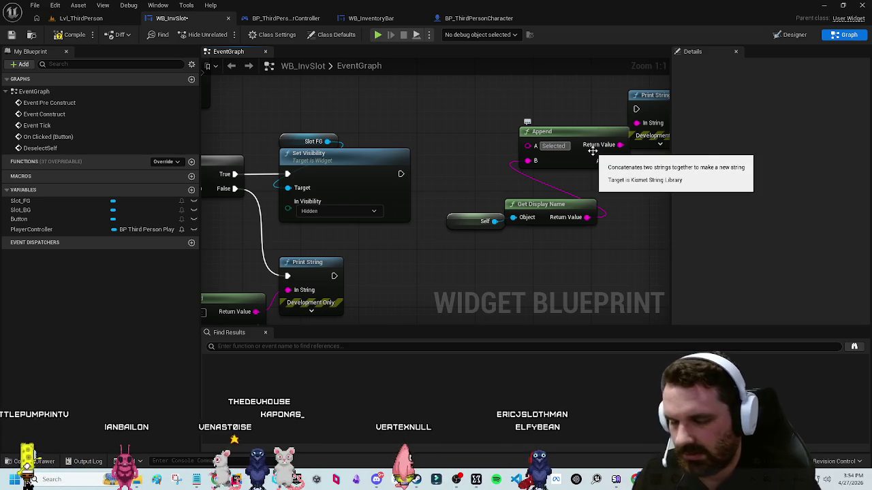
Step: Run the copied Print String after Set Visibility with orange text, then compile and return to the level
mouse_move(402, 174)
left_mouse_down()
mouse_move(580, 90)
mouse_move(636, 109)
left_mouse_up()
left_click(652, 149)
left_click_drag(647, 259, 499, 262)
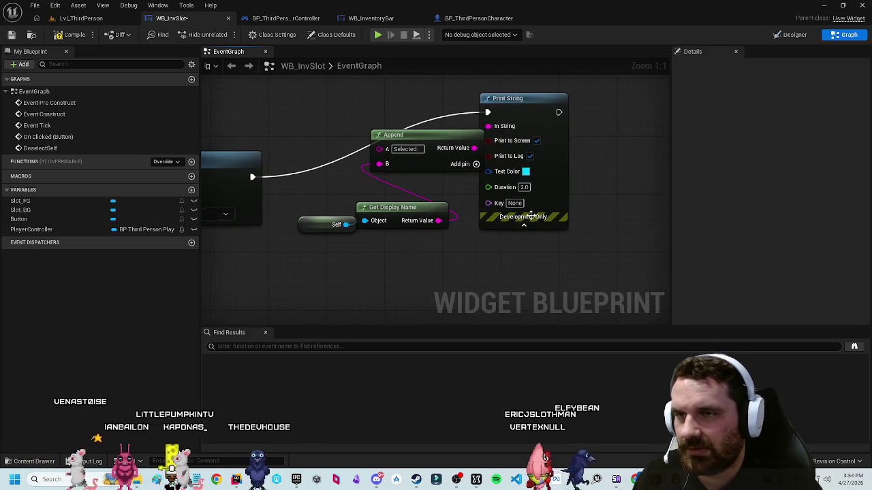
left_click(526, 171)
left_click_drag(607, 250, 624, 252)
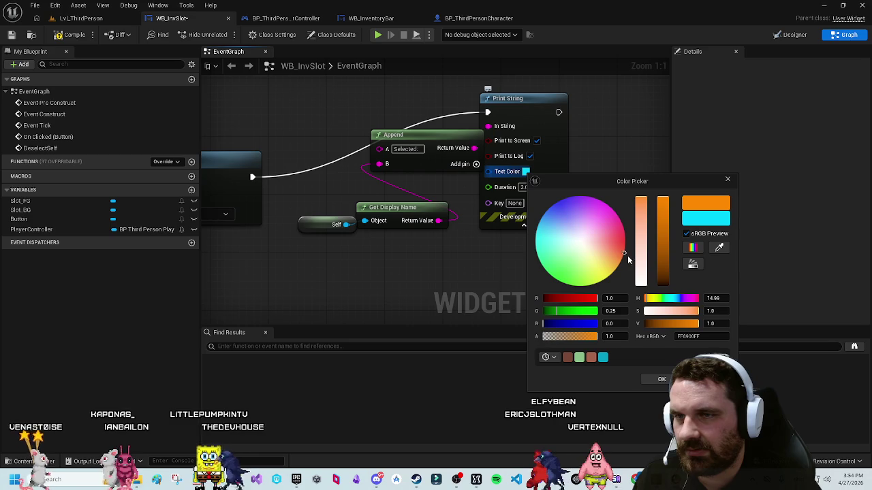
left_click(340, 261)
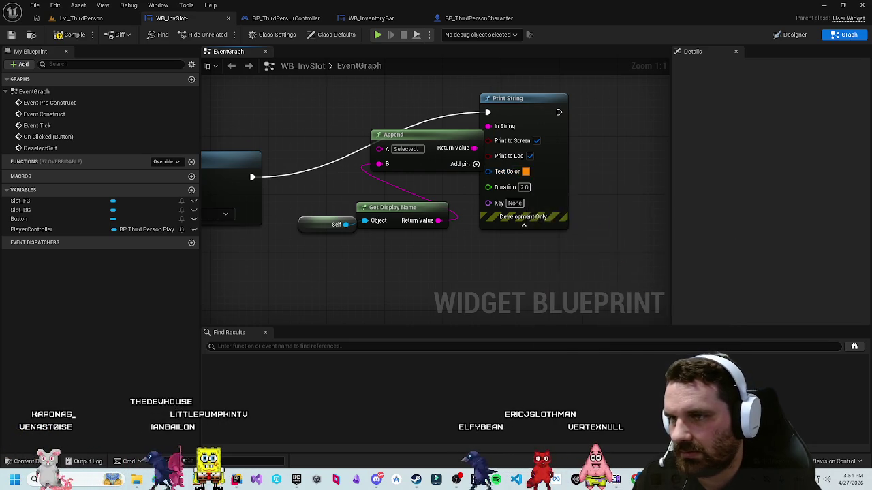
left_click_drag(340, 261, 509, 243)
left_click(70, 34)
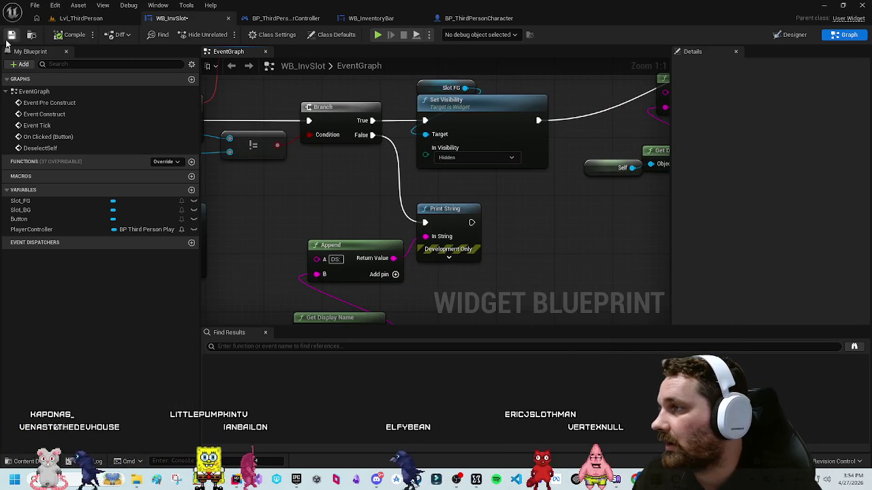
left_click(101, 19)
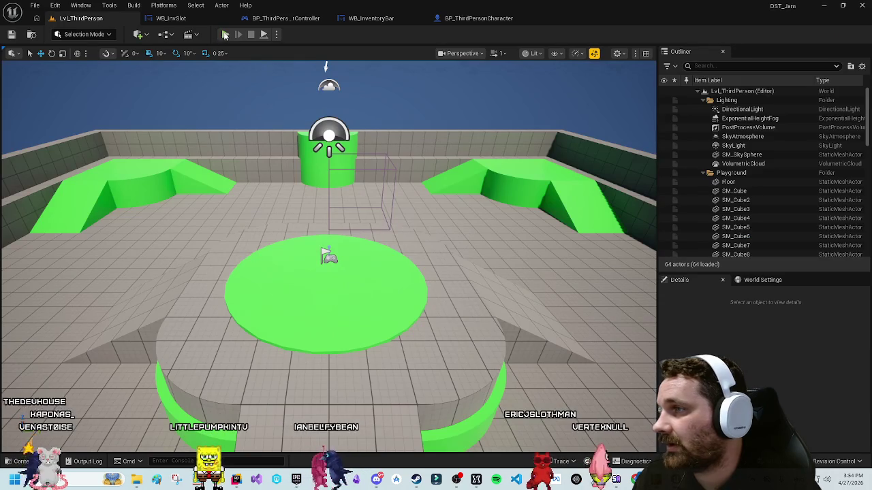
left_click(225, 35)
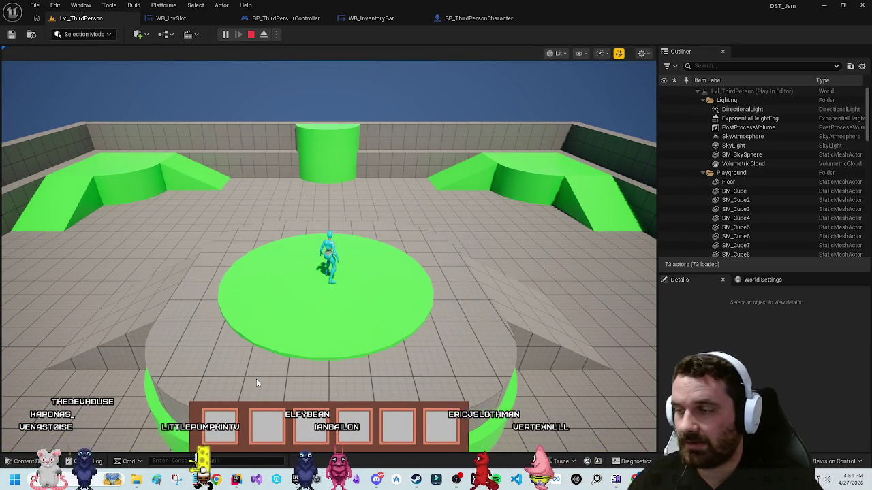
left_click(225, 420)
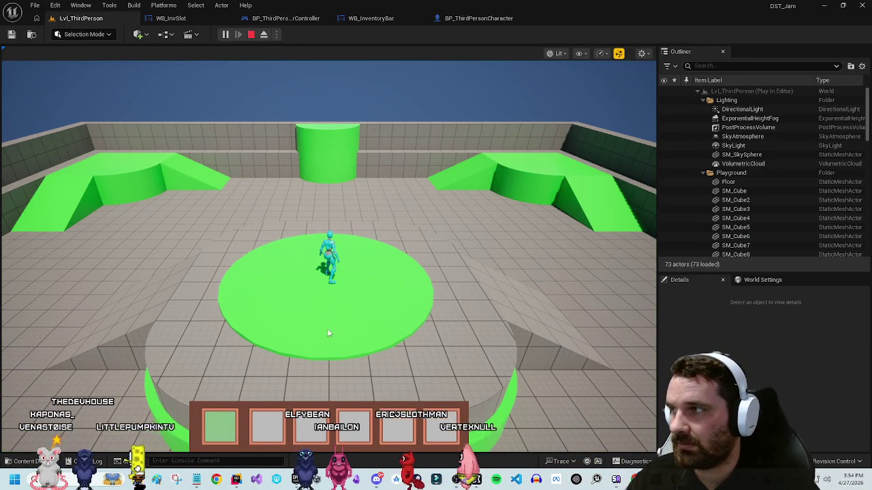
left_click(272, 437)
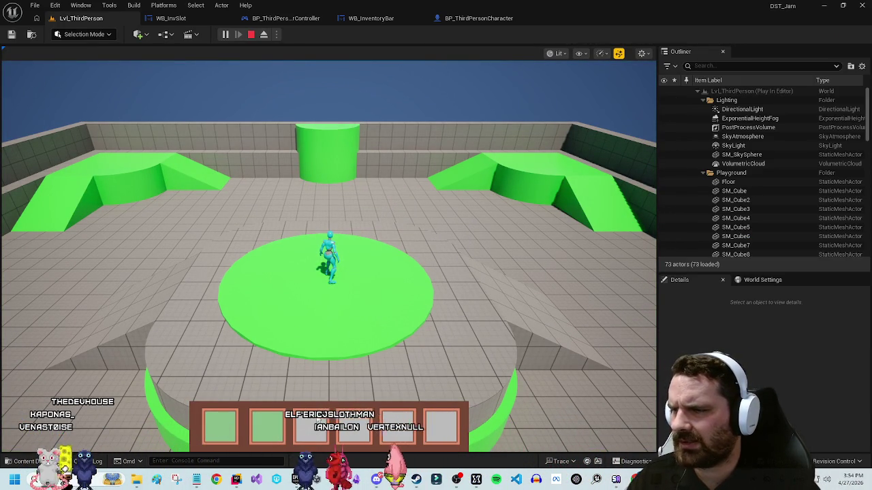
left_click(398, 426)
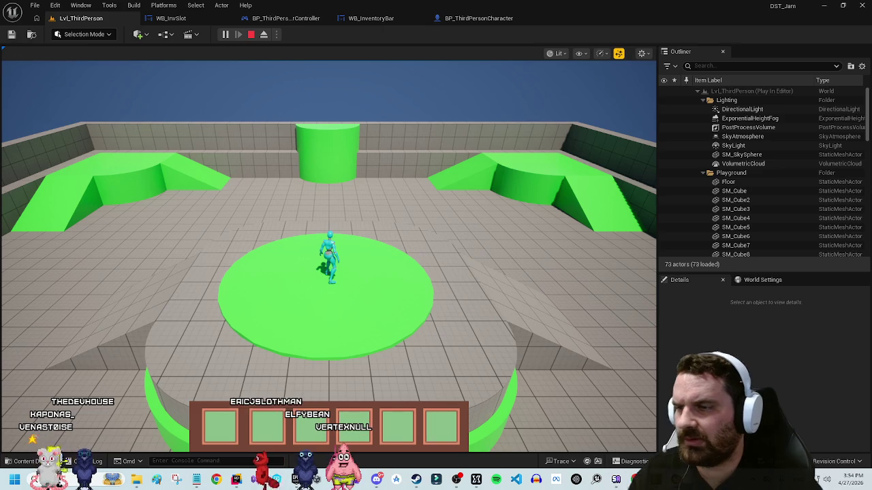
key("Escape")
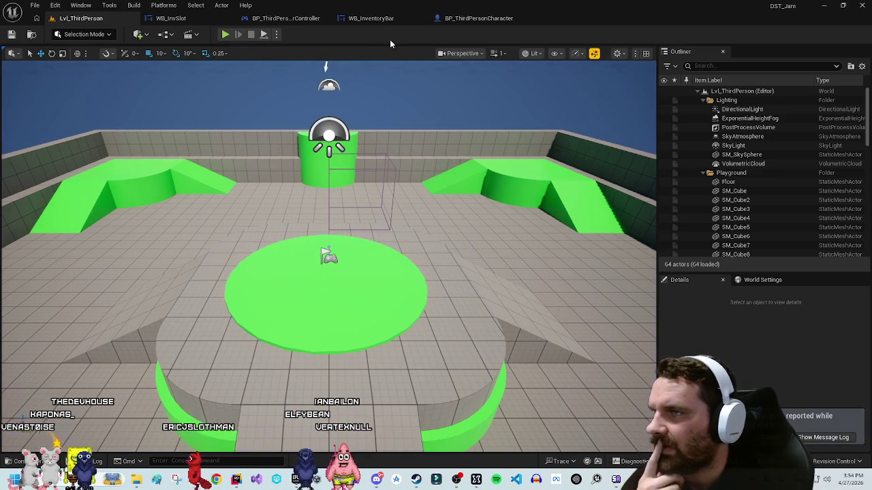
left_click(280, 19)
left_click_drag(432, 116, 429, 117)
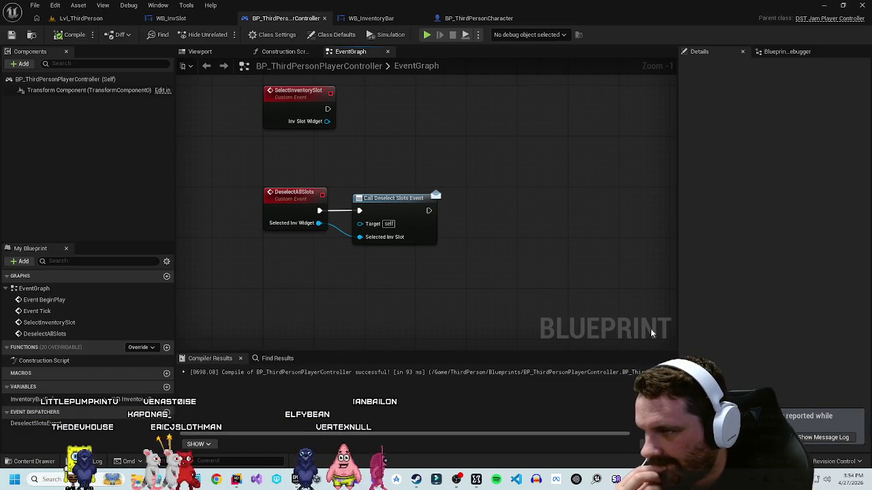
Step: Add a Print String after Call Deselect Slots Event and shift both nodes right
left_click_drag(424, 218, 397, 239)
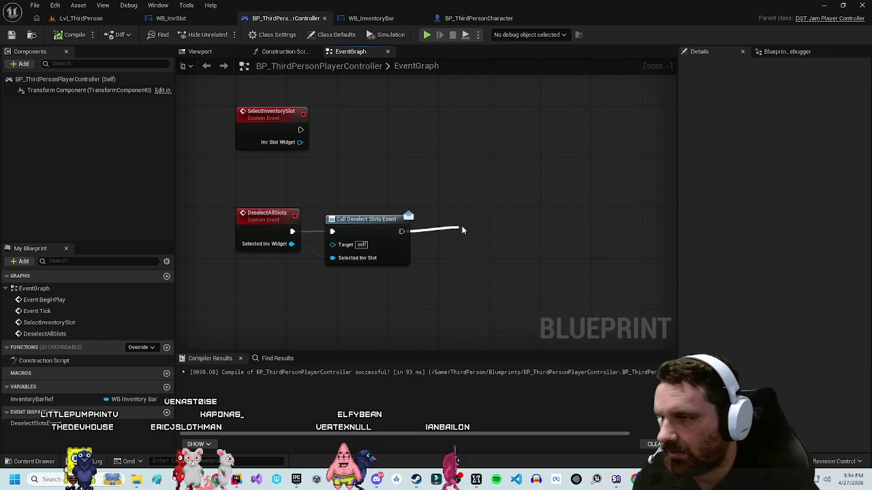
left_click_drag(461, 230, 460, 231)
left_click(507, 388)
mouse_move(393, 313)
left_mouse_down()
mouse_move(536, 213)
mouse_move(565, 251)
mouse_move(453, 224)
mouse_move(545, 195)
left_mouse_up()
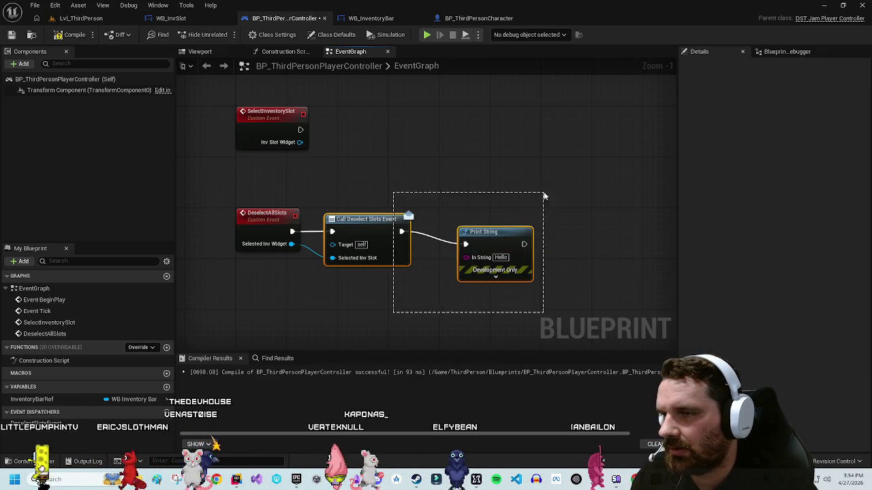
left_click(374, 300)
mouse_move(535, 240)
left_mouse_down()
mouse_move(524, 244)
mouse_move(518, 231)
left_mouse_up()
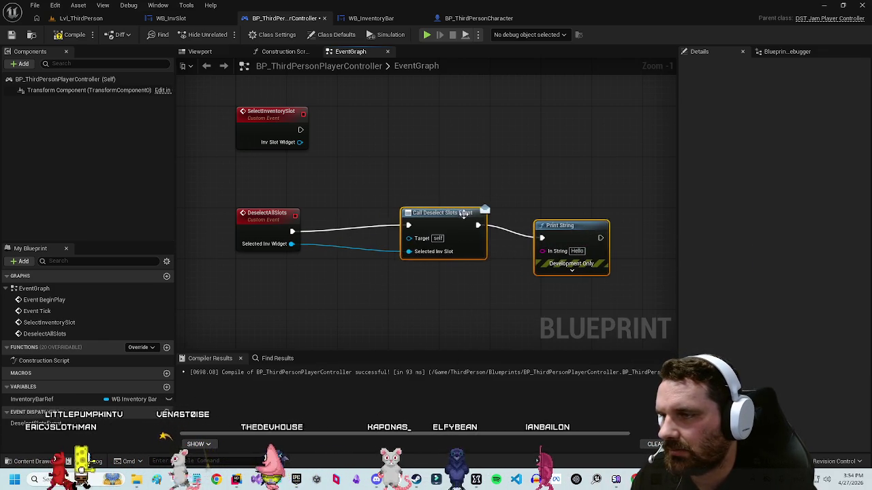
left_click_drag(333, 206, 334, 204)
mouse_move(353, 157)
left_mouse_down()
mouse_move(383, 249)
mouse_move(350, 169)
mouse_move(357, 150)
left_mouse_up()
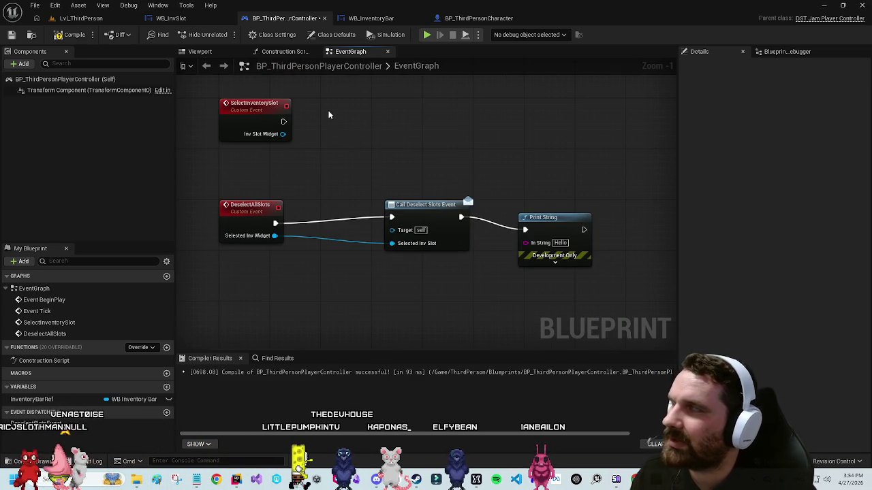
Step: Review the slot's click-handling nodes in WB_InvSlot, then return to the player controller
left_click(170, 18)
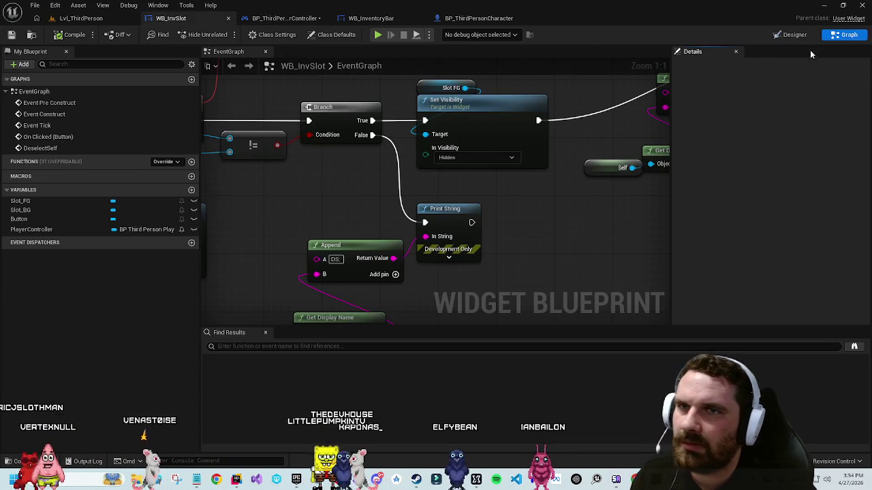
scroll(582, 192, "down", 4)
scroll(379, 228, "up", 4)
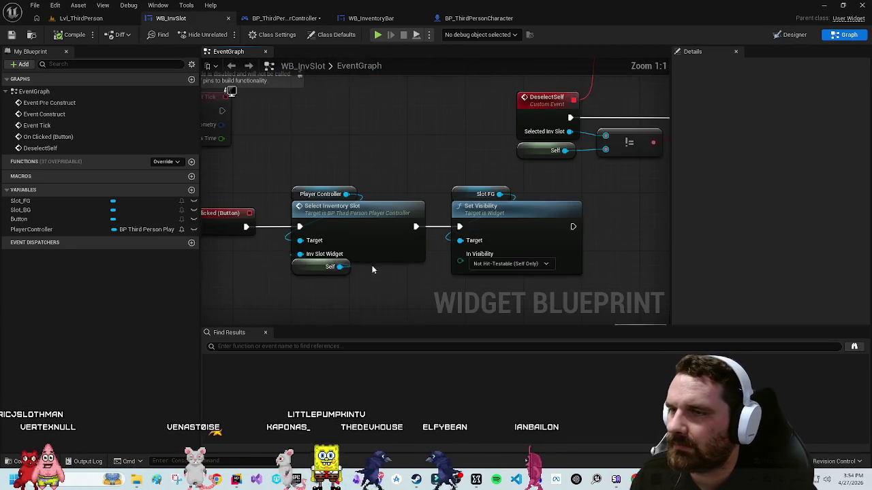
mouse_move(292, 231)
left_mouse_down()
mouse_move(662, 117)
mouse_move(617, 109)
left_mouse_up()
left_click(441, 268)
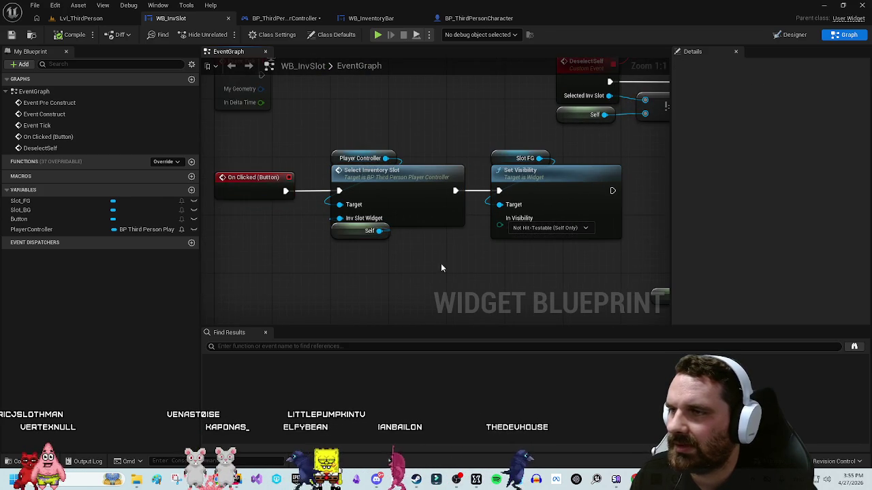
left_click(306, 20)
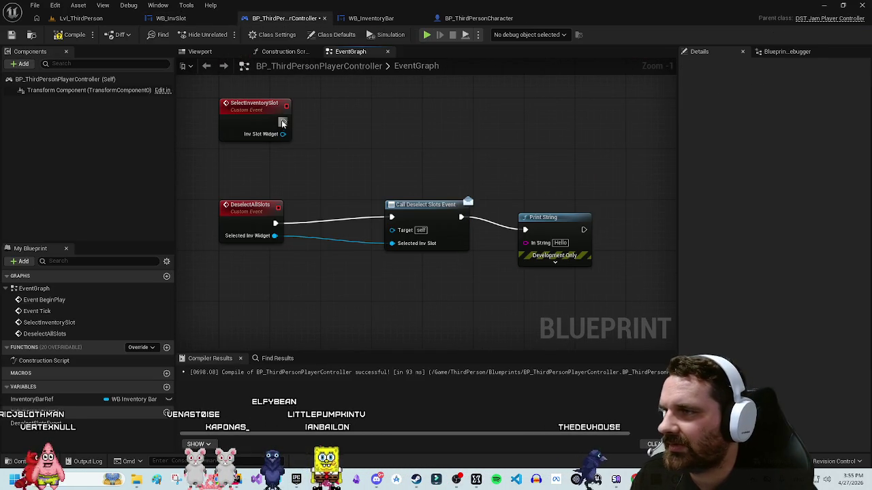
Step: Call Deselect All Slots from SelectInventorySlot, passing Inv Slot Widget as Selected Inv Widget
left_click_drag(282, 124, 385, 123)
type("deselect")
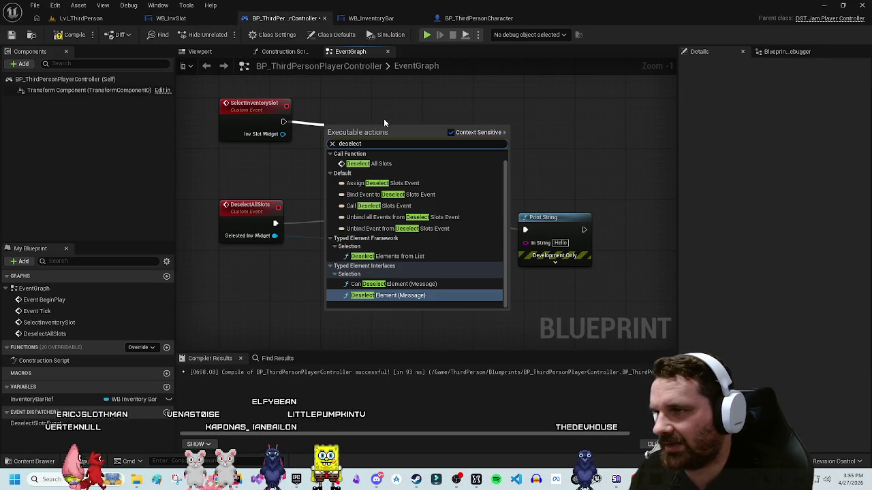
left_click(381, 163)
left_click_drag(391, 141, 402, 116)
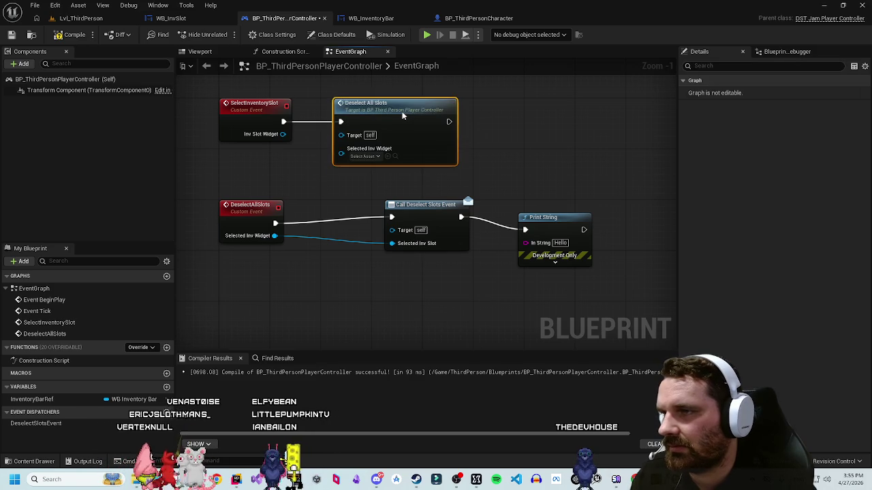
left_click_drag(283, 134, 342, 149)
left_click(496, 279)
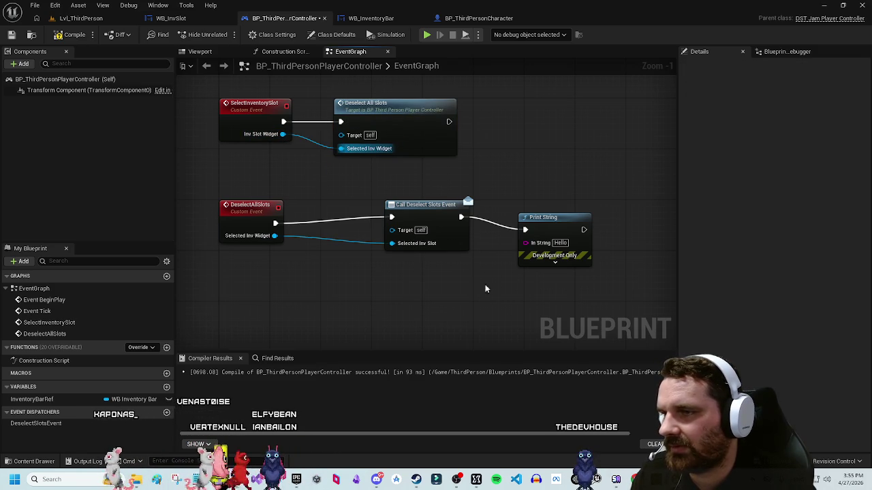
Step: Delete the debug Print String and start a play-in-editor test
mouse_move(540, 219)
left_mouse_down()
mouse_move(481, 232)
mouse_move(494, 225)
left_mouse_up()
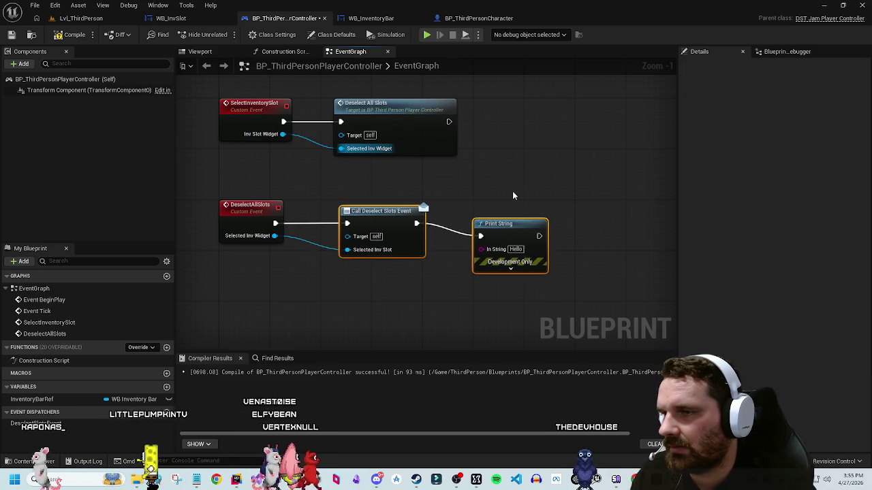
key("Delete")
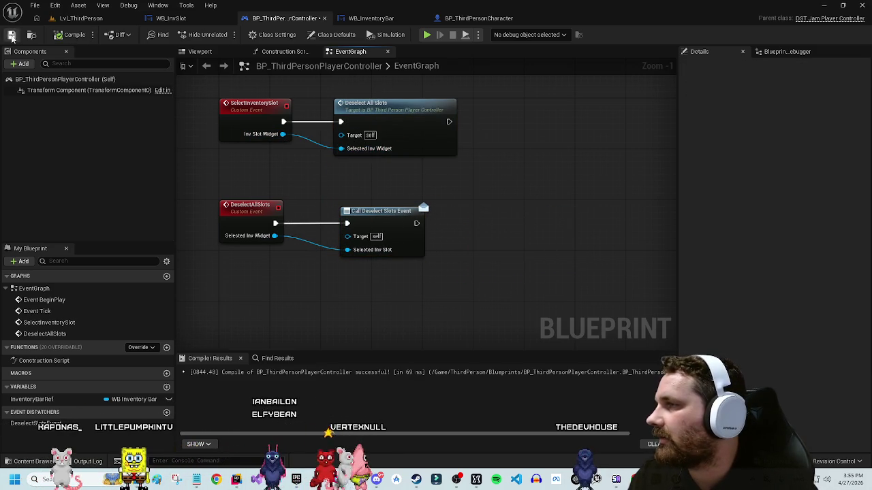
left_click(81, 19)
left_click(224, 34)
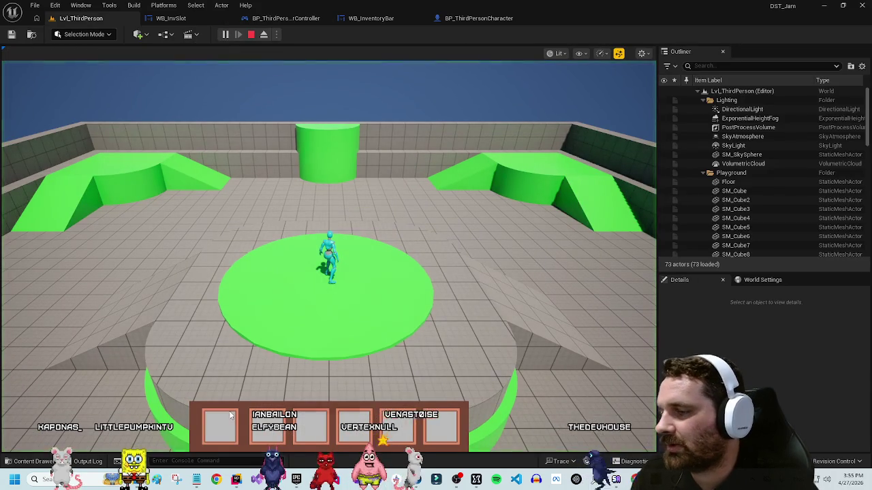
scroll(315, 434, "down", 2)
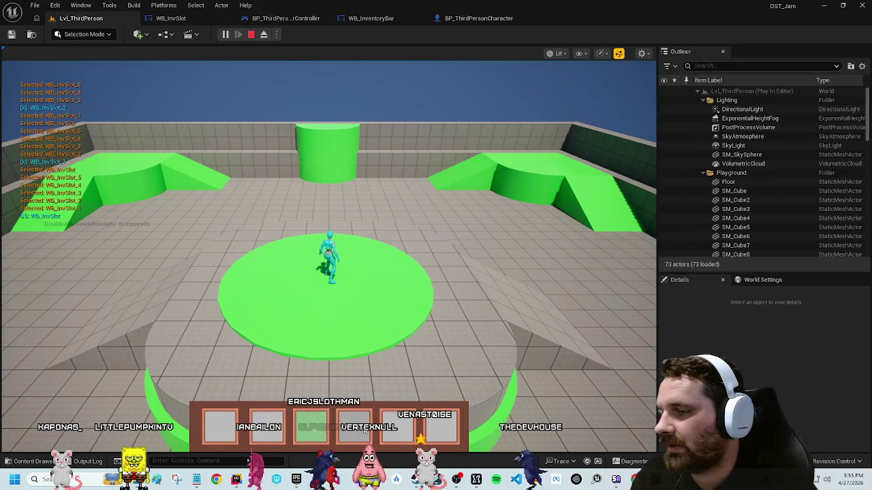
left_click(316, 434)
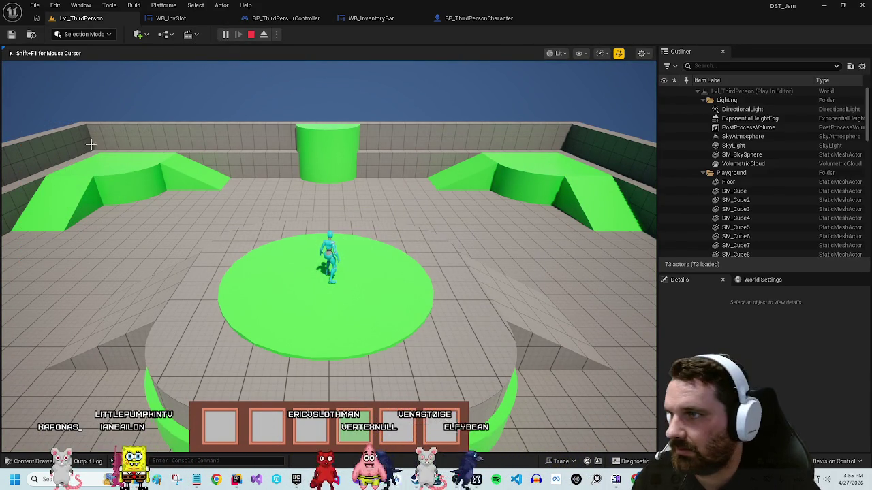
key("Escape")
left_click(374, 20)
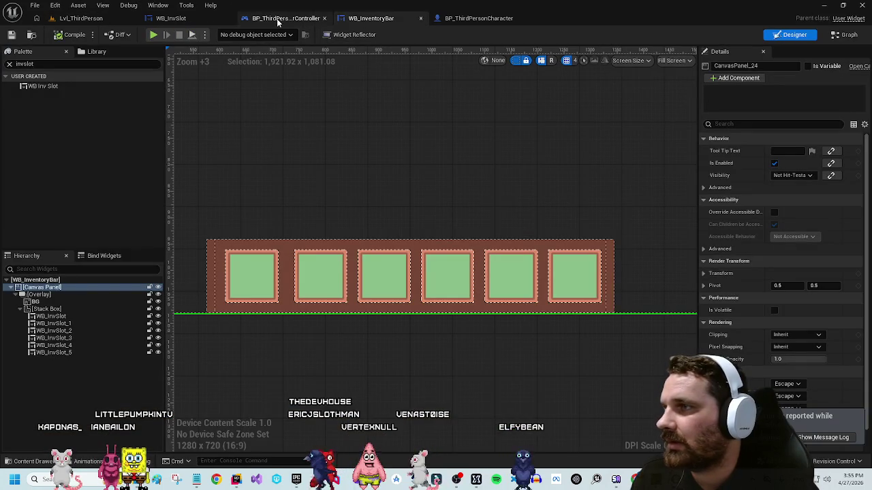
left_click(76, 20)
left_click(224, 34)
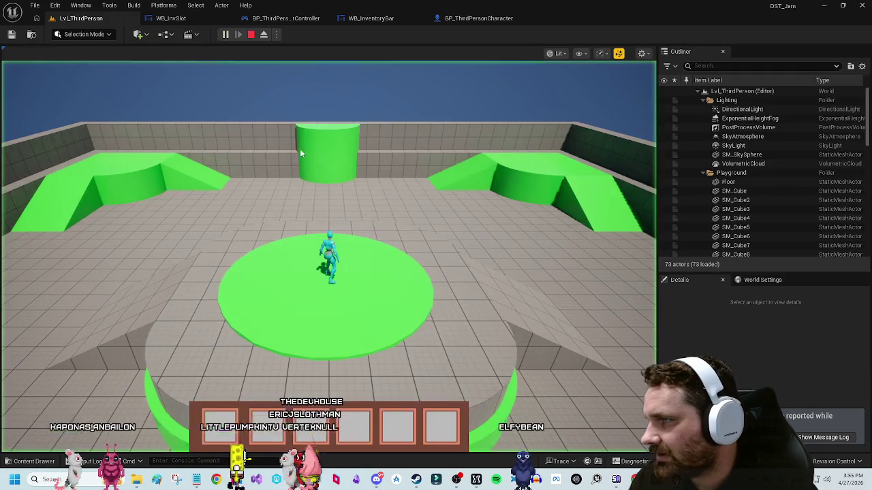
key("Escape")
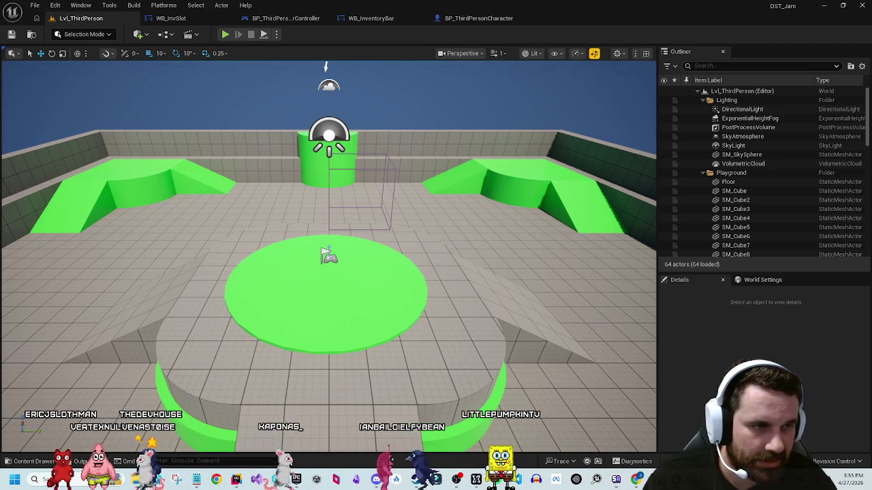
key("alt+p")
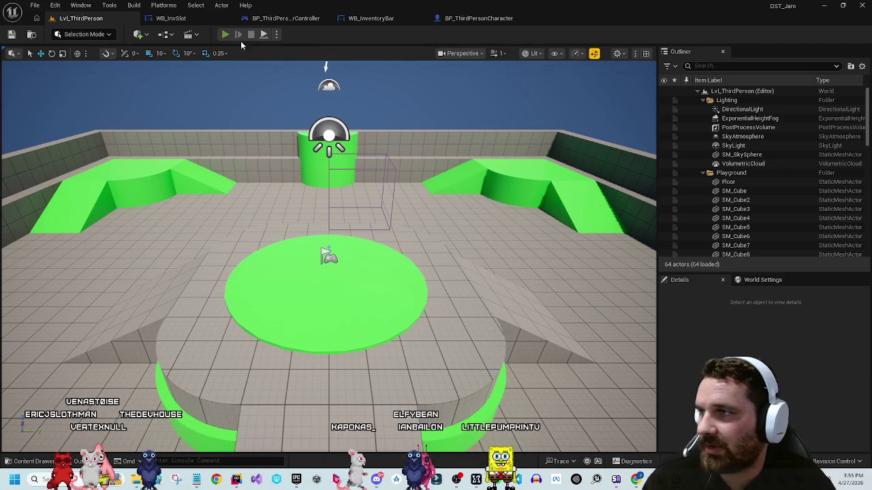
left_click(474, 200)
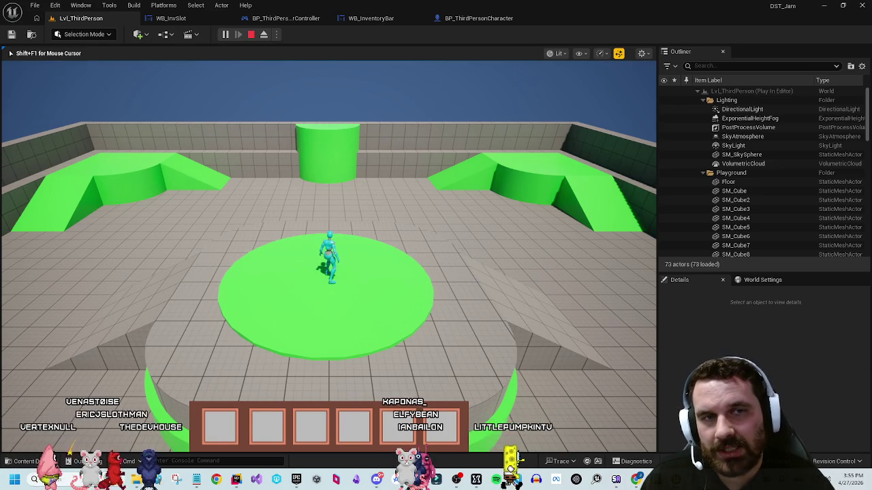
Step: Connect a Self reference to Set Input Mode Game And UI's Player Controller pin
key("Escape")
left_click(298, 18)
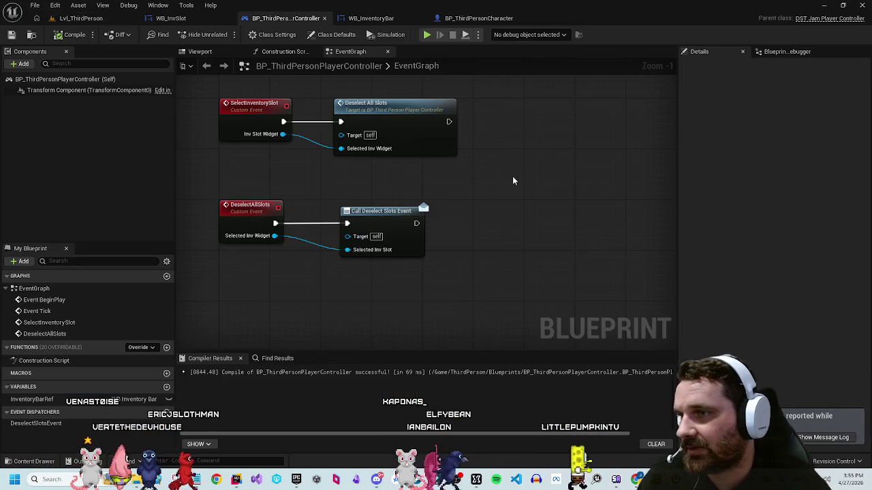
mouse_move(499, 167)
left_mouse_down()
mouse_move(486, 307)
mouse_move(411, 252)
mouse_move(468, 245)
mouse_move(348, 236)
mouse_move(388, 279)
left_mouse_up()
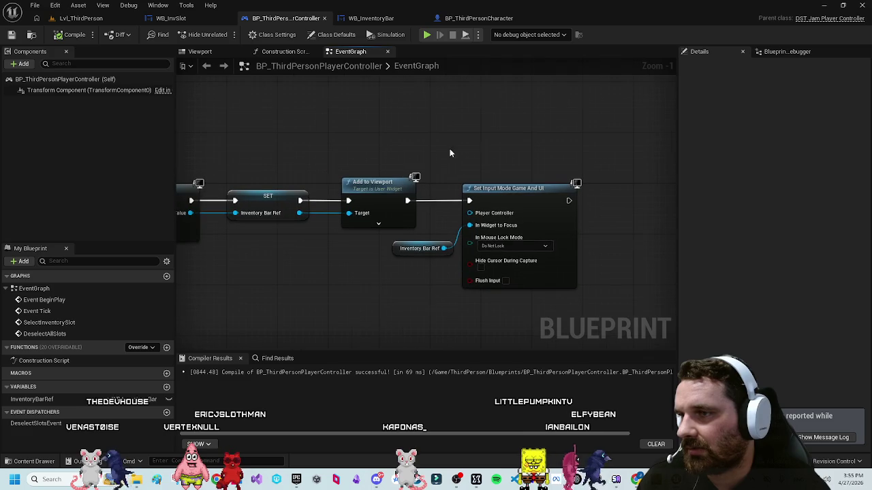
mouse_move(473, 218)
left_mouse_down()
mouse_move(446, 146)
mouse_move(491, 178)
left_mouse_up()
type("self")
left_click(500, 194)
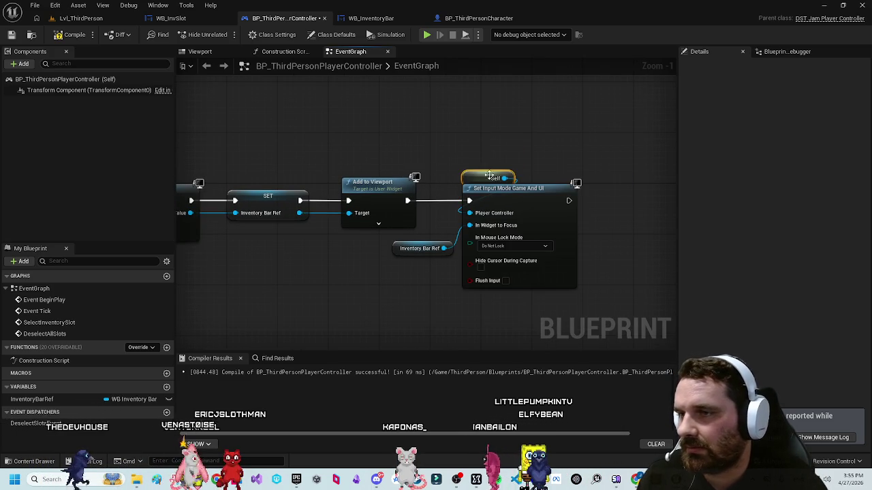
Step: Play-test the level with Alt+P, stop, then open the character blueprint and WB_InvSlot graph
left_click(74, 18)
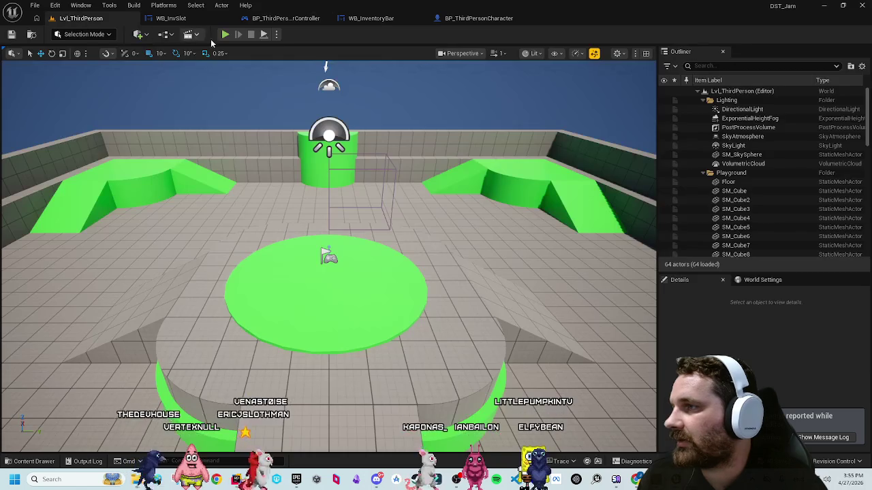
key("alt+p")
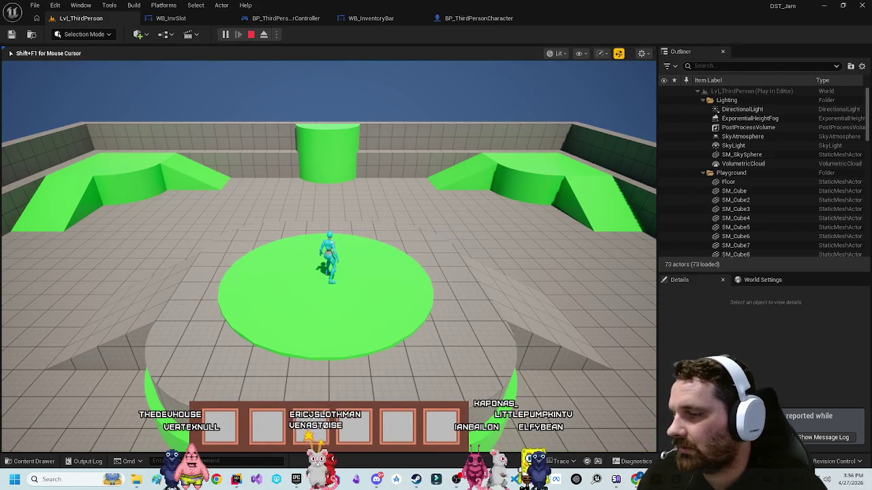
key("Escape")
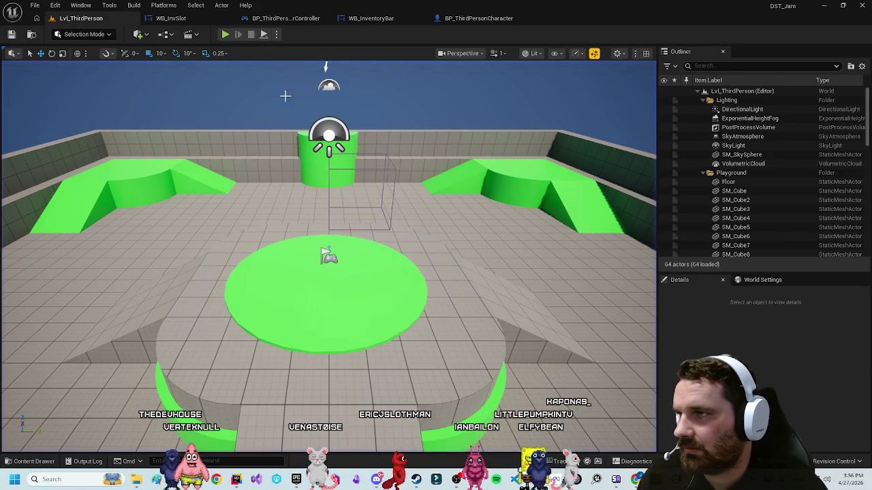
left_click(478, 18)
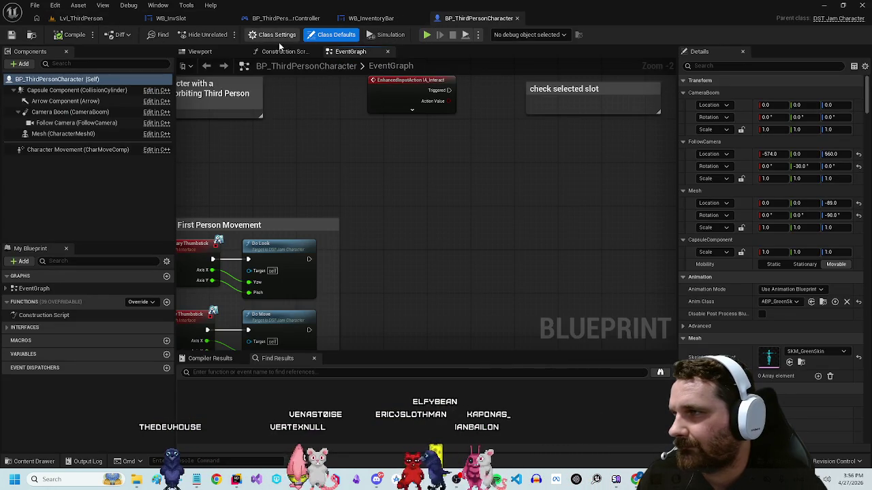
left_click(150, 21)
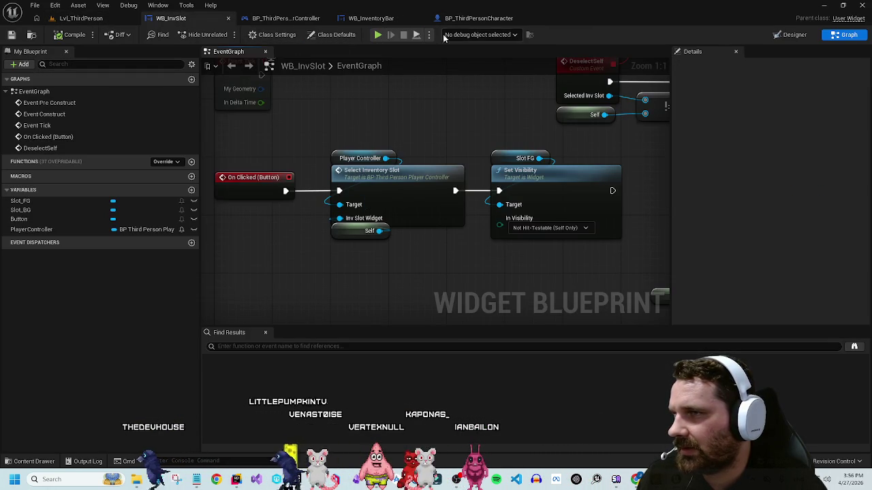
Step: Drag the selected Set Input Mode nodes down-right in the player controller, leaving room after Add to Viewport
left_click(463, 18)
left_click(285, 20)
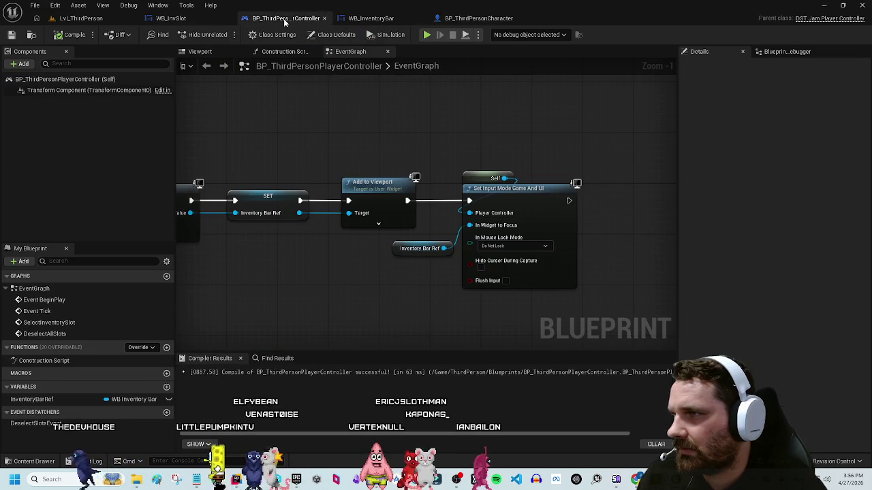
mouse_move(431, 302)
left_mouse_down()
mouse_move(402, 267)
mouse_move(496, 159)
mouse_move(572, 280)
left_mouse_up()
left_click(457, 171)
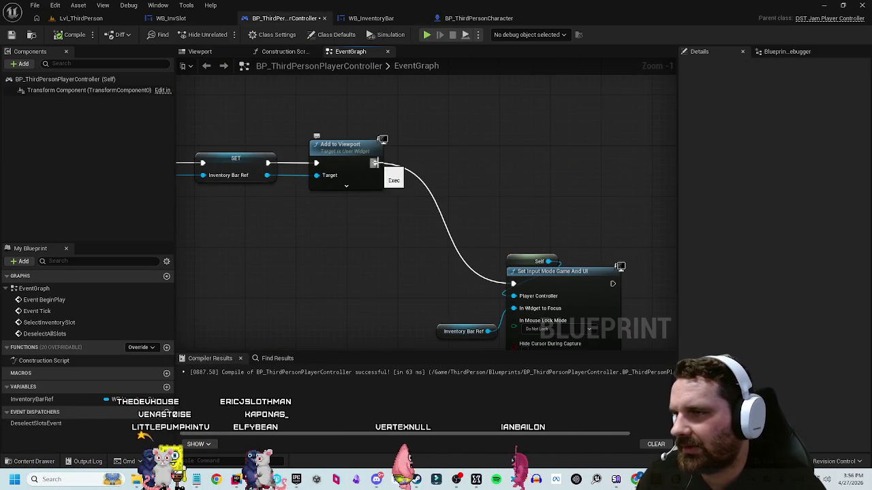
Step: Add SET Show Mouse Cursor, checked, after Add to Viewport and compile
left_click_drag(374, 163, 453, 164)
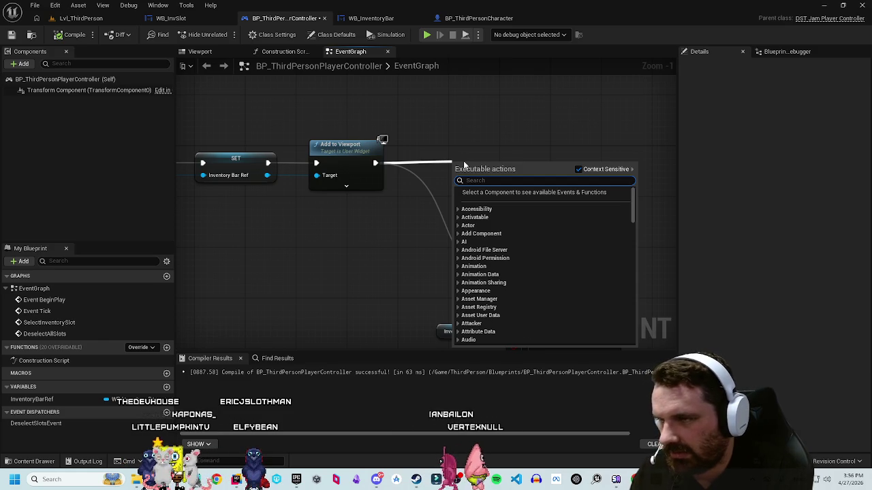
type("set mouse")
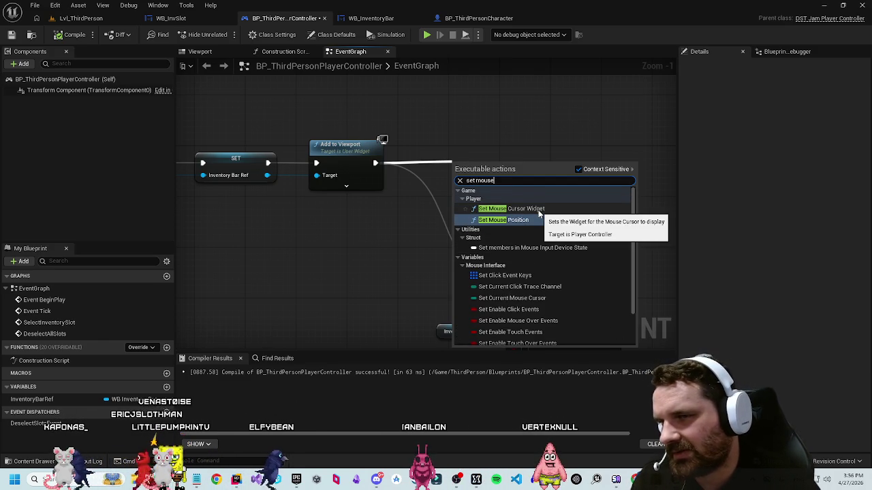
scroll(538, 215, "down", 2)
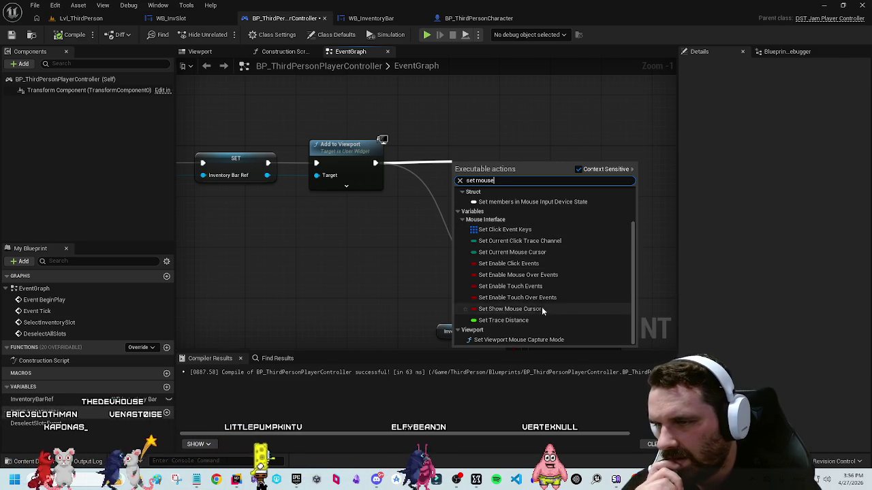
left_click(541, 308)
left_click_drag(498, 170, 465, 164)
right_click(518, 183)
key("Escape")
left_click(542, 201)
left_click(482, 176)
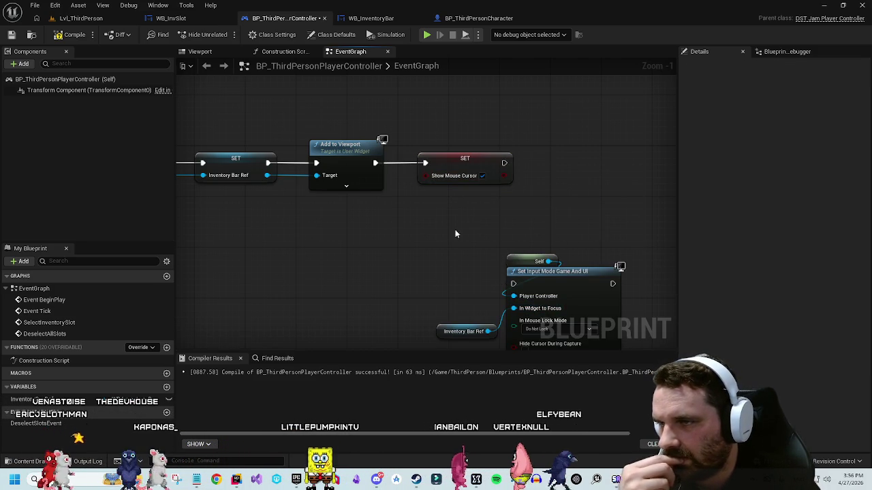
left_click(75, 34)
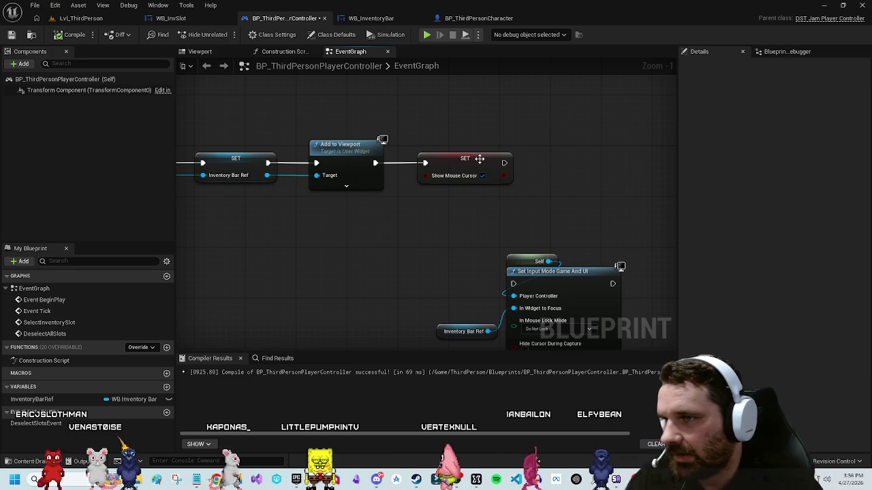
Step: Chain SET Enable Click Events, checked, after it, then play the level
left_click_drag(504, 163, 551, 173)
type("enable mouse")
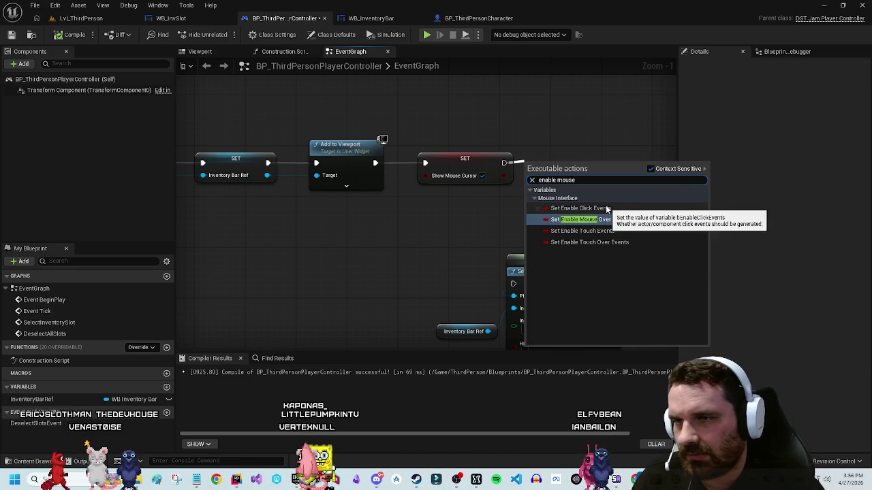
left_click(607, 208)
left_click(520, 125)
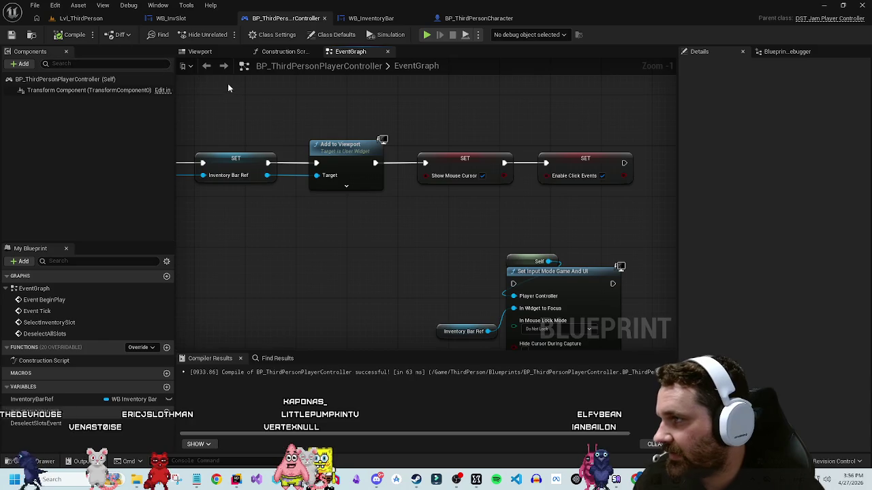
left_click(81, 18)
left_click(224, 35)
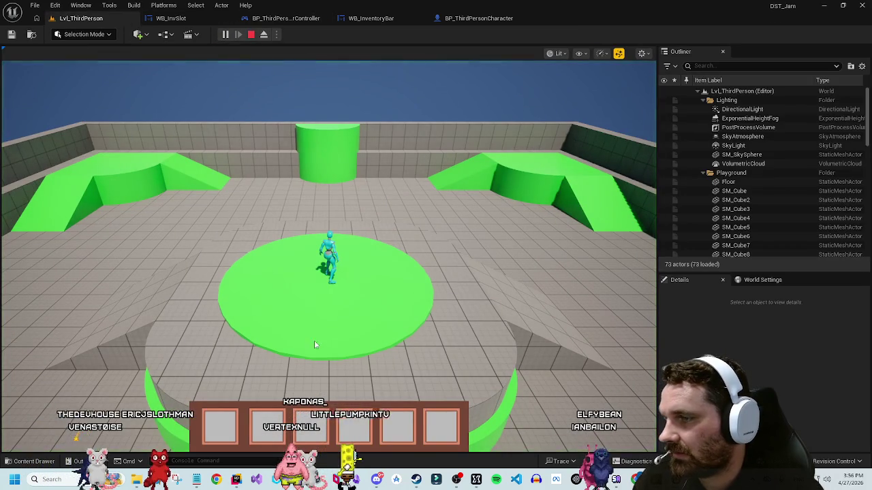
Step: Click the fourth inventory slot in the running game to check its green highlight, then stop play
scroll(380, 427, "down", 15)
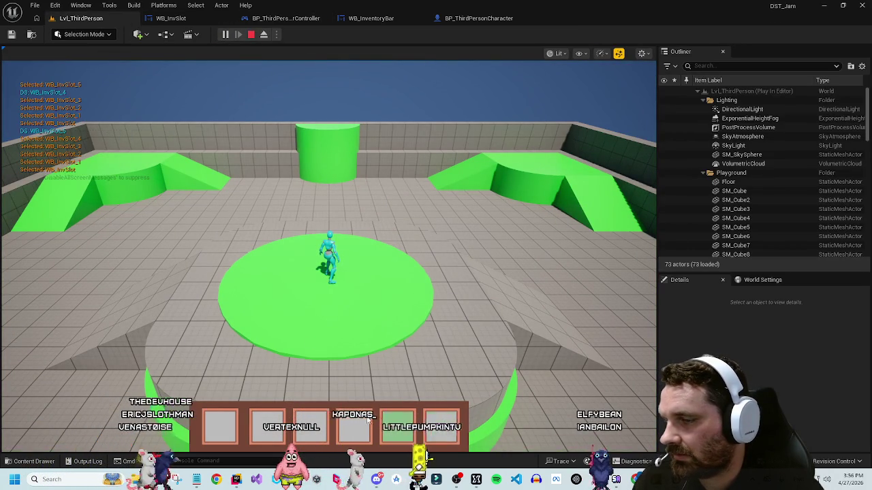
scroll(380, 427, "down", 3)
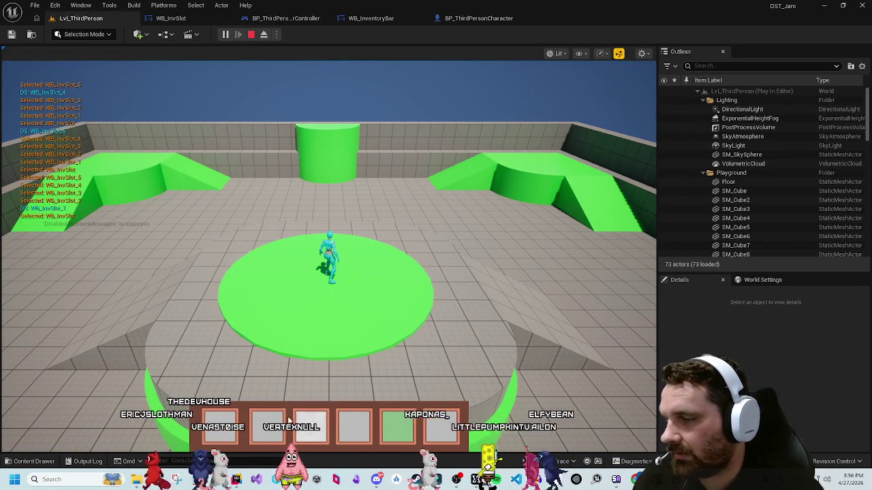
scroll(233, 421, "down", 10)
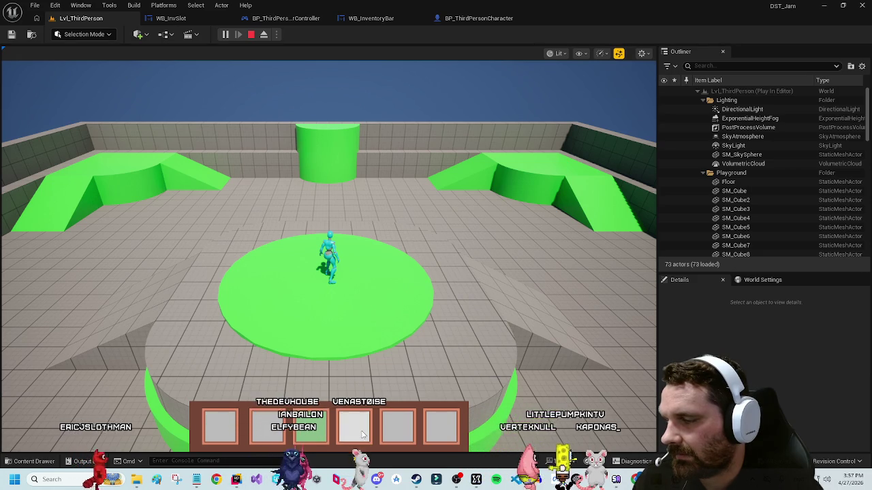
left_click(352, 430)
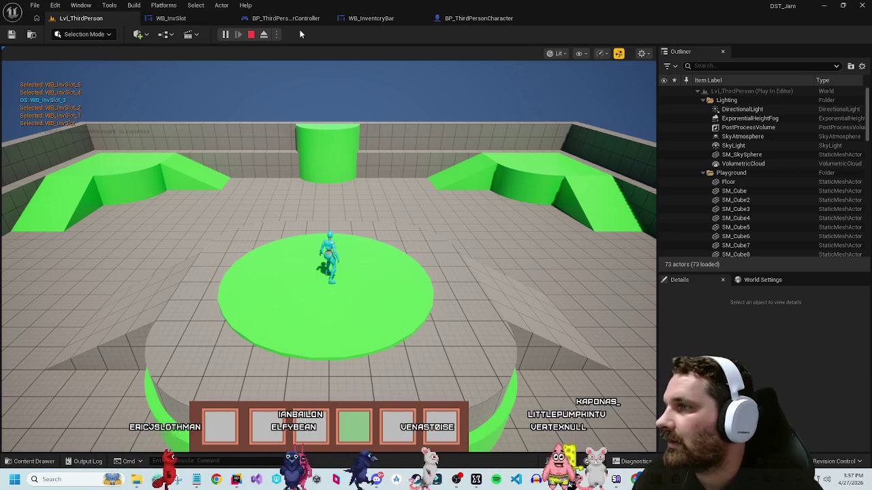
key("Escape")
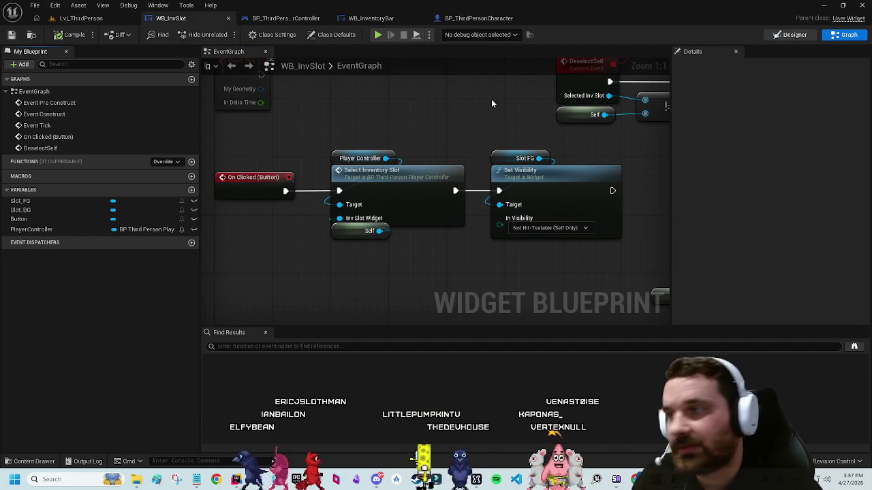
Step: Move Slot_BG above Button in WB_InvSlot's Designer hierarchy
left_click(794, 34)
left_click(48, 324)
left_click_drag(54, 325, 53, 306)
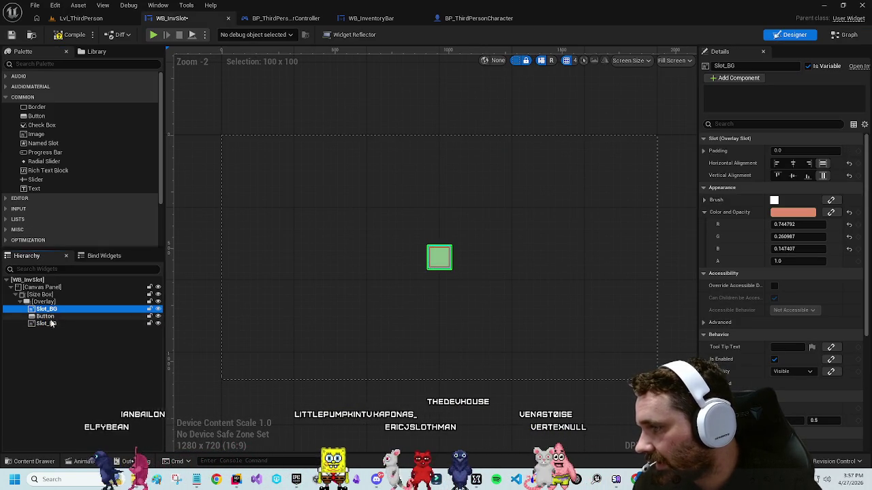
Step: Set Slot_FG's padding to 8.0 and launch a play test
left_click(46, 323)
left_click(780, 150)
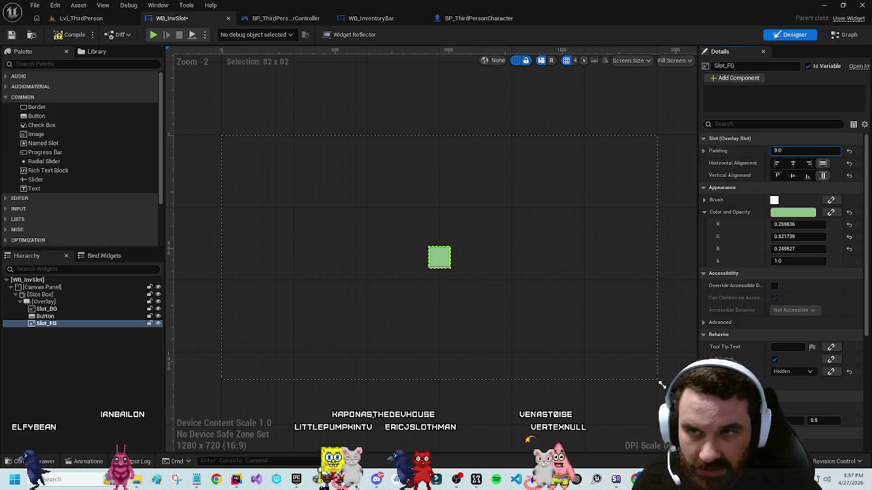
type("8")
key("Return")
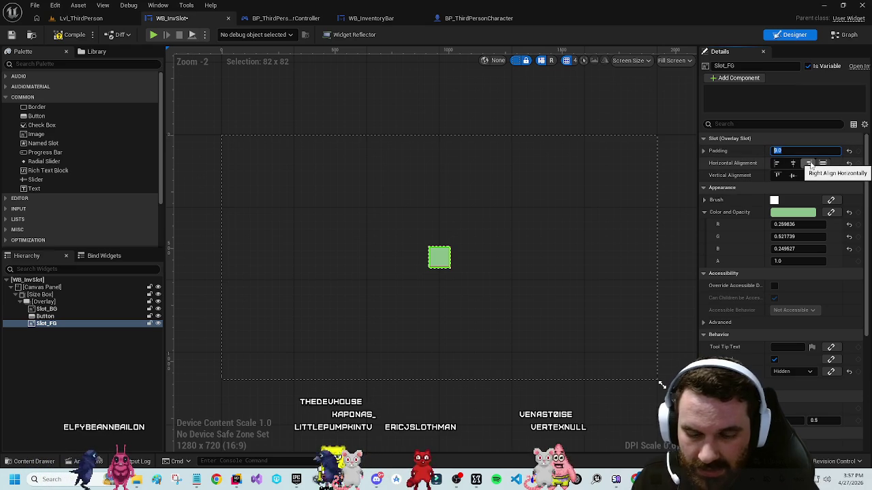
left_click(429, 111)
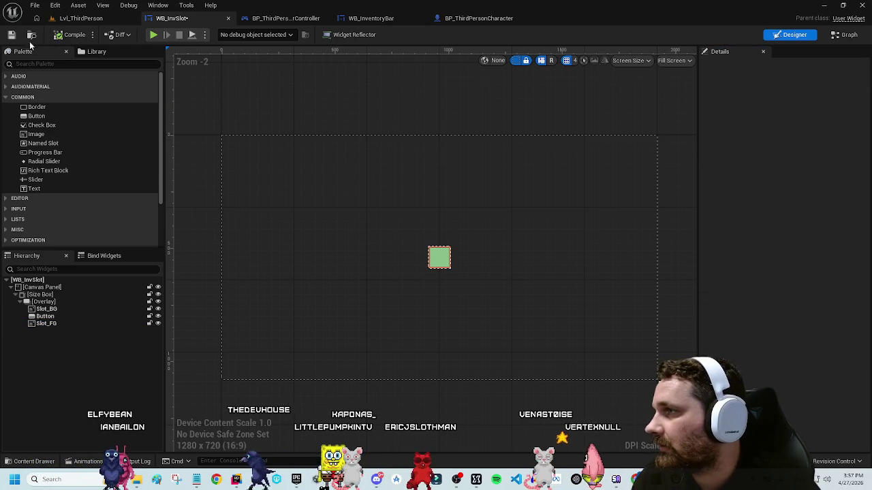
left_click(153, 34)
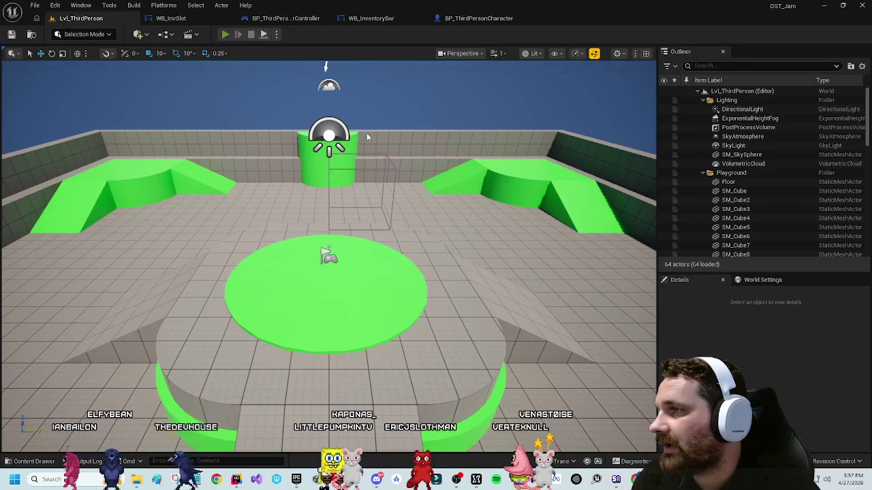
Step: Click the first and sixth inventory slots to check highlighting, then stop play
left_click(217, 426)
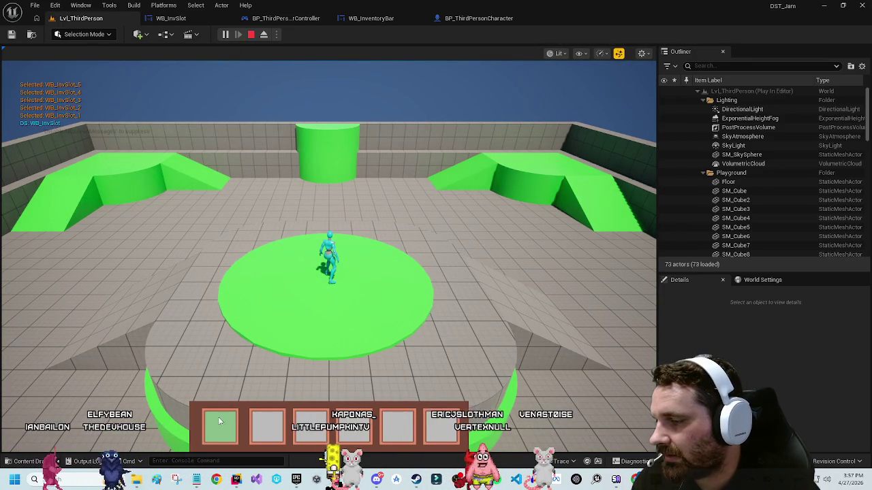
scroll(286, 430, "down", 6)
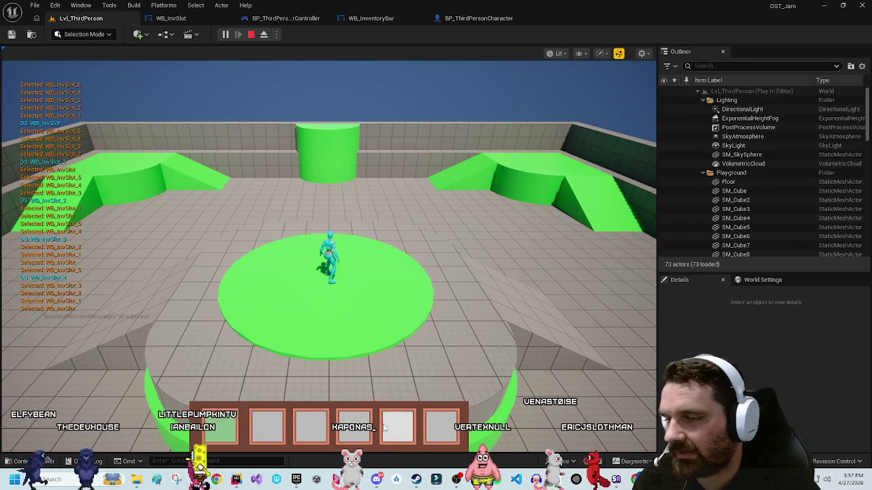
left_click(455, 432)
key("Escape")
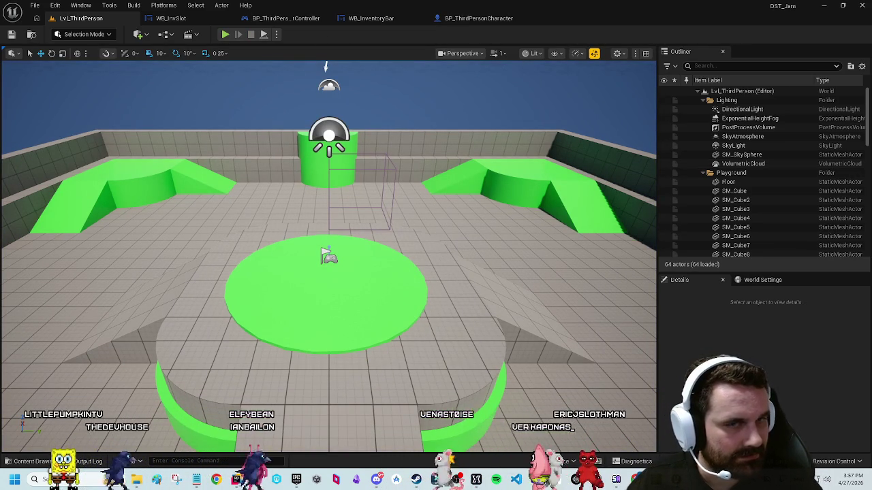
Step: Close the Message Log window and return to the player controller blueprint
mouse_move(495, 148)
left_mouse_down()
mouse_move(150, 121)
mouse_move(41, 266)
mouse_move(205, 272)
mouse_move(197, 225)
mouse_move(293, 170)
left_mouse_up()
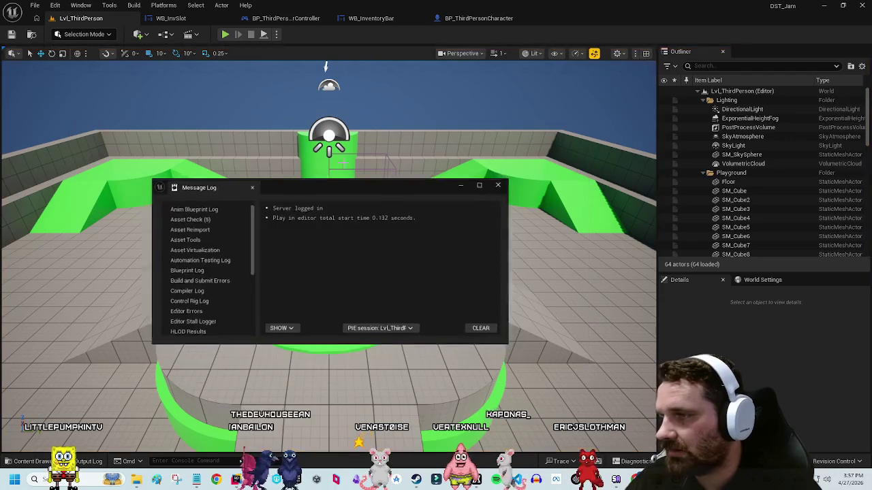
left_click(494, 186)
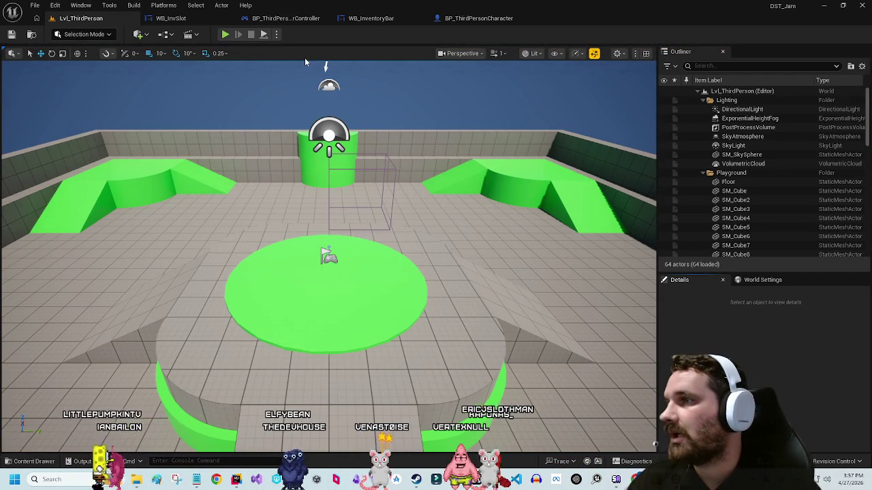
left_click(286, 18)
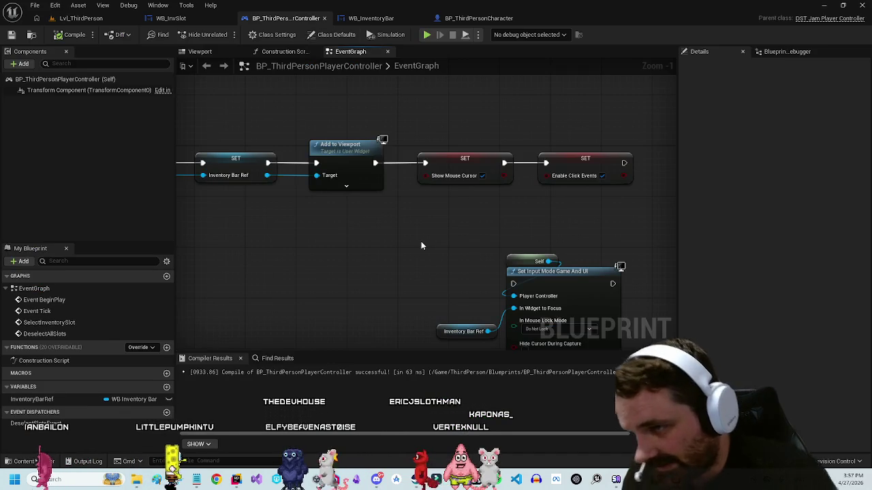
left_click_drag(362, 287, 522, 222)
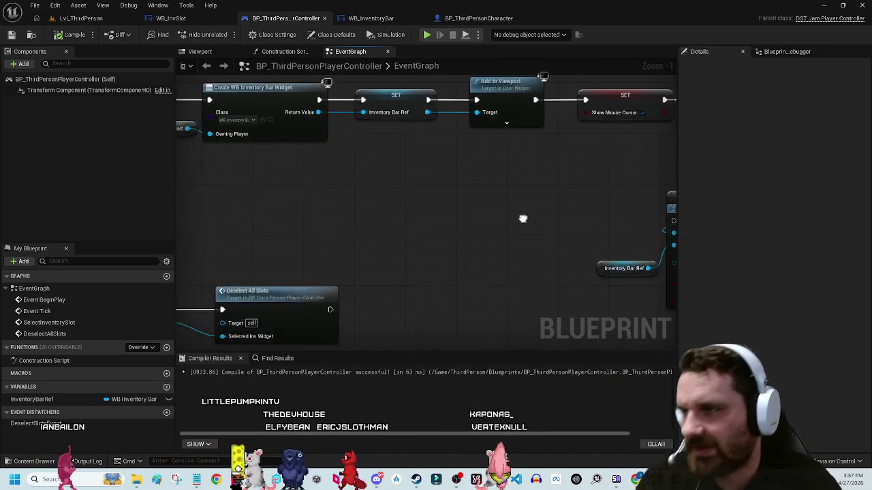
scroll(409, 218, "down", 3)
left_click_drag(408, 218, 456, 183)
left_click_drag(437, 214, 402, 178)
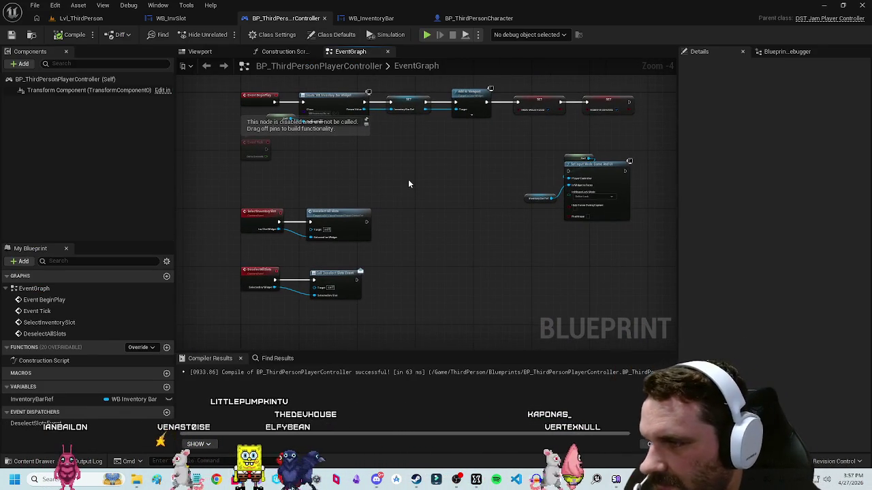
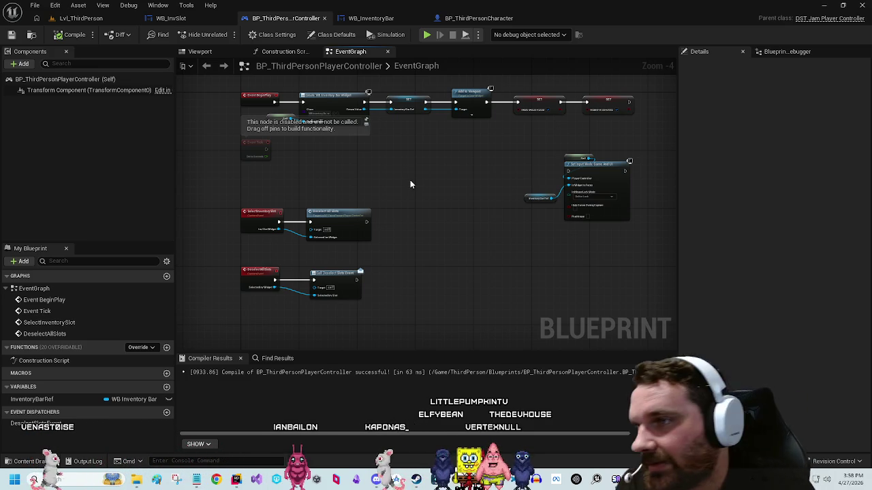
Step: Add an Integer variable named ID in WB_InvSlot's graph
left_click_drag(342, 135, 363, 154)
left_click_drag(237, 166, 212, 138)
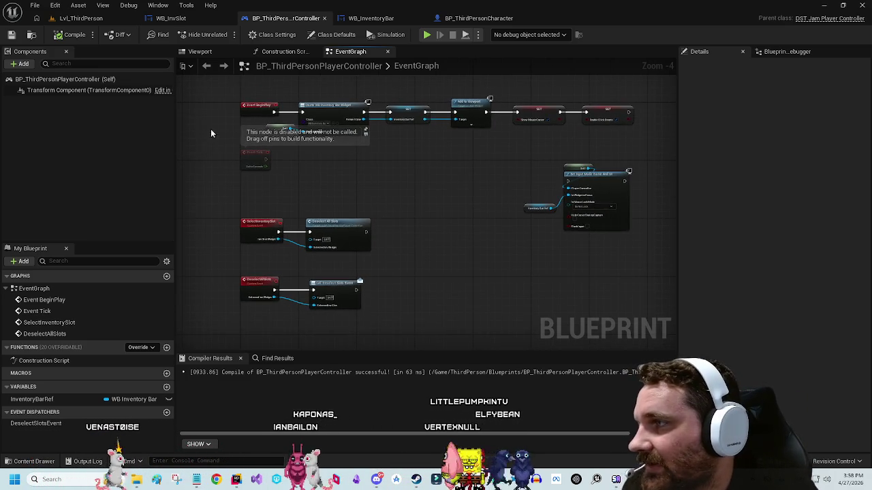
left_click(171, 18)
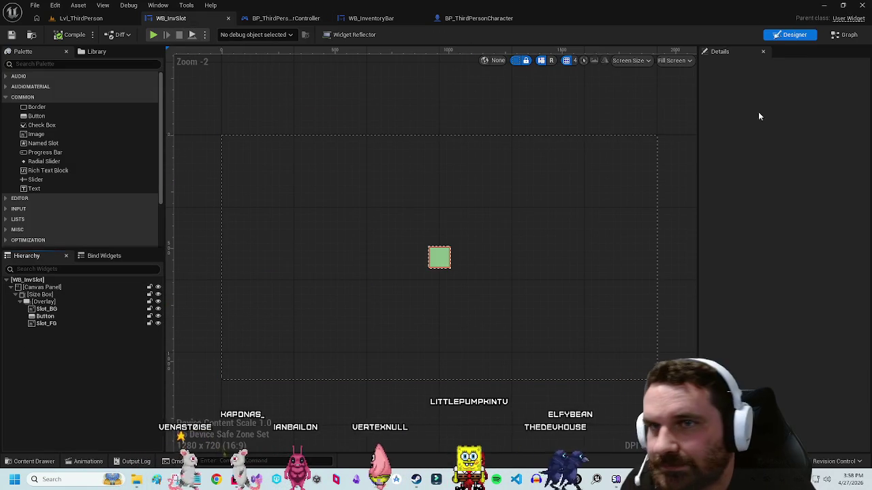
left_click(844, 35)
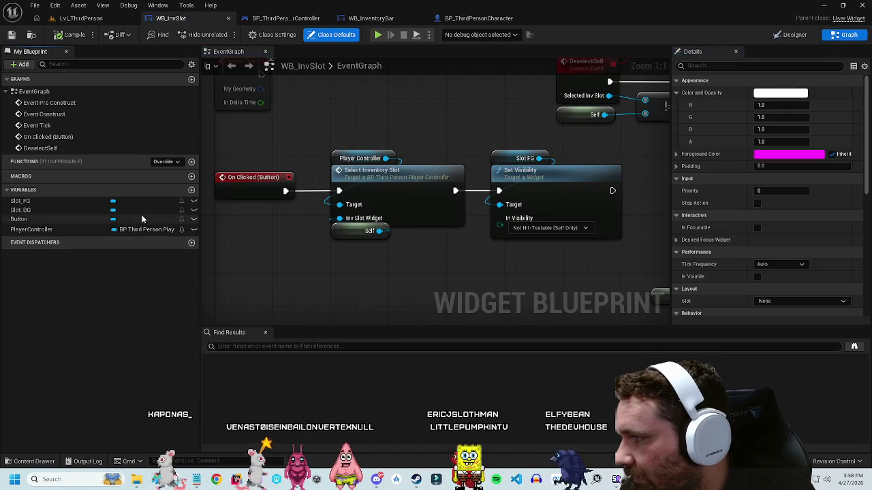
left_click(193, 191)
type("ID")
left_click(131, 260)
left_click(128, 241)
left_click(136, 291)
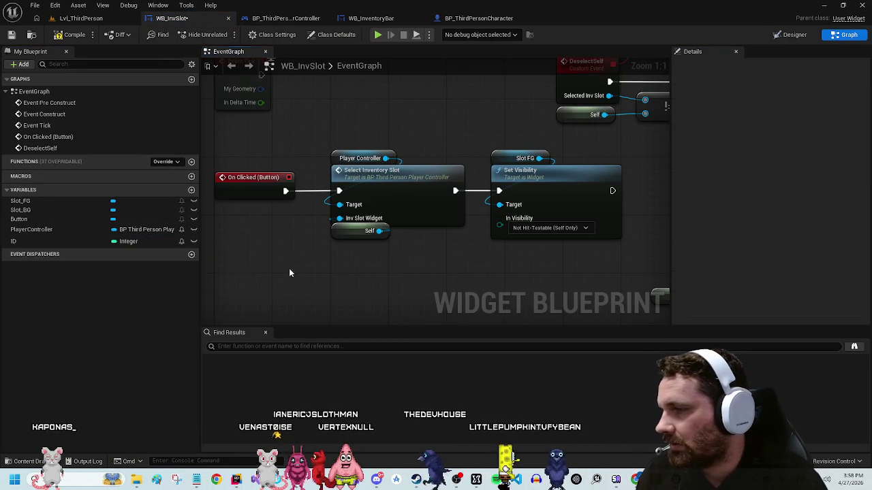
Step: Delete the leftover Print String, Append and Get Display Name nodes
scroll(379, 260, "down", 3)
left_click_drag(544, 252, 349, 129)
key("Delete")
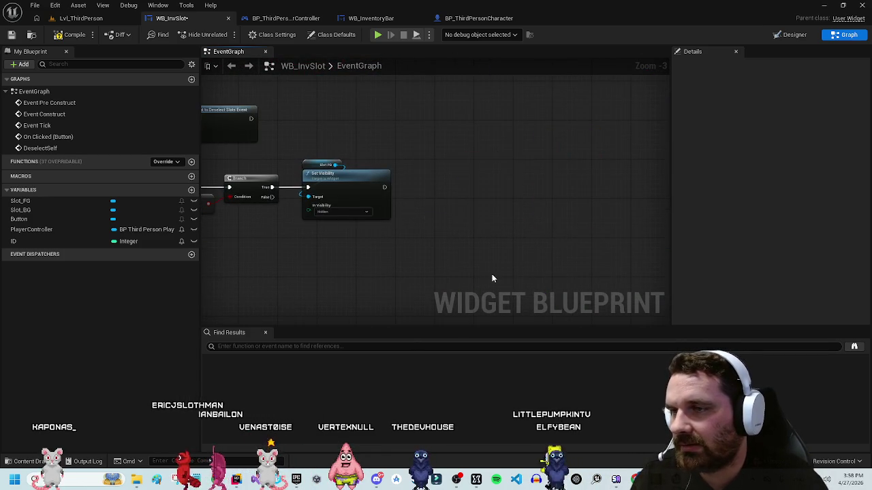
Step: Move the On Clicked, Select Inventory Slot and Set Visibility nodes lower in the graph
key("Home")
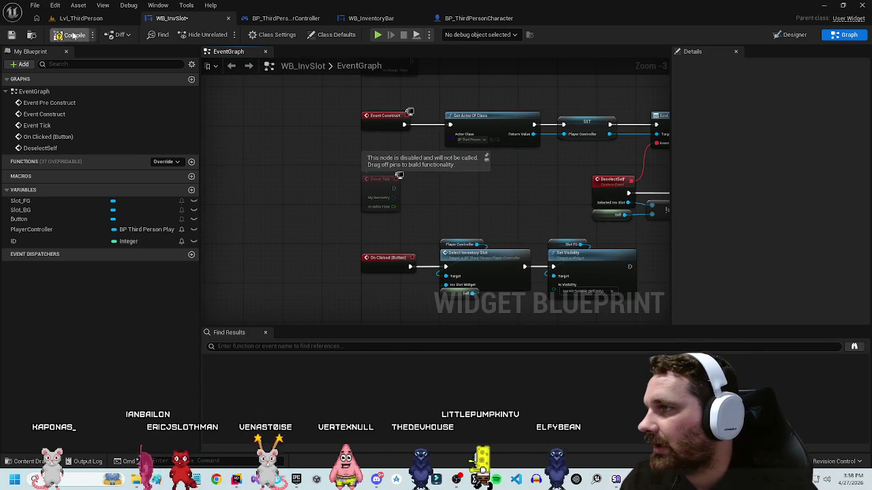
left_click_drag(309, 132, 248, 105)
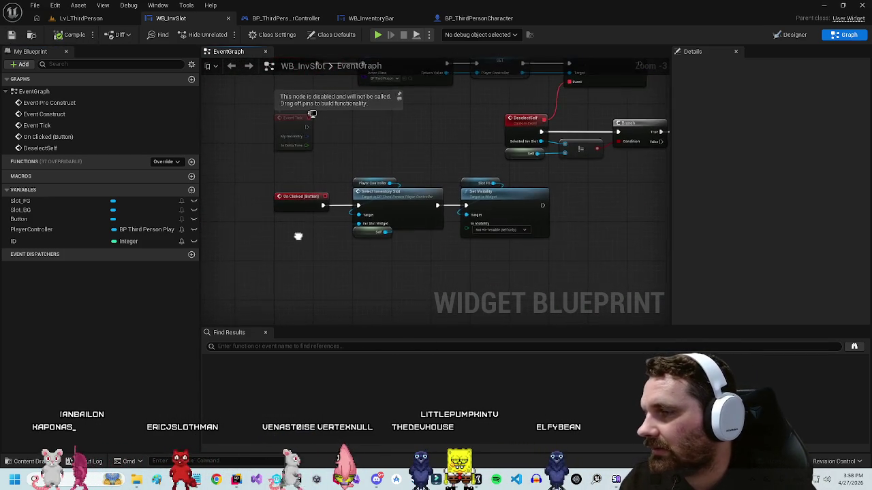
left_click_drag(298, 236, 290, 211)
mouse_move(241, 259)
left_mouse_down()
mouse_move(380, 228)
mouse_move(436, 164)
left_mouse_up()
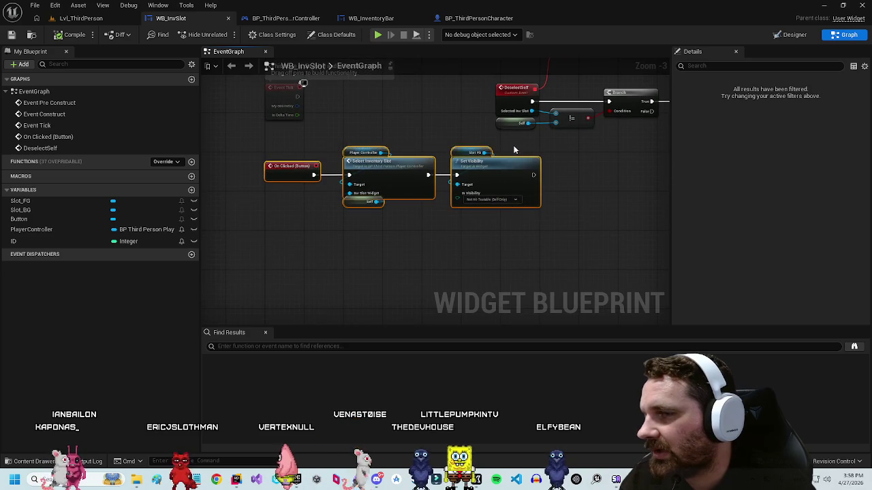
left_click_drag(397, 192, 397, 202)
left_click_drag(409, 269, 376, 274)
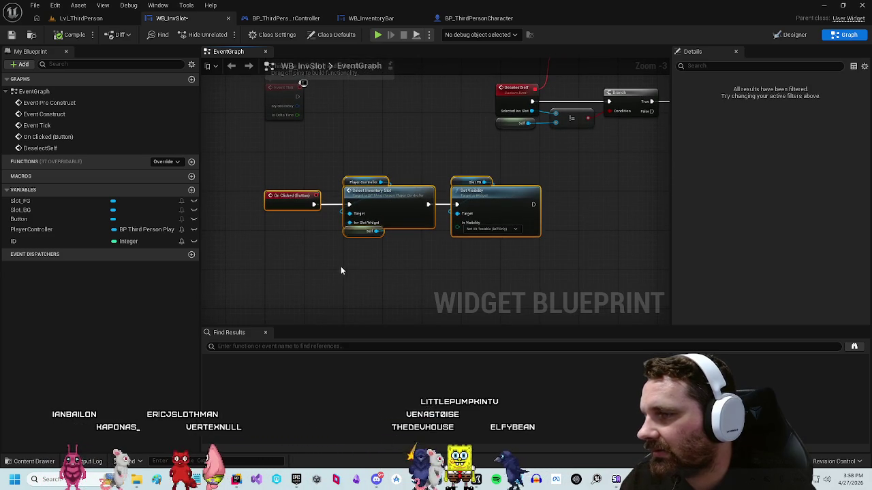
left_click(316, 265)
mouse_move(316, 265)
left_mouse_down()
mouse_move(302, 228)
mouse_move(288, 221)
left_mouse_up()
Step: Add a custom event named SetID to the graph
right_click(300, 242)
left_click(286, 216)
right_click(287, 219)
type("custom")
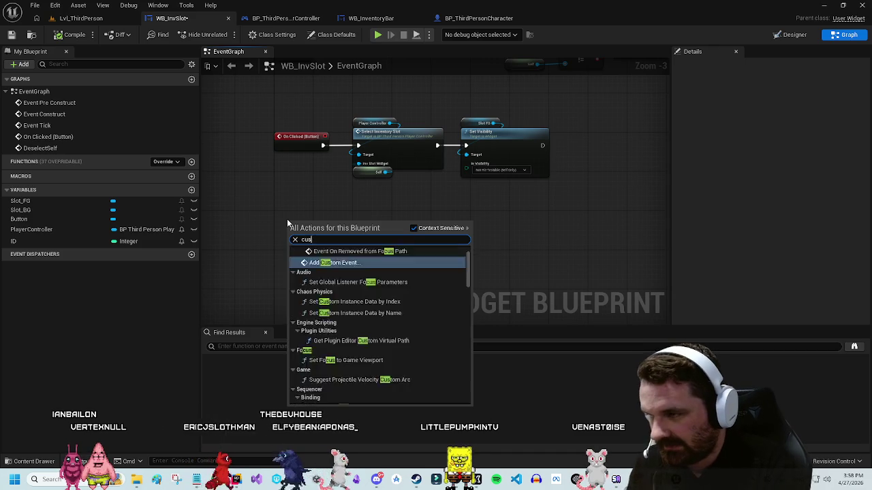
key("Return")
type("CetID")
key("Return")
left_click_drag(303, 233, 293, 223)
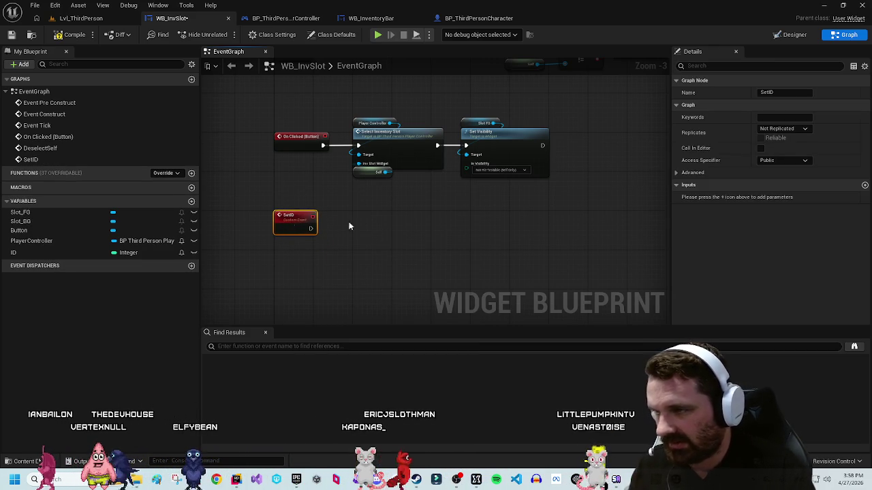
Step: Give SetID an Integer input New ID and wire it into a Set ID node
left_click(865, 185)
type("new ID")
key("Return")
left_click(785, 197)
left_click(760, 242)
left_click(399, 266)
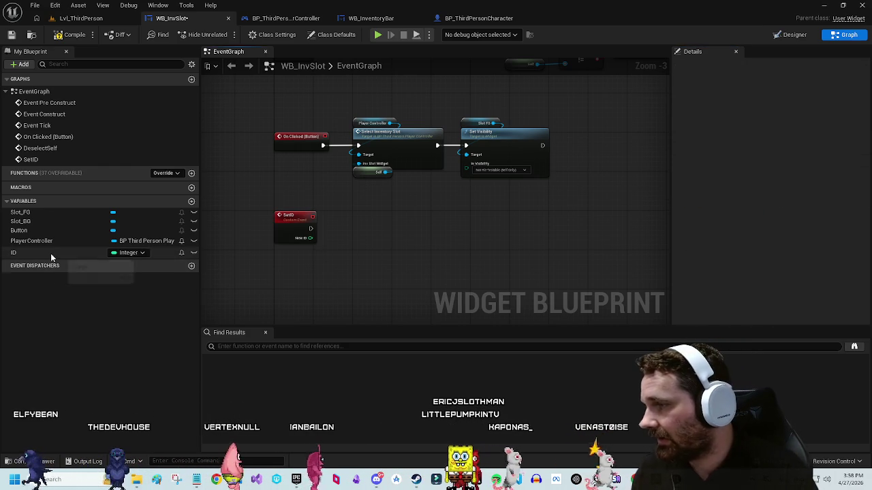
mouse_move(51, 253)
left_mouse_down()
mouse_move(129, 257)
mouse_move(356, 230)
left_mouse_up()
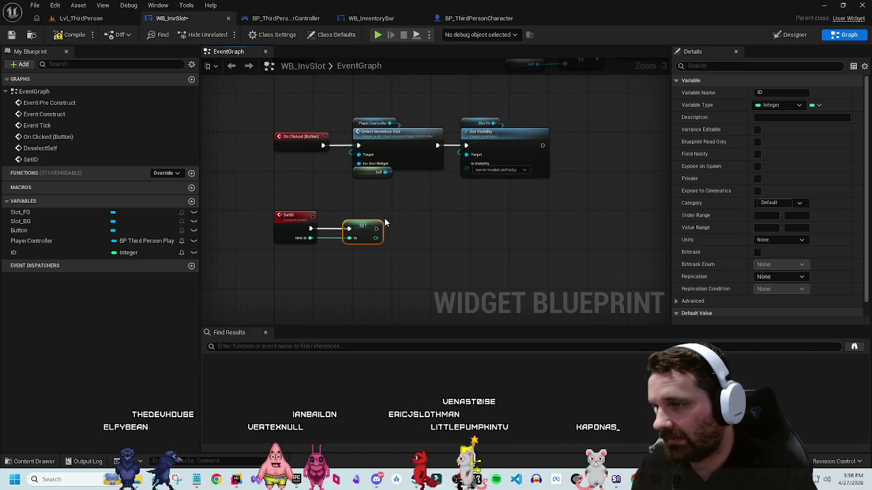
left_click(229, 163)
Step: Make the ID variable instance editable, then compile and save WB_InvSlot
left_click(10, 37)
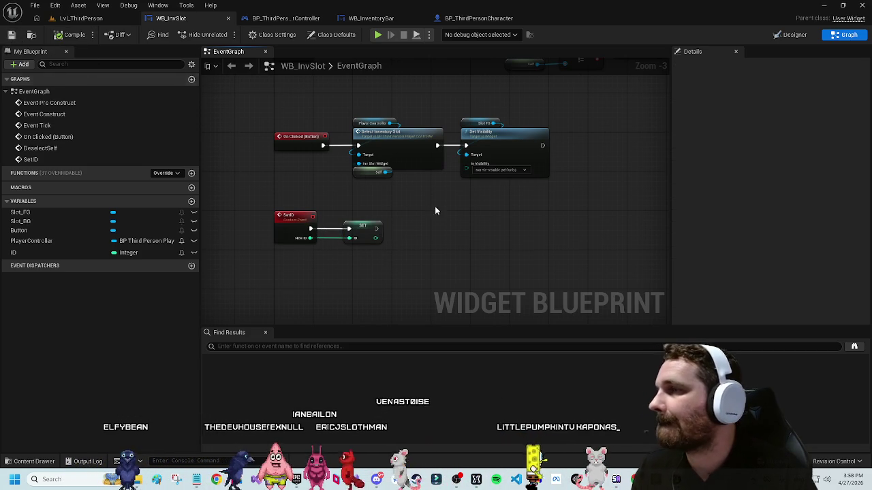
left_click(193, 253)
left_click(74, 34)
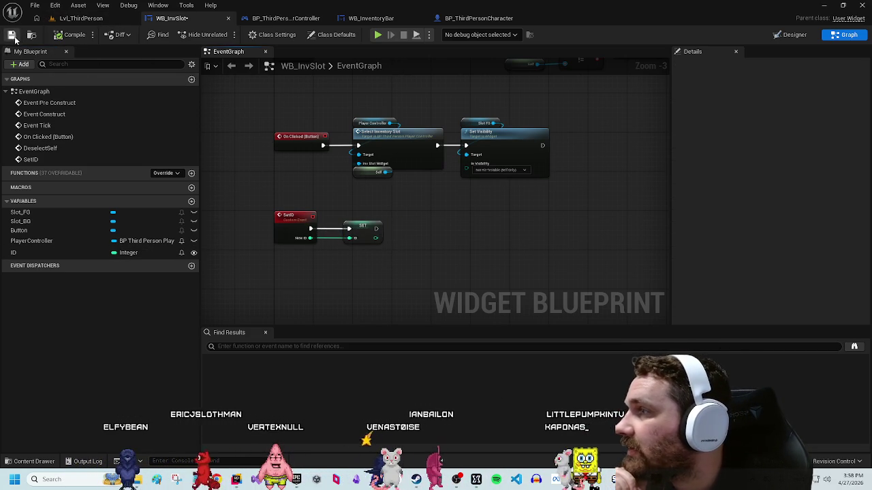
left_click(381, 19)
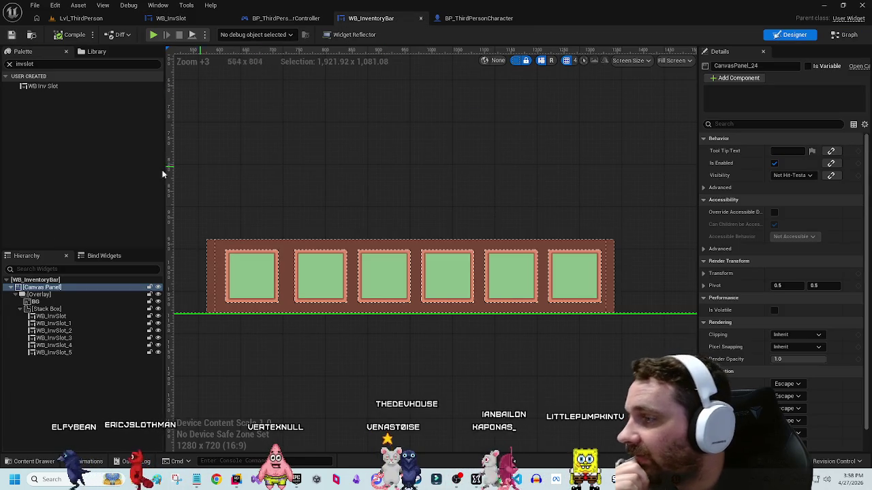
Step: Rename the first Hierarchy slot to WB_InvSlot_0 and switch the bar to its Graph view
left_click(51, 316)
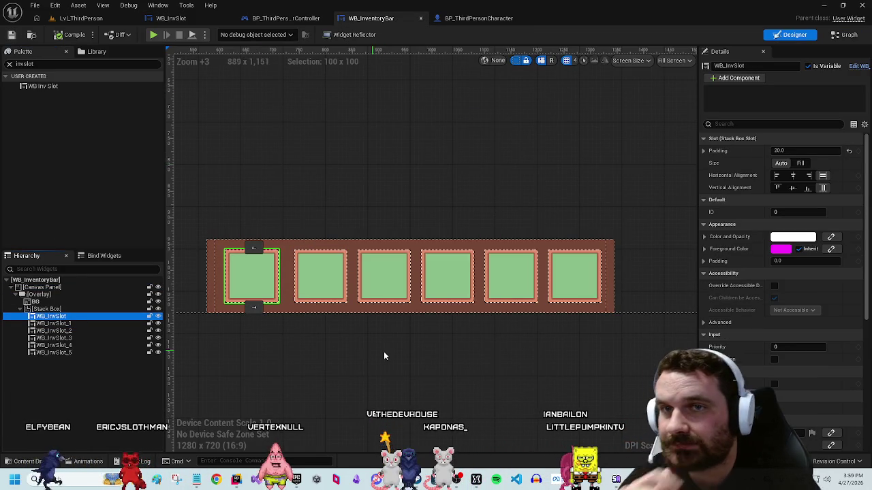
key("F2")
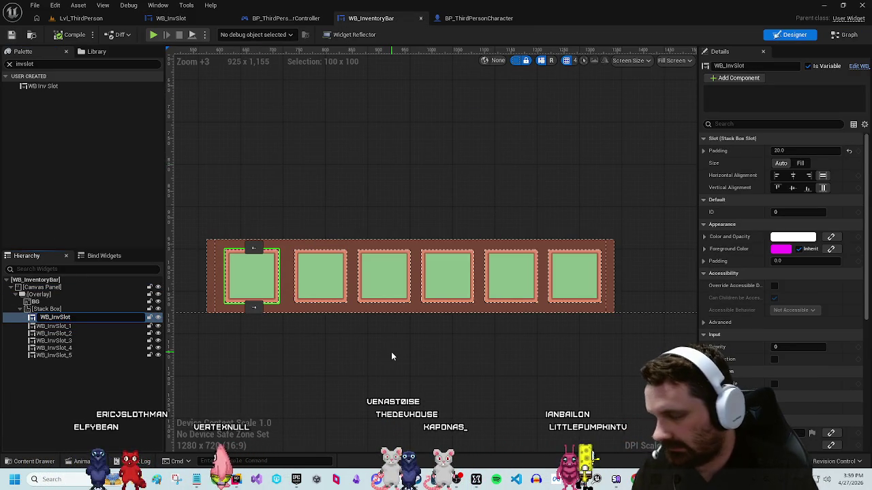
type("_0")
key("Return")
left_click(469, 210)
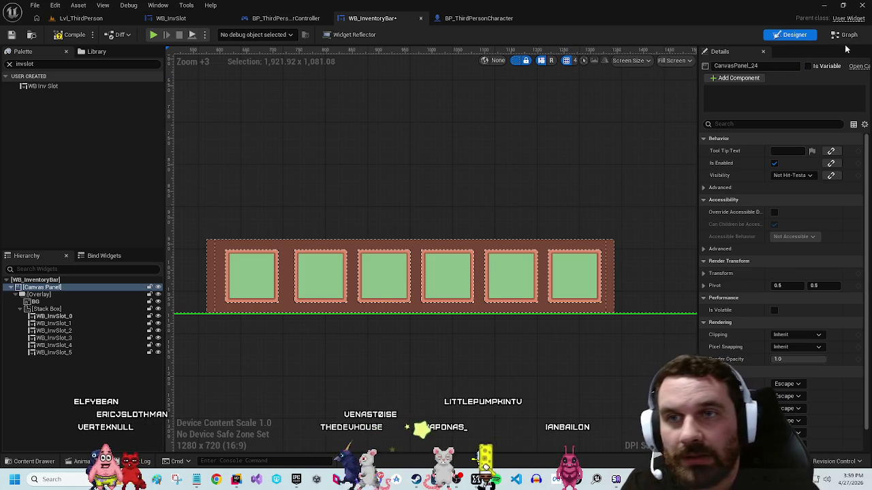
double_click(477, 184)
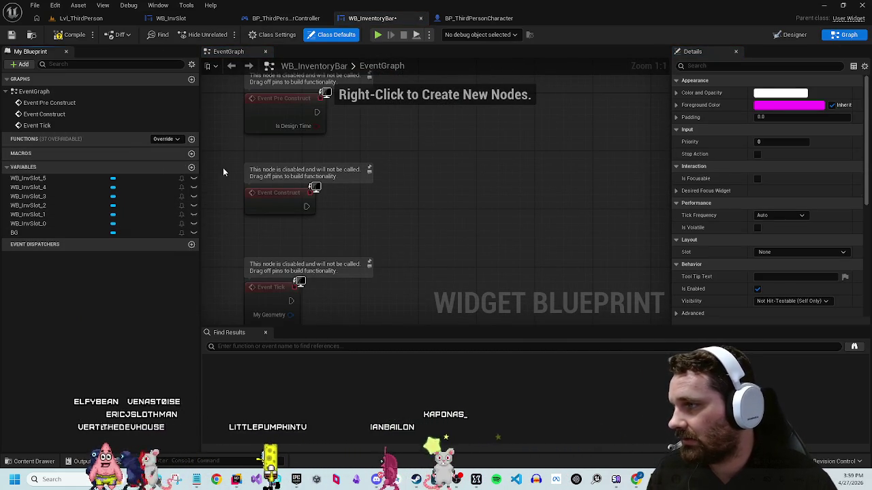
Step: Create an InitSlotIDs function and drag in getters for WB_InvSlot_0 through 5
left_click(191, 140)
type("InitSlotID")
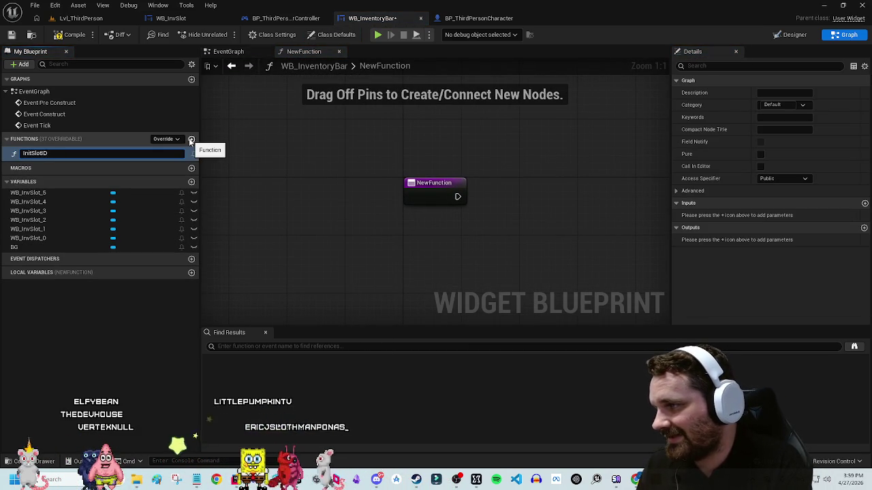
type("s")
key("Return")
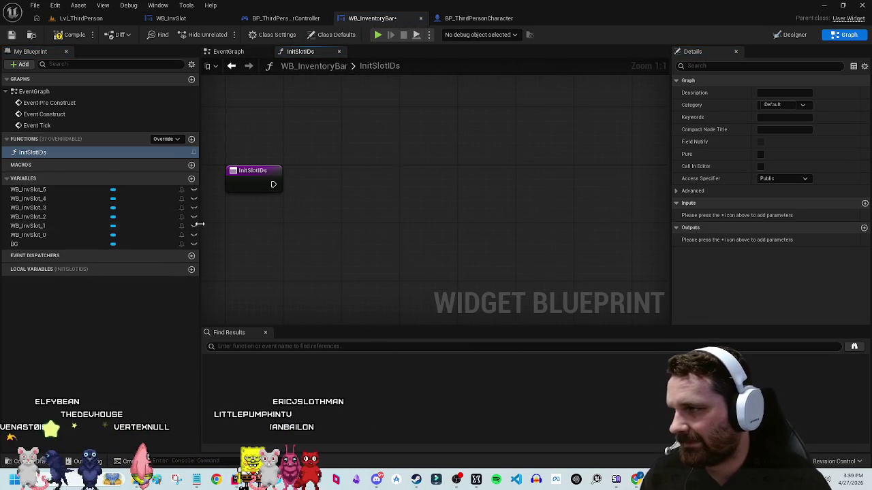
mouse_move(79, 235)
left_mouse_down()
mouse_move(348, 122)
mouse_move(362, 143)
mouse_move(387, 151)
left_mouse_up()
left_click_drag(56, 218, 422, 203)
mouse_move(92, 208)
left_mouse_down()
mouse_move(361, 210)
mouse_move(538, 181)
mouse_move(345, 252)
mouse_move(408, 268)
left_mouse_up()
left_click_drag(54, 190, 502, 260)
Step: Arrange the six slot getters in a column with slot 0 on top
left_click_drag(399, 264, 493, 235)
left_click_drag(523, 183, 487, 219)
left_click_drag(424, 203, 503, 196)
left_click_drag(370, 156, 488, 180)
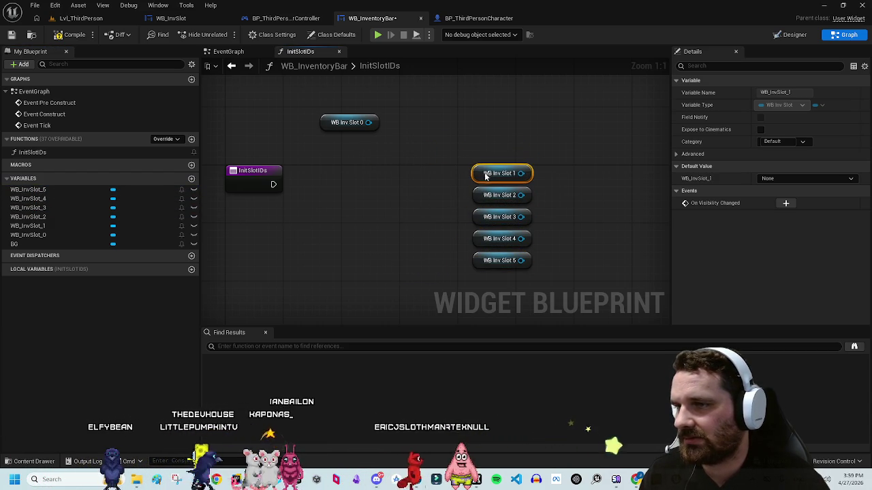
mouse_move(341, 124)
left_mouse_down()
mouse_move(545, 162)
mouse_move(591, 153)
left_mouse_up()
Step: Undo an accidentally added Set Widget Slot Position node
type("set widget slot")
key("Return")
key("ctrl+z")
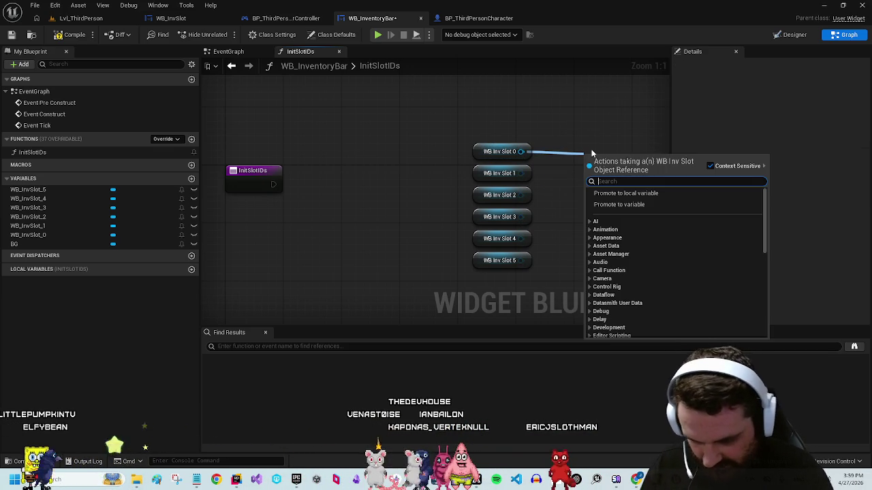
left_click(556, 116)
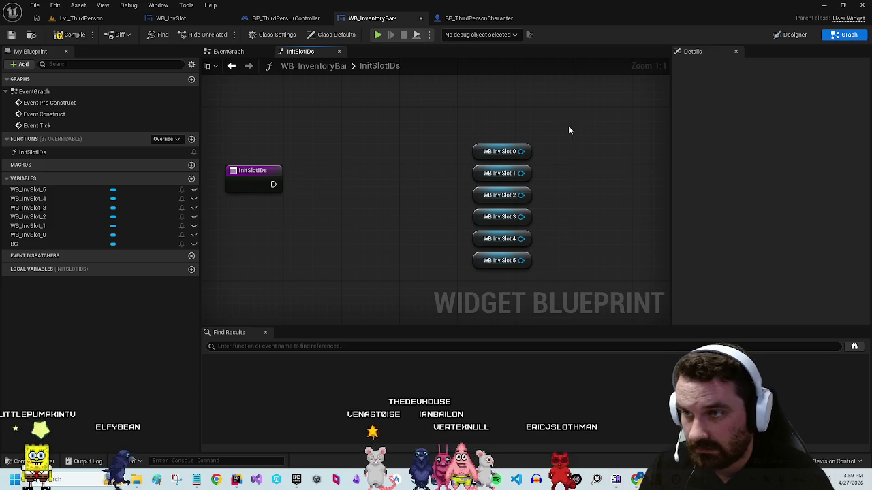
Step: Call Set ID on WB_InvSlot_0 from its output pin
left_click_drag(521, 151, 574, 162)
type("set id")
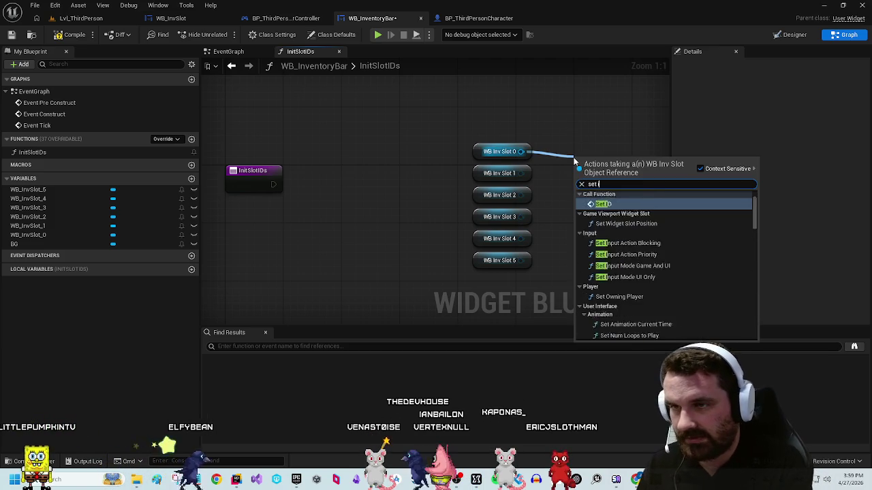
scroll(686, 291, "down", 2)
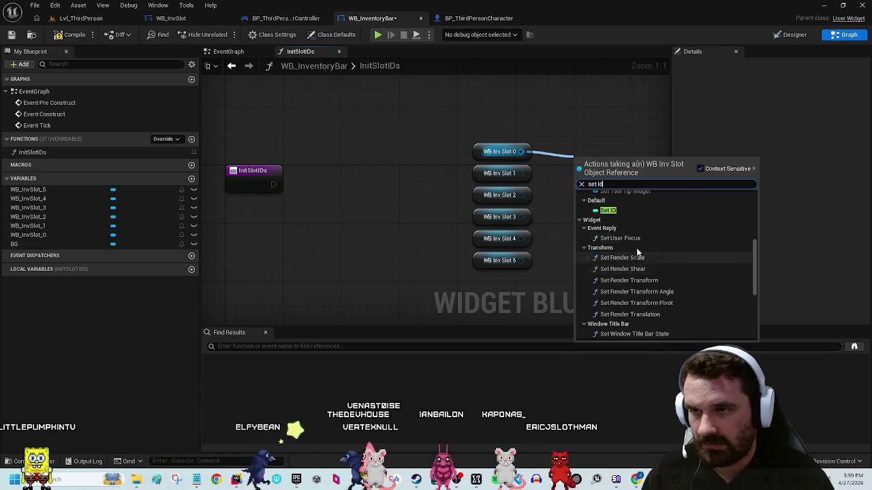
left_click(611, 211)
key("Delete")
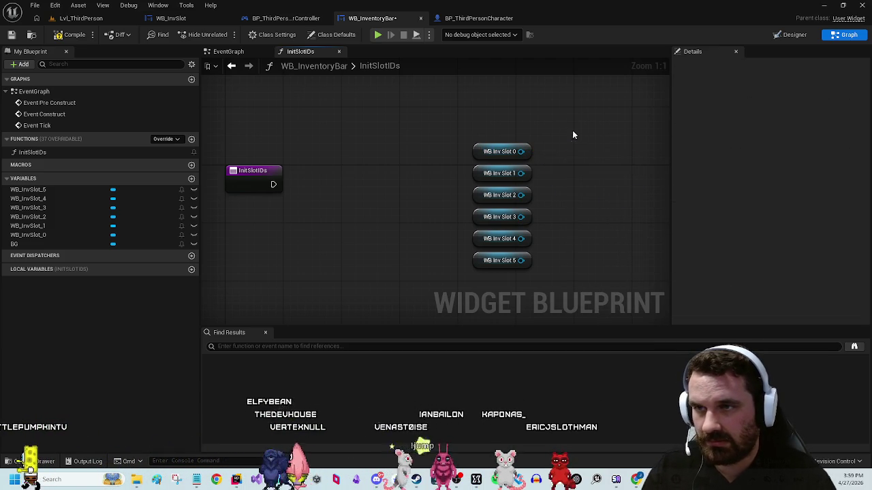
left_click_drag(521, 151, 573, 156)
type("set id")
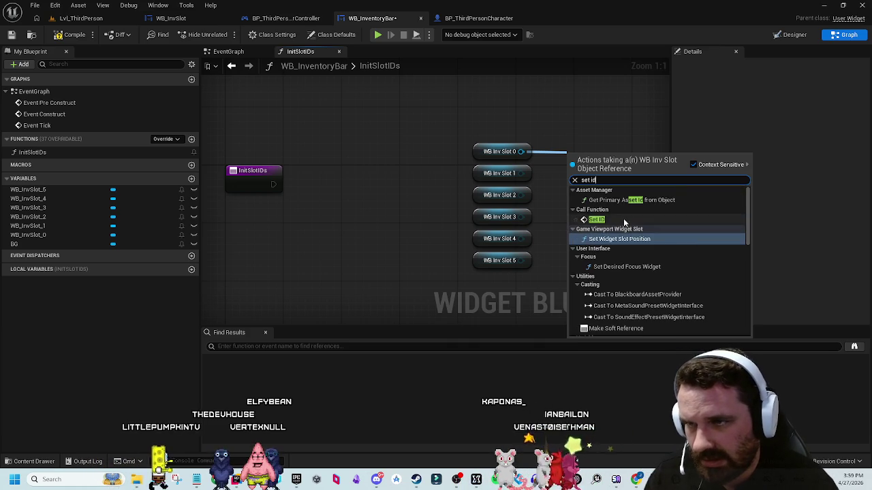
left_click(600, 219)
left_click_drag(594, 137, 502, 142)
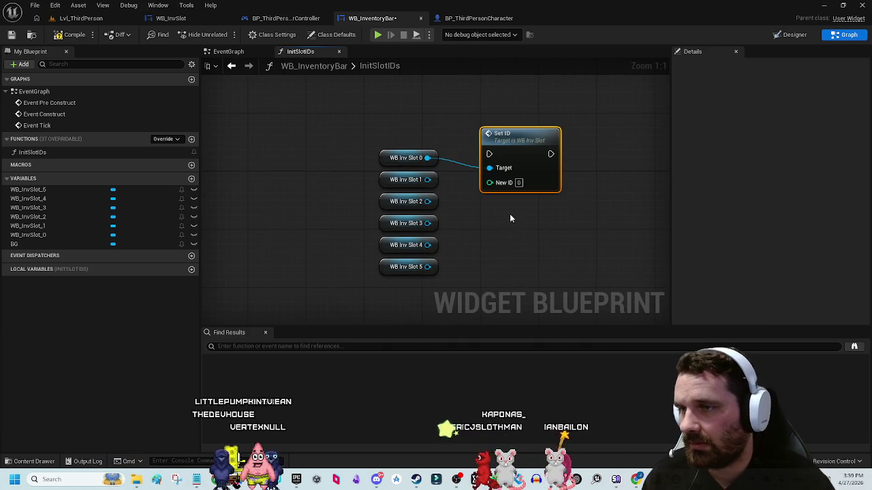
Step: Duplicate the Set ID node and chain the copies' execution pins in a row
key("ctrl+c")
key("ctrl+v")
key("ctrl+v")
key("ctrl+v")
scroll(583, 249, "down", 1)
mouse_move(529, 259)
left_mouse_down()
mouse_move(524, 249)
mouse_move(630, 202)
mouse_move(633, 189)
left_mouse_up()
mouse_move(490, 182)
left_mouse_down()
mouse_move(386, 220)
mouse_move(300, 213)
mouse_move(297, 227)
left_mouse_up()
mouse_move(504, 98)
left_mouse_down()
mouse_move(260, 260)
mouse_move(320, 270)
left_mouse_up()
mouse_move(443, 271)
left_mouse_down()
mouse_move(479, 269)
mouse_move(514, 252)
mouse_move(511, 261)
left_mouse_up()
left_click(571, 235)
left_click_drag(615, 268, 611, 268)
left_click(574, 229)
left_click_drag(543, 269, 579, 269)
Step: Place WB Inv Slot 0–4 getters at their Set ID nodes and connect the targets
left_click_drag(516, 203, 645, 170)
left_click_drag(500, 82, 350, 196)
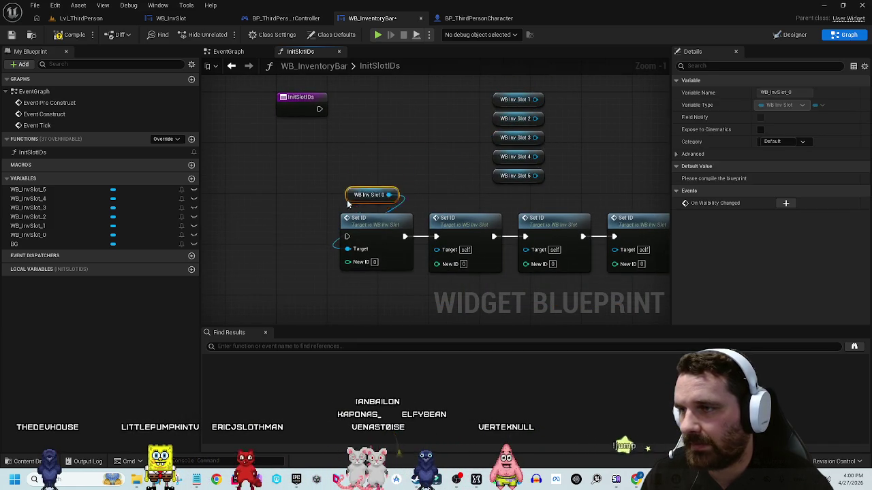
mouse_move(502, 103)
left_mouse_down()
mouse_move(440, 211)
mouse_move(437, 249)
mouse_move(467, 268)
left_mouse_up()
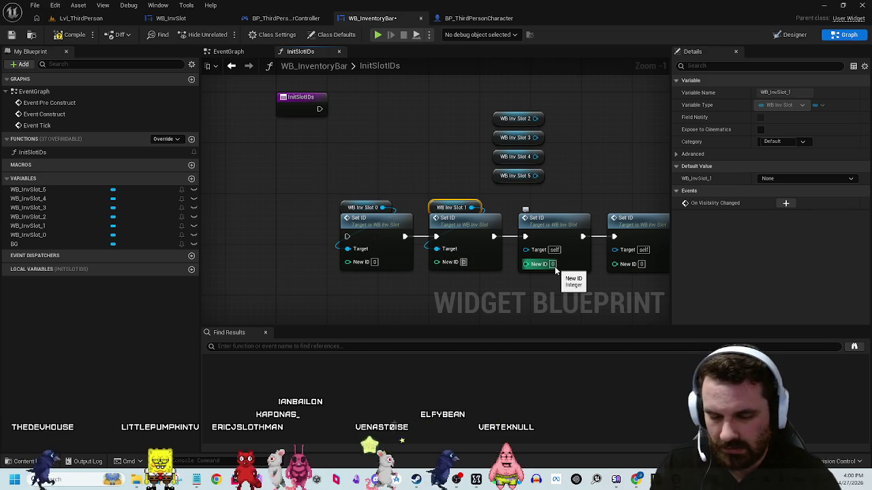
left_click_drag(497, 120, 535, 209)
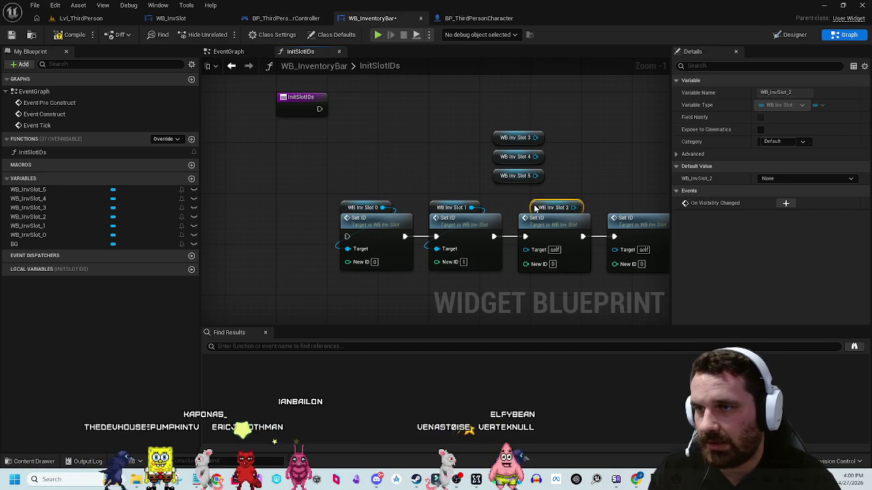
left_click_drag(532, 252, 533, 251)
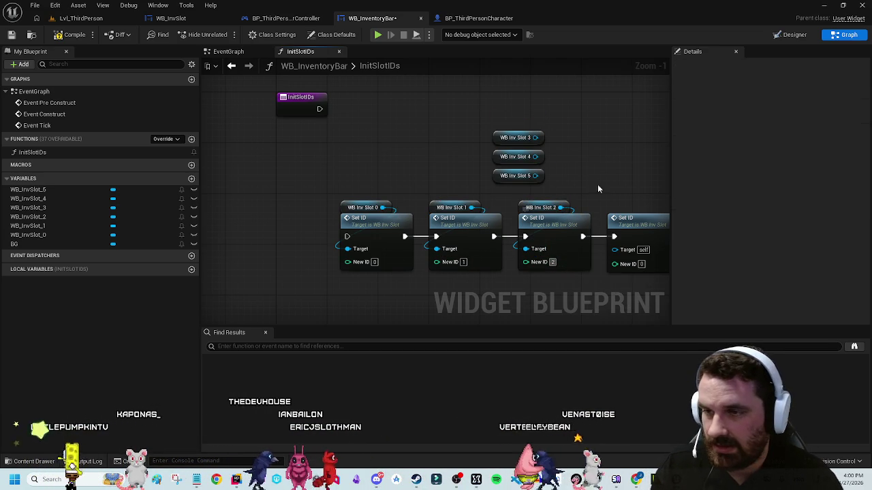
mouse_move(412, 138)
left_mouse_down()
mouse_move(528, 196)
mouse_move(516, 245)
left_mouse_up()
left_click(542, 260)
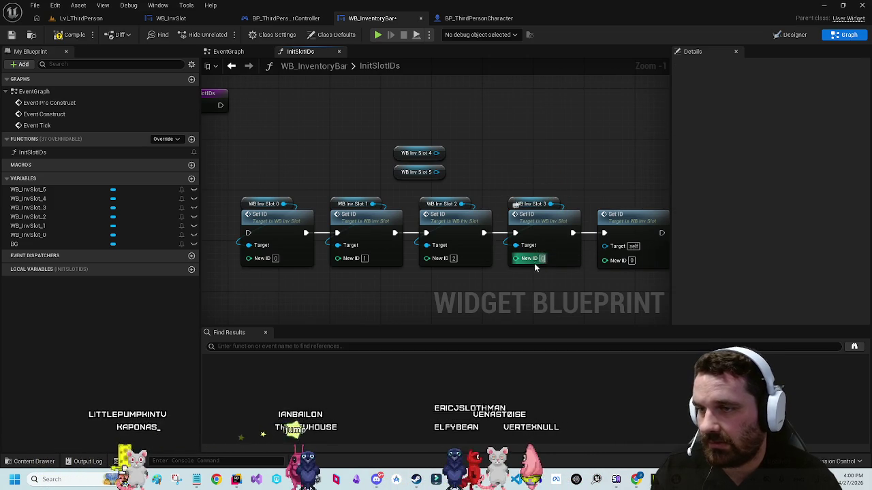
left_click_drag(431, 151, 572, 187)
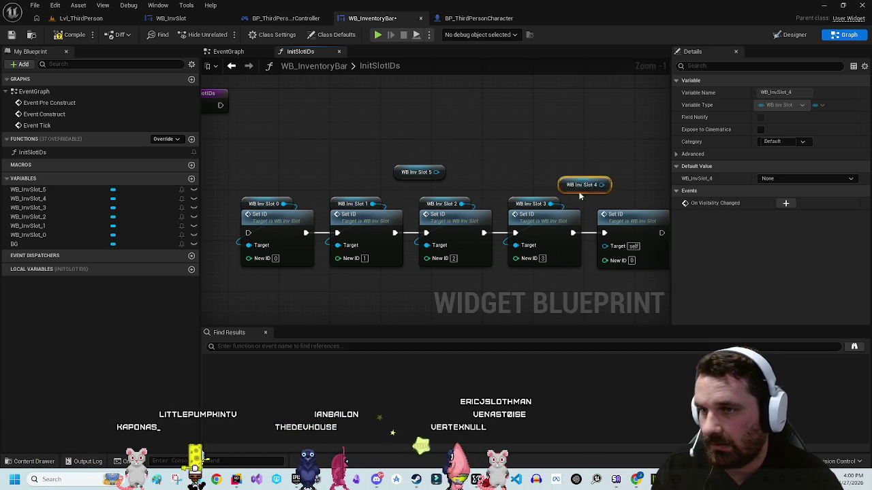
left_click_drag(639, 236, 581, 207)
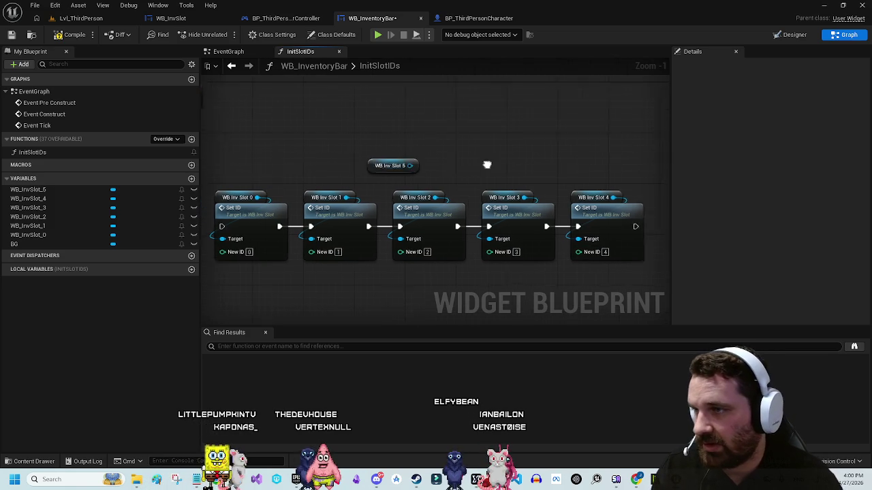
mouse_move(412, 168)
left_mouse_down()
mouse_move(419, 175)
mouse_move(581, 163)
mouse_move(393, 144)
left_mouse_up()
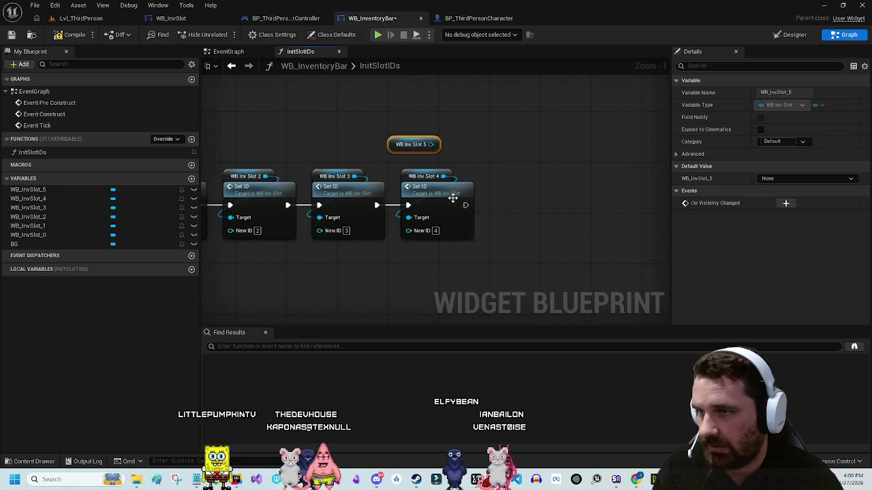
Step: Add a sixth Set ID for WB Inv Slot 5 with New ID 5
left_click(443, 197)
key("ctrl+c")
key("ctrl+v")
left_click_drag(533, 191, 527, 192)
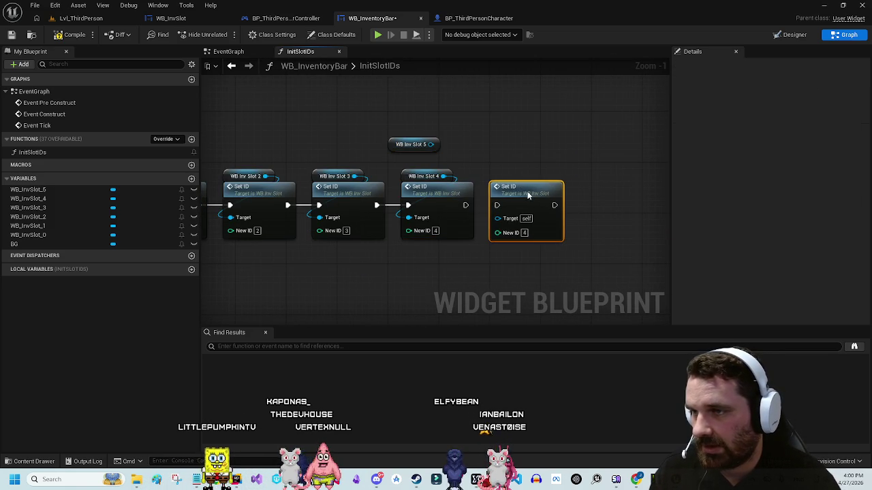
left_click(480, 198)
left_click_drag(413, 144, 503, 157)
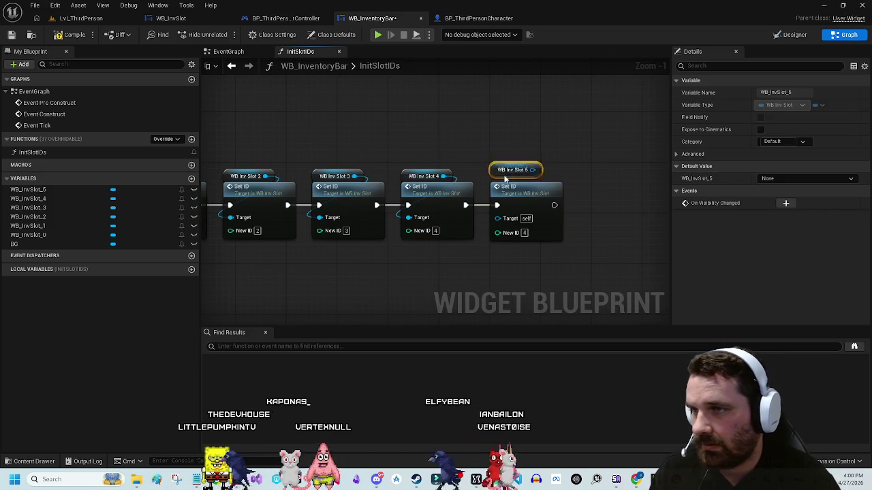
left_click(528, 162)
left_click(524, 233)
type("5")
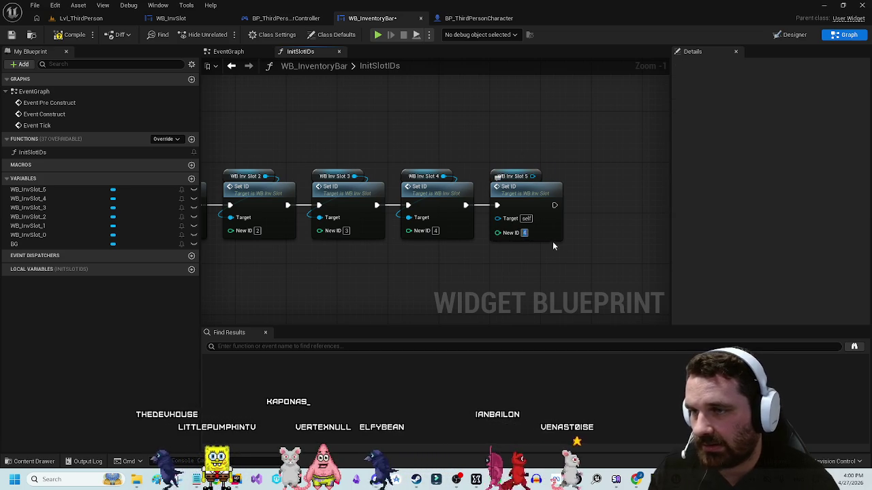
Step: Move the Set ID chain beside InitSlotIDs and wire the entry into the first call
left_click_drag(393, 116, 412, 116)
scroll(412, 116, "down", 3)
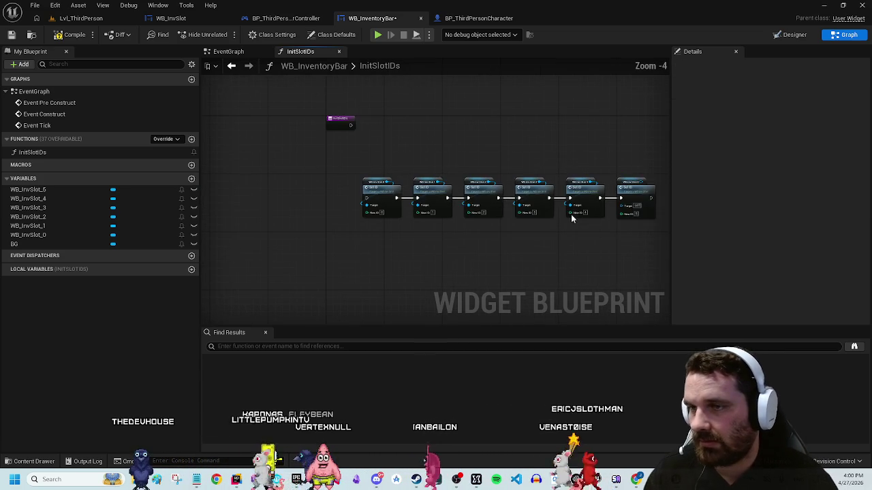
left_click_drag(671, 164, 354, 232)
left_click_drag(375, 196, 392, 141)
scroll(392, 141, "up", 5)
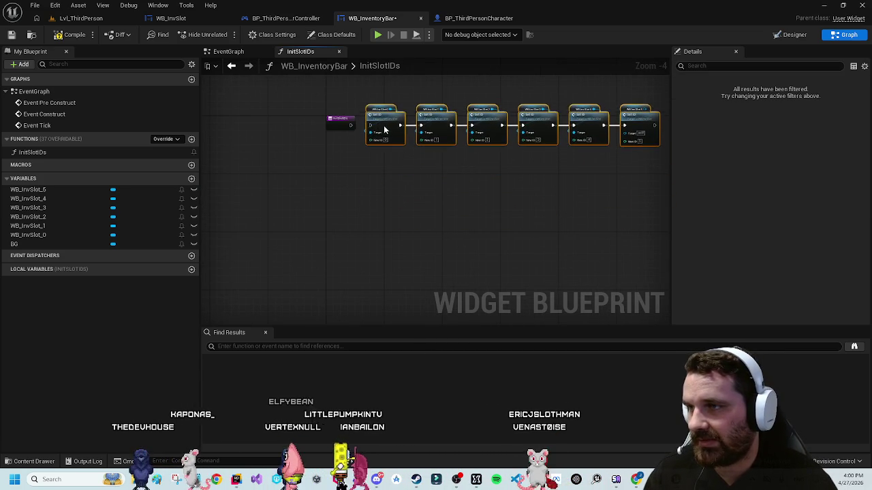
left_click_drag(347, 156, 386, 154)
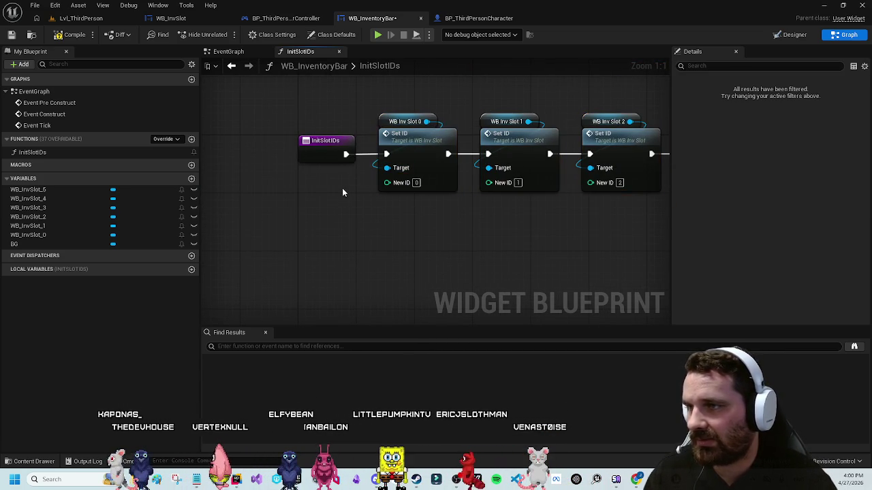
left_click(273, 104)
Step: Compile, fix the error by connecting WB Inv Slot 5 to the last target, and recompile
left_click(71, 35)
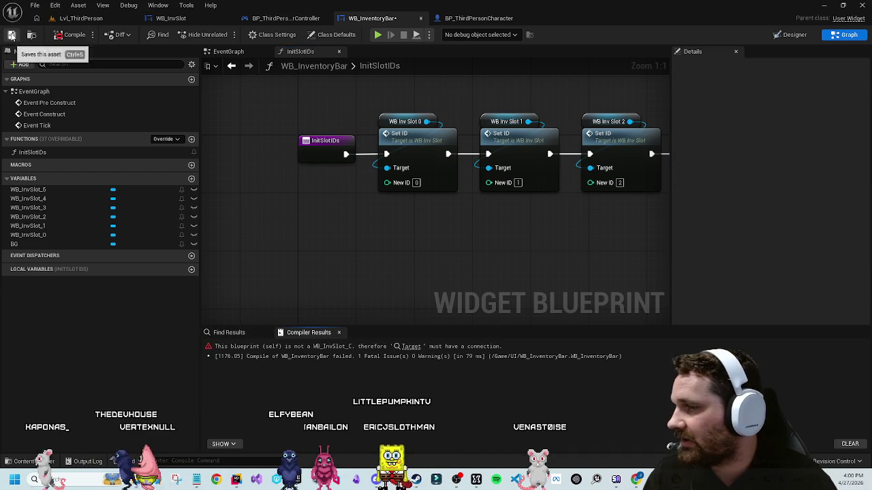
left_click(412, 347)
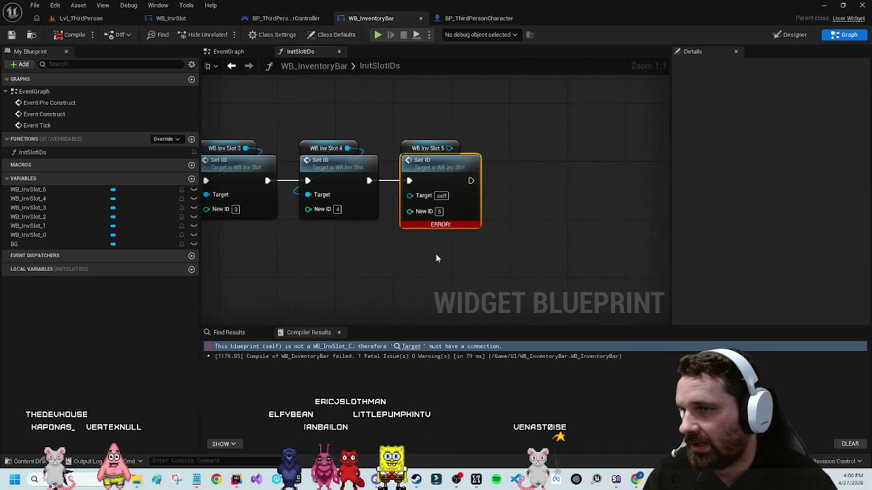
left_click_drag(405, 187, 404, 196)
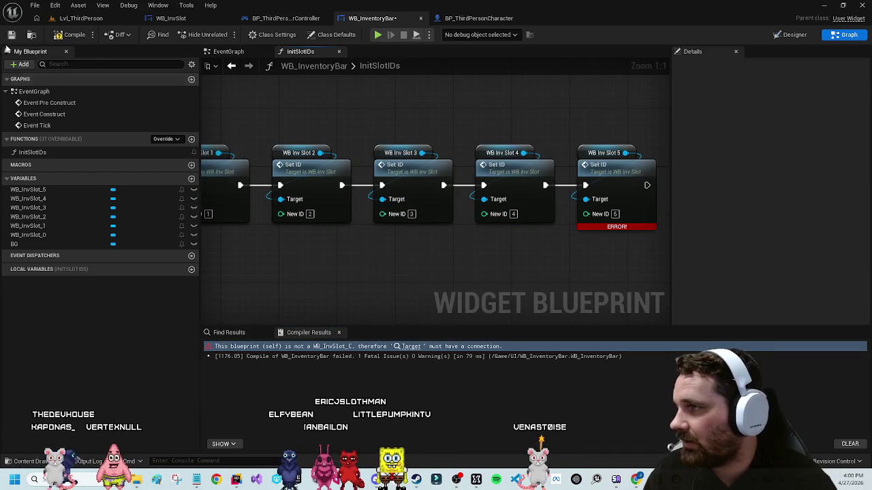
left_click(59, 36)
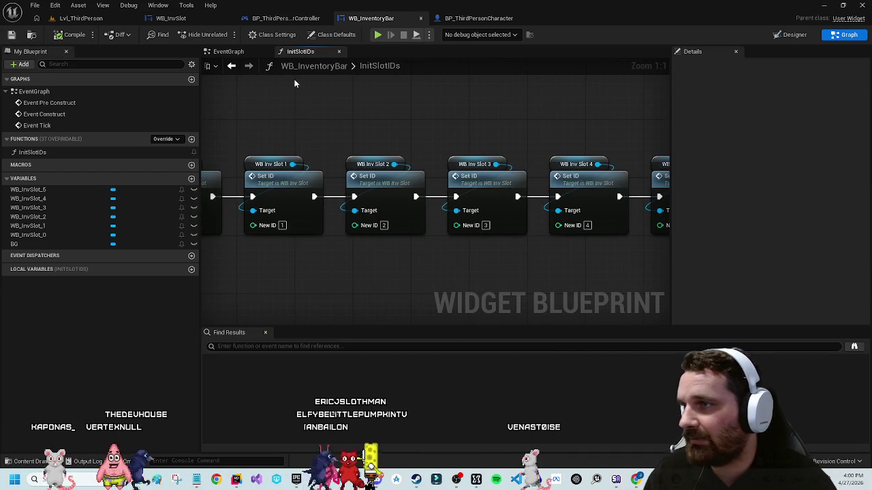
left_click(235, 53)
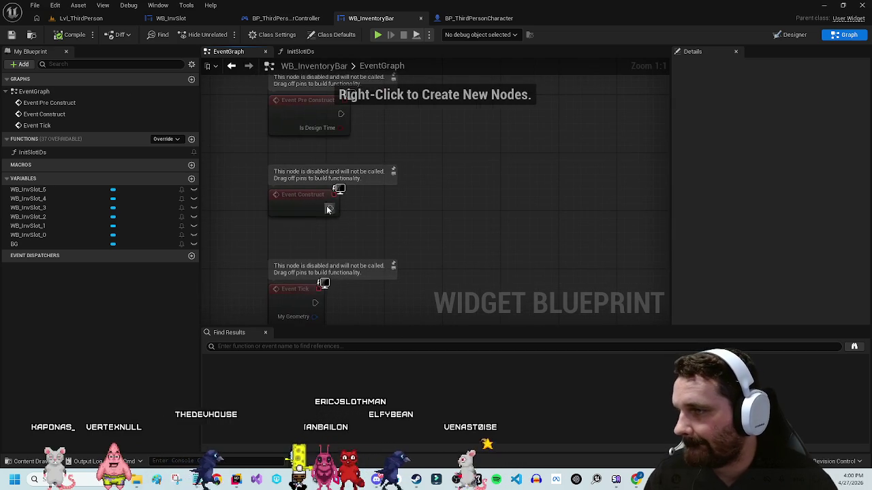
Step: Call Init Slot IDs from WB_InventoryBar's Event Construct
left_click_drag(329, 208, 387, 210)
type("i")
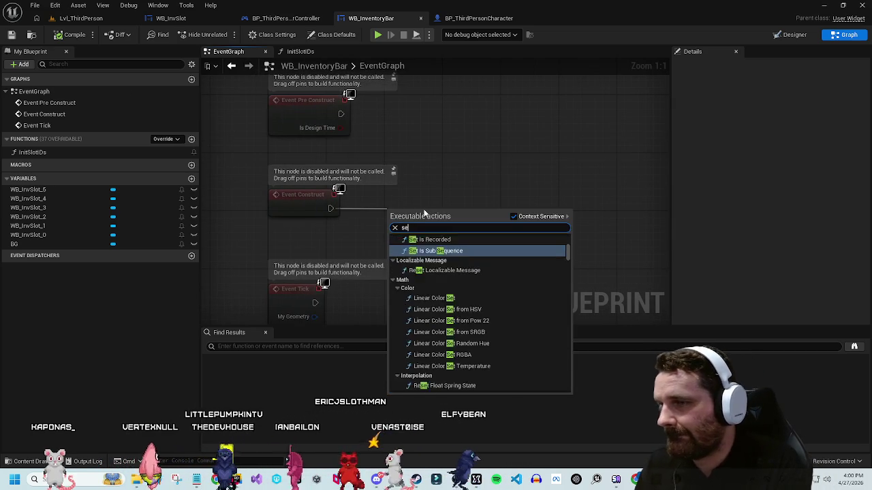
type("init")
key("Return")
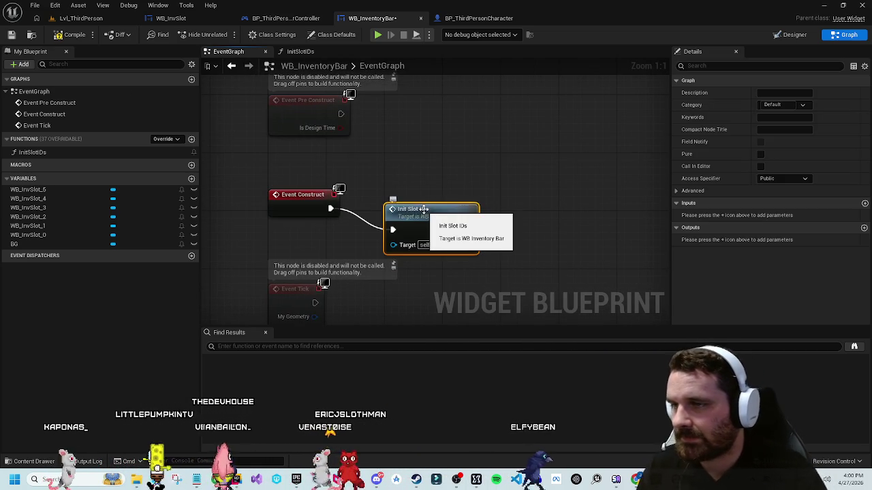
left_click(496, 166)
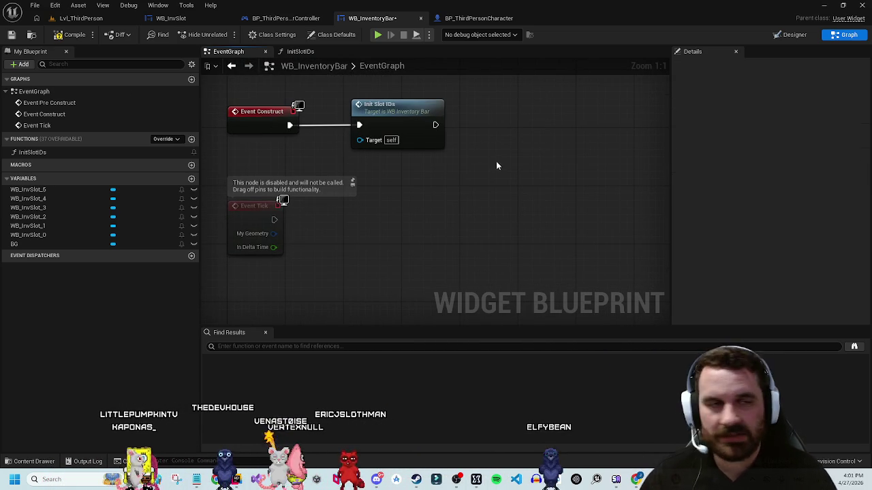
left_click_drag(468, 218, 506, 238)
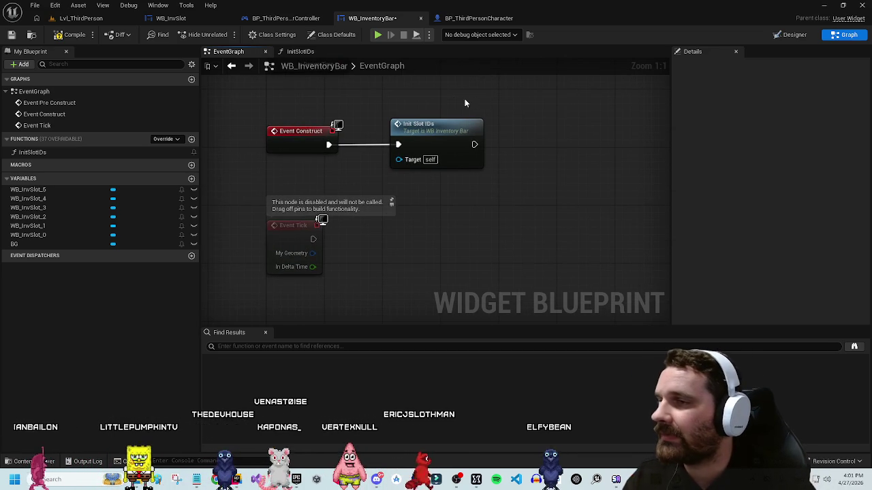
left_click_drag(477, 102, 479, 161)
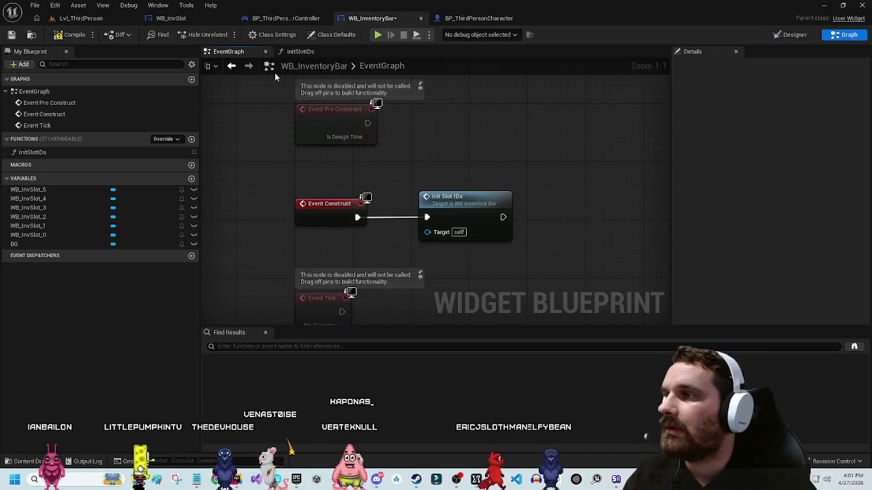
Step: Review the player controller's custom event nodes, then switch to BP_ThirdPersonCharacter
left_click(286, 18)
left_click_drag(415, 222, 420, 150)
scroll(413, 186, "up", 2)
left_click_drag(413, 186, 515, 197)
left_click(383, 223)
left_click(484, 18)
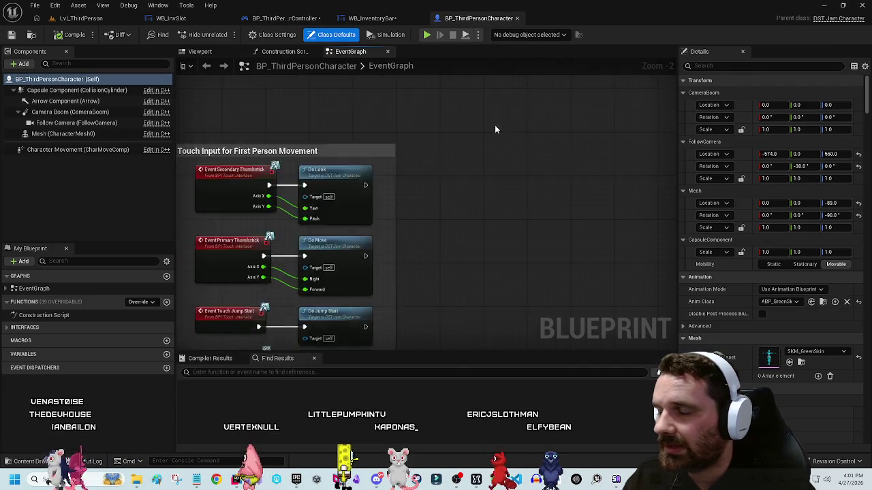
Step: Bring the character's slot comment boxes into view in the event graph
scroll(500, 129, "down", 2)
scroll(473, 144, "up", 2)
mouse_move(402, 171)
left_mouse_down()
mouse_move(366, 261)
mouse_move(358, 247)
mouse_move(306, 265)
left_mouse_up()
right_click(346, 215)
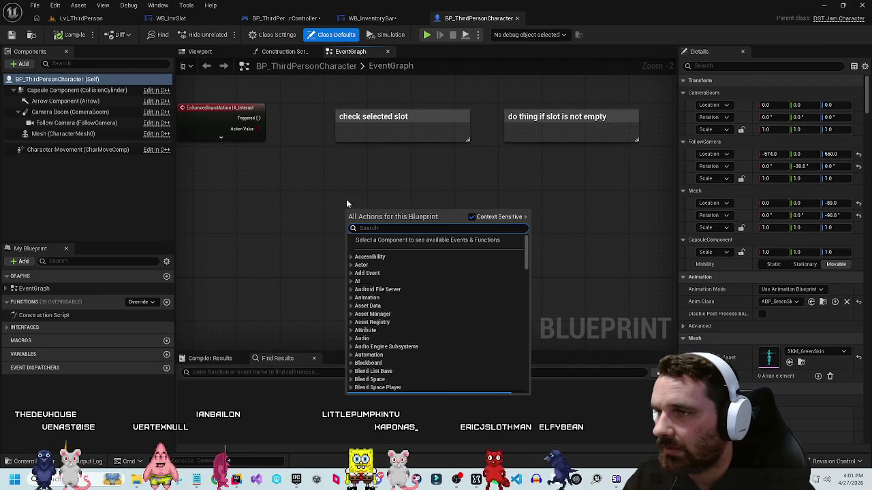
left_click(347, 175)
left_click_drag(318, 167, 339, 166)
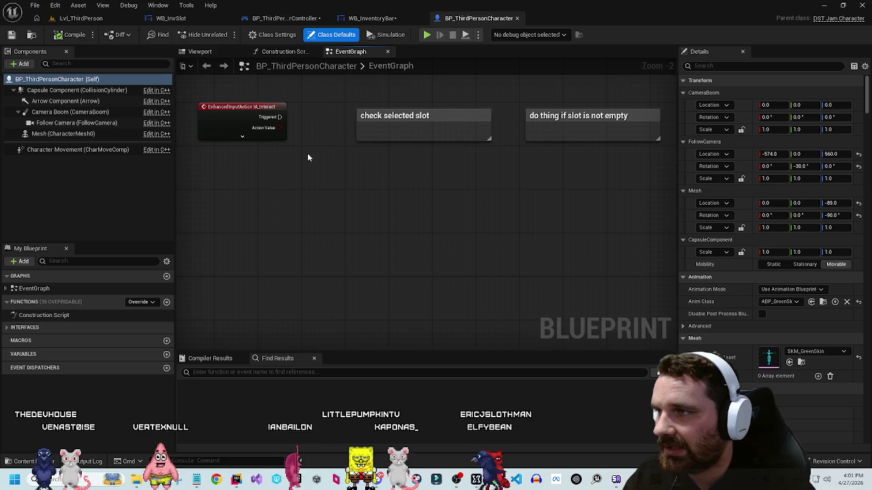
mouse_move(402, 171)
left_mouse_down()
mouse_move(407, 185)
mouse_move(410, 146)
left_mouse_up()
left_click(409, 167)
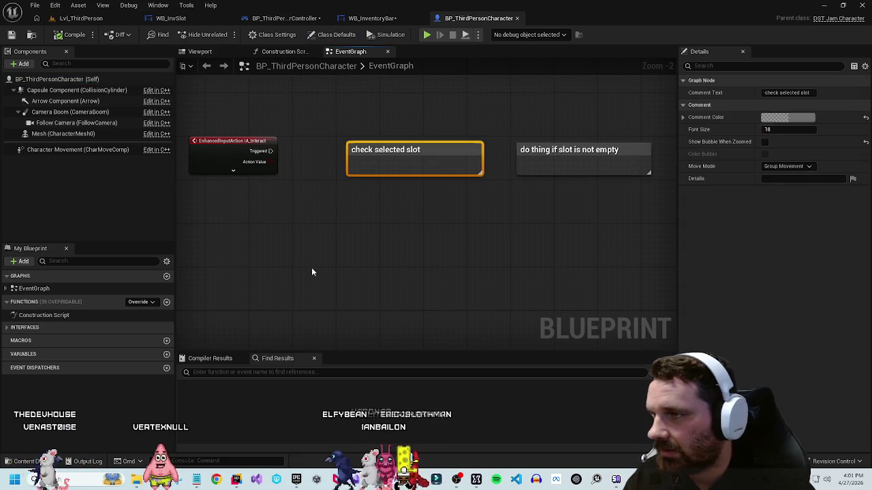
left_click(198, 340)
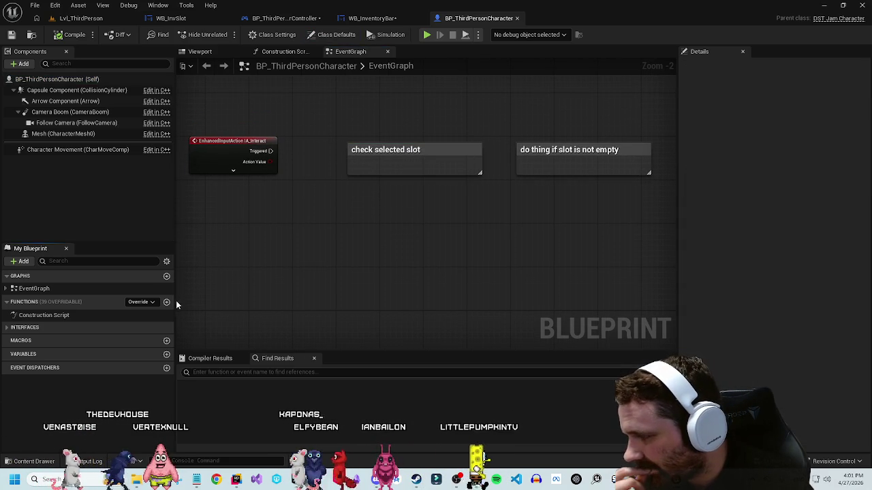
Step: Add a variable named SelectedSlot and set its type to Integer
left_click(166, 354)
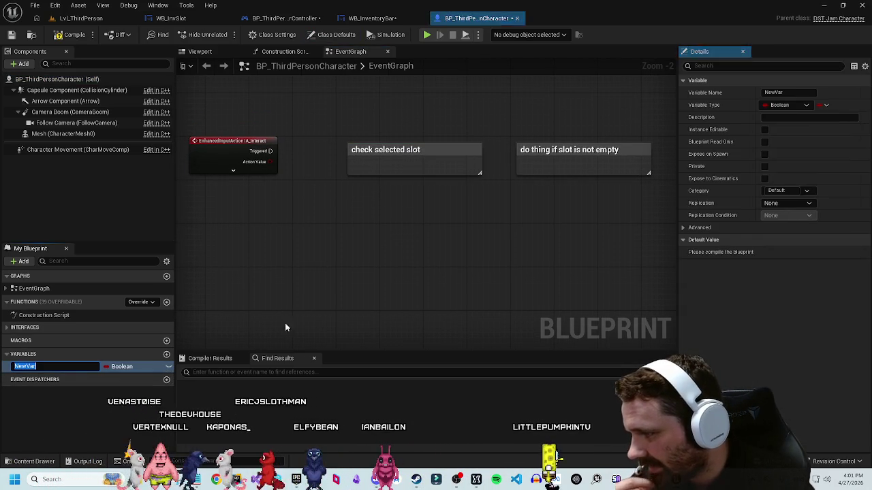
type("SelectedSl")
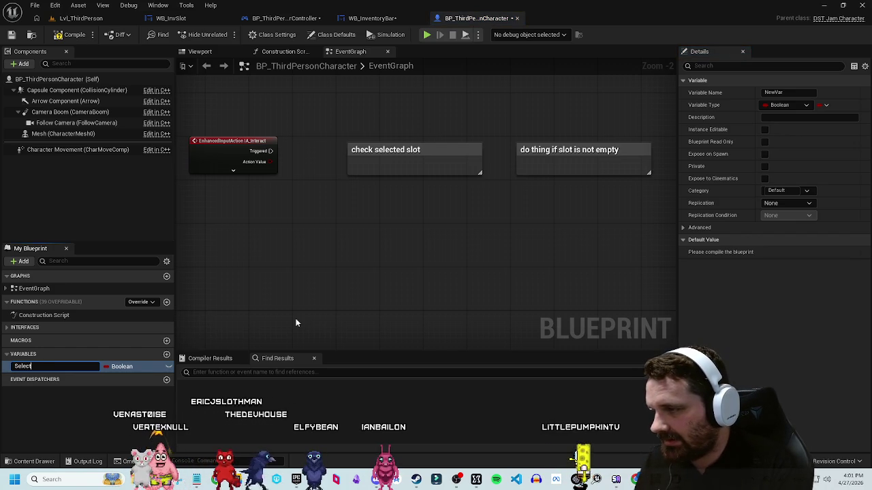
type("ot")
key("Return")
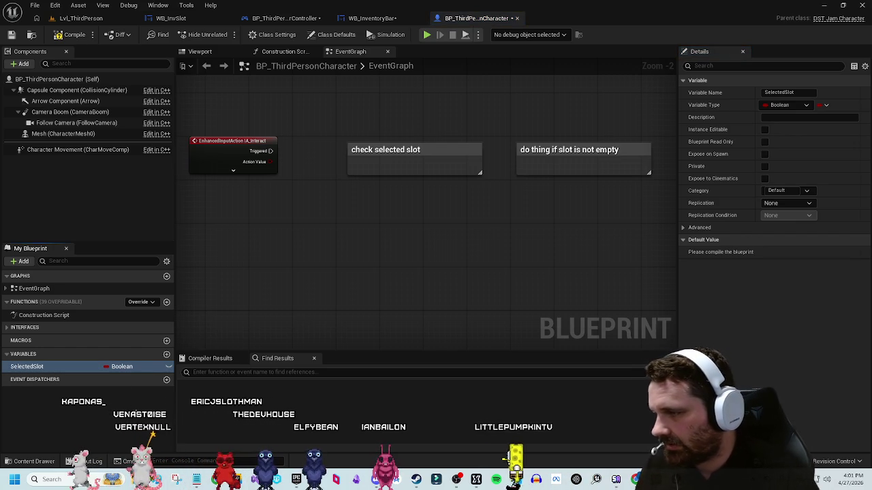
left_click(122, 366)
left_click(163, 318)
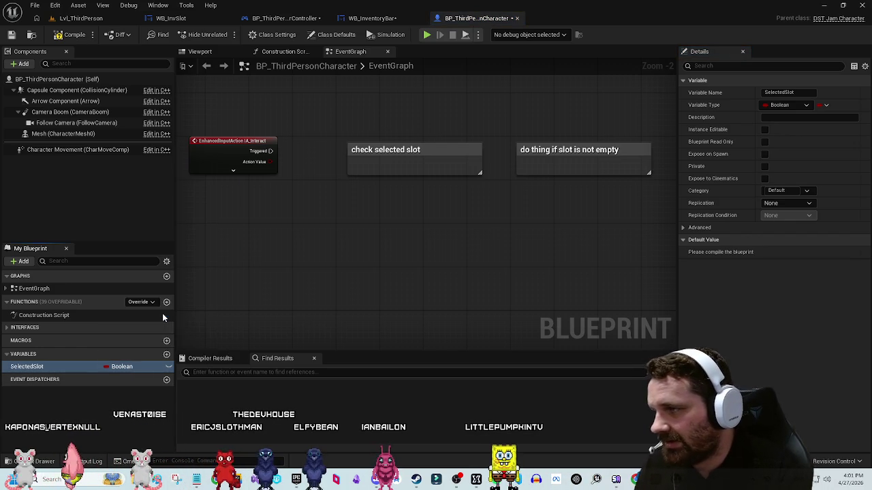
left_click(140, 369)
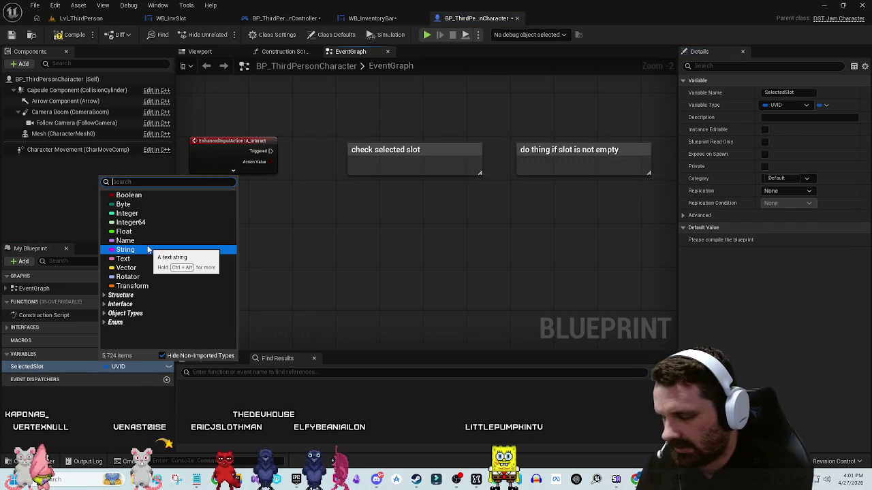
type("in")
key("BackSpace")
key("BackSpace")
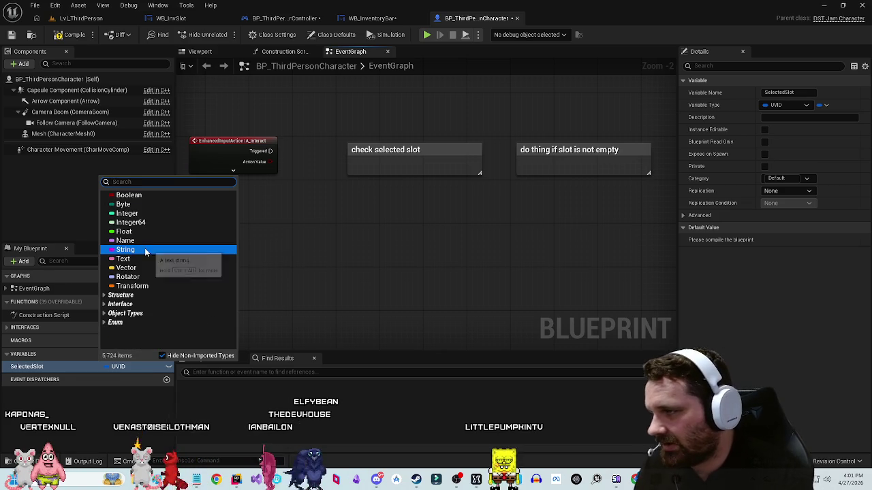
left_click(127, 213)
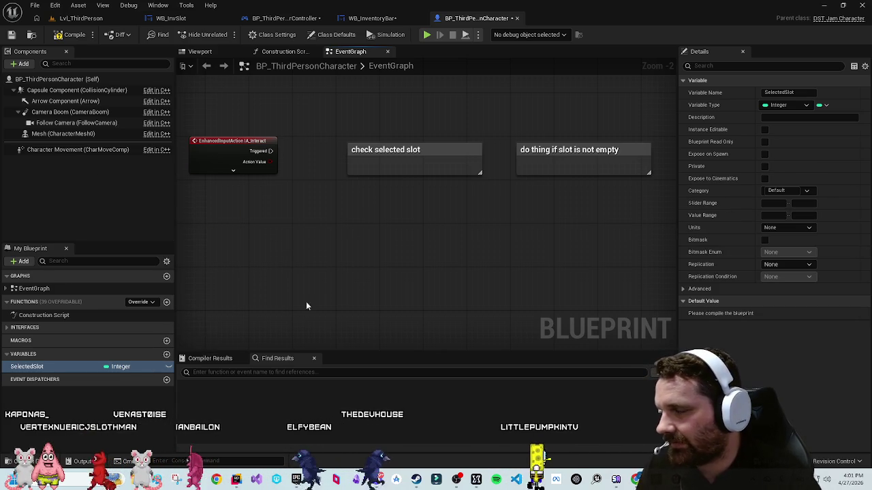
mouse_move(334, 237)
left_mouse_down()
mouse_move(403, 247)
mouse_move(398, 127)
mouse_move(342, 184)
left_mouse_up()
right_click(341, 184)
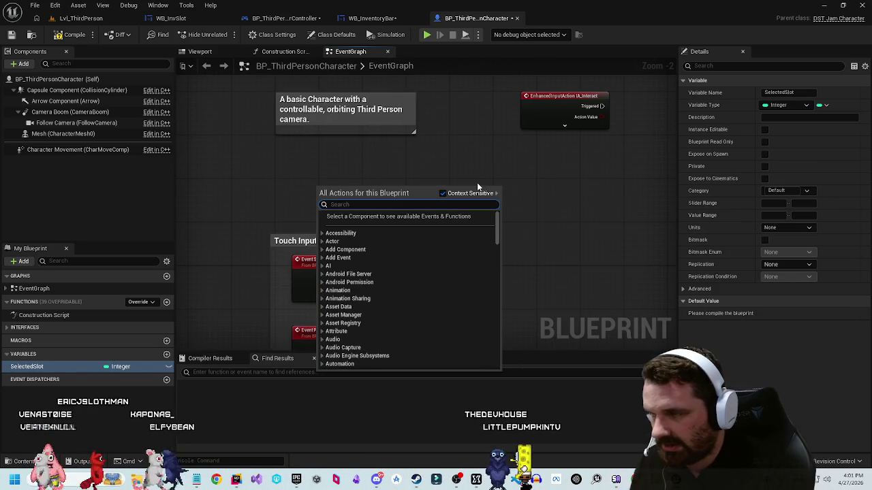
Step: Place an Event BeginPlay node followed by Get Actor Of Class in free space
left_click(477, 182)
mouse_move(512, 242)
left_mouse_down()
mouse_move(504, 109)
mouse_move(457, 259)
mouse_move(313, 175)
mouse_move(246, 153)
left_mouse_up()
right_click(313, 174)
type("begin")
key("Return")
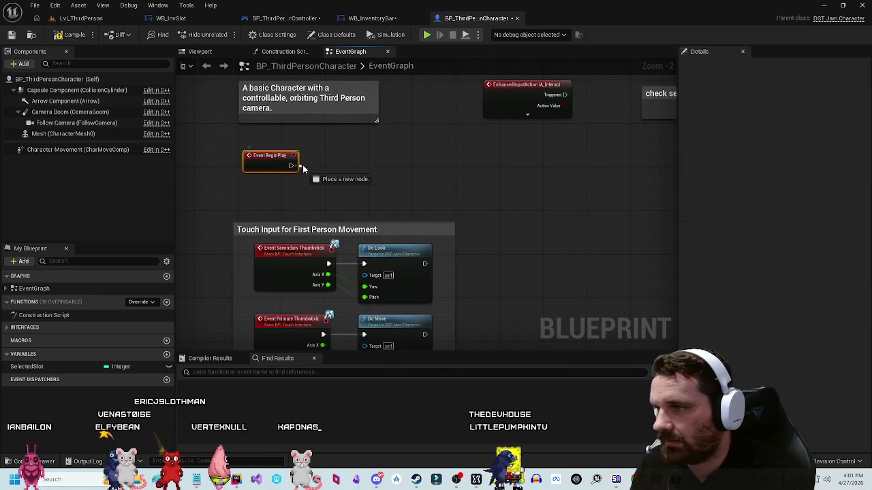
left_click_drag(303, 170, 305, 169)
type("get")
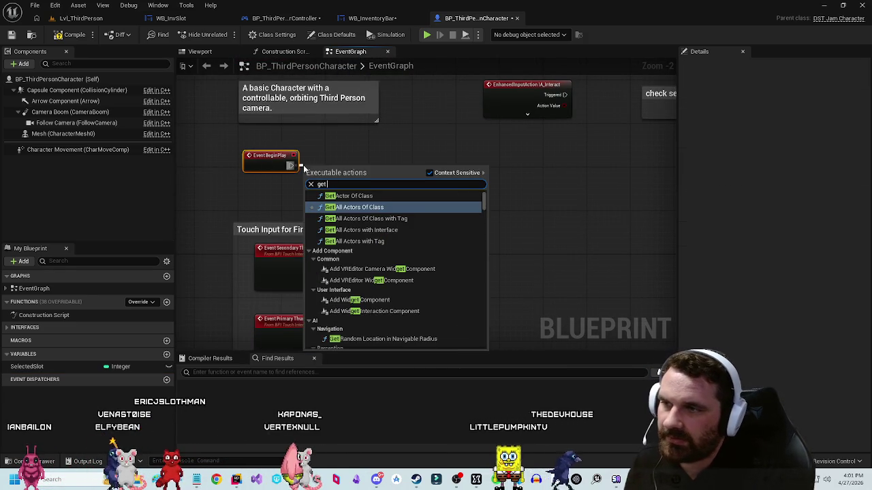
left_click(348, 195)
Step: Set the actor class to BP_ThirdPersonPlayerController and check the result with Is Valid
scroll(373, 192, "up", 2)
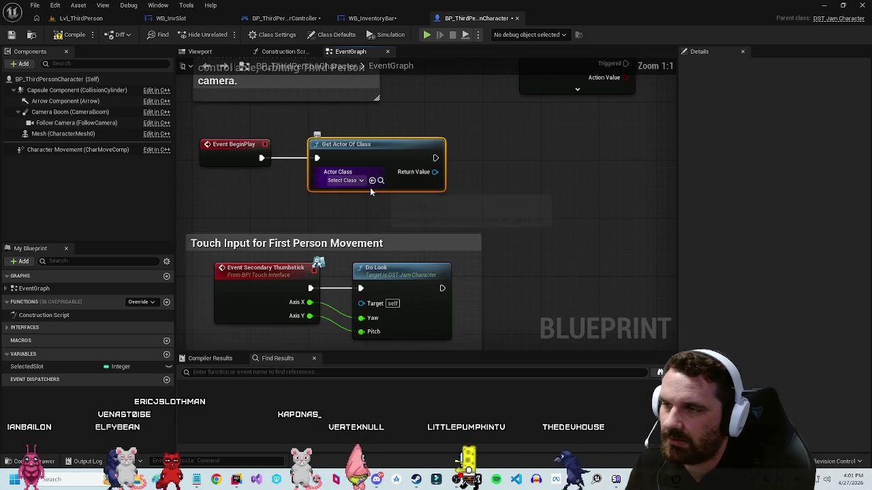
left_click(344, 180)
type("controller")
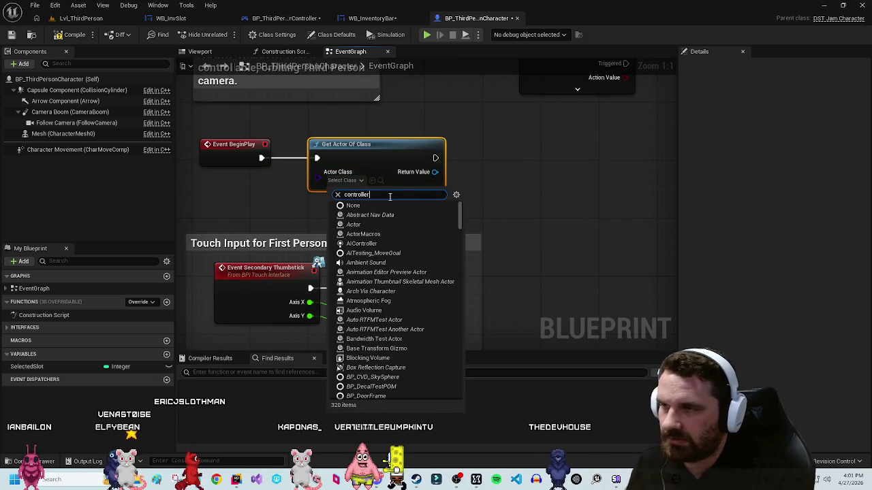
left_click(394, 225)
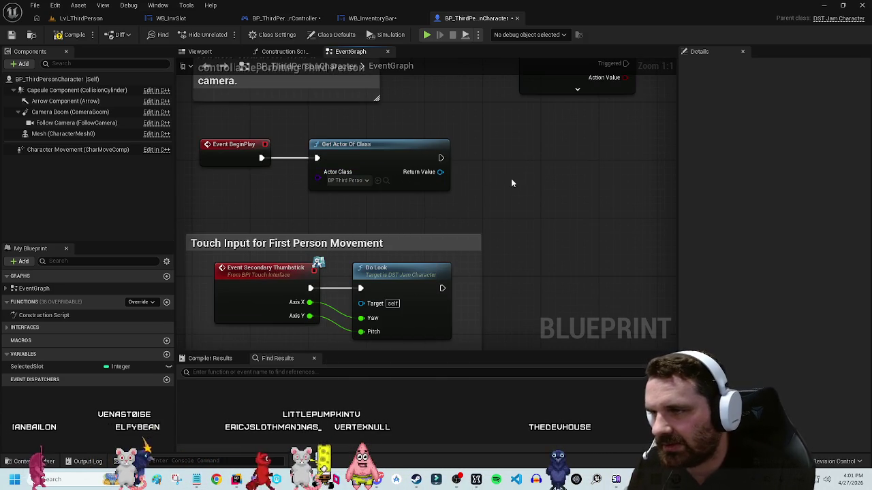
left_click_drag(460, 175, 460, 175)
type("isvali")
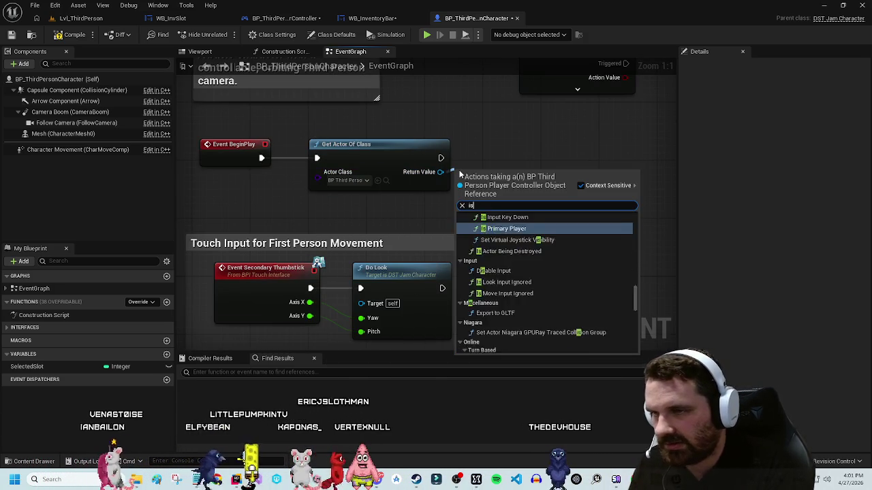
left_click(486, 237)
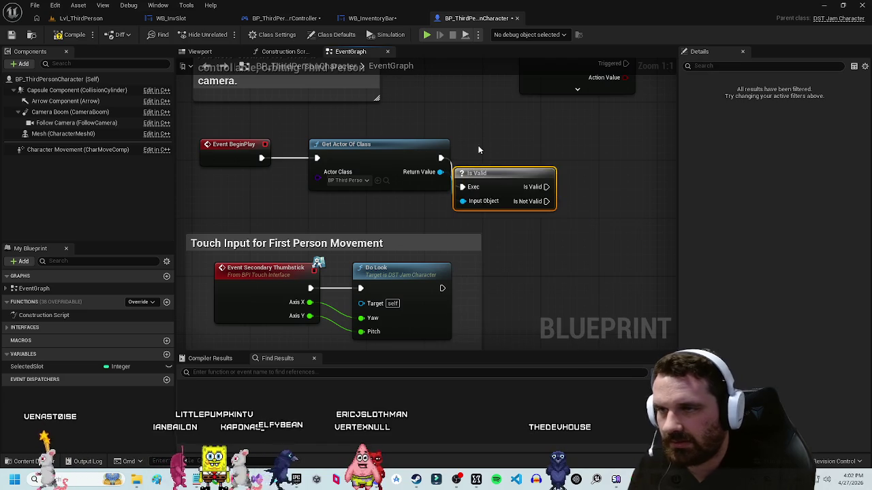
Step: Cancel the extra node search after Is Valid and show the WB_InventoryBar graph
left_click_drag(619, 218, 411, 241)
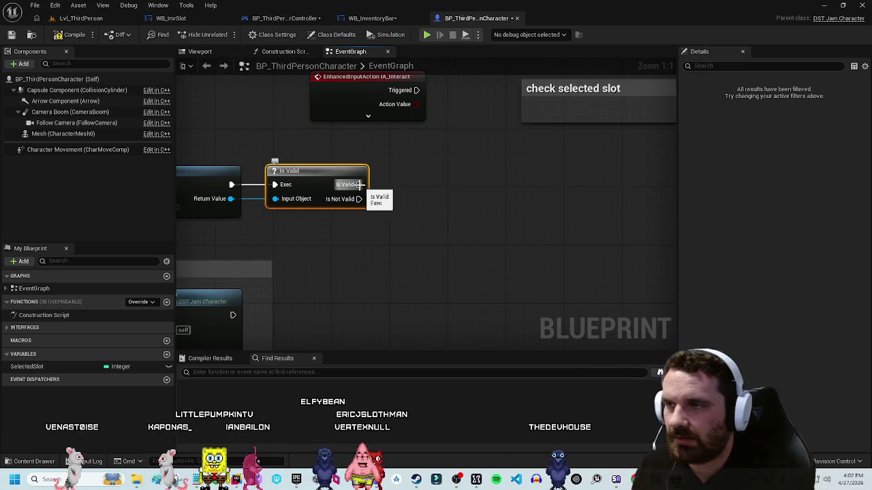
left_click_drag(371, 188, 386, 188)
type("get")
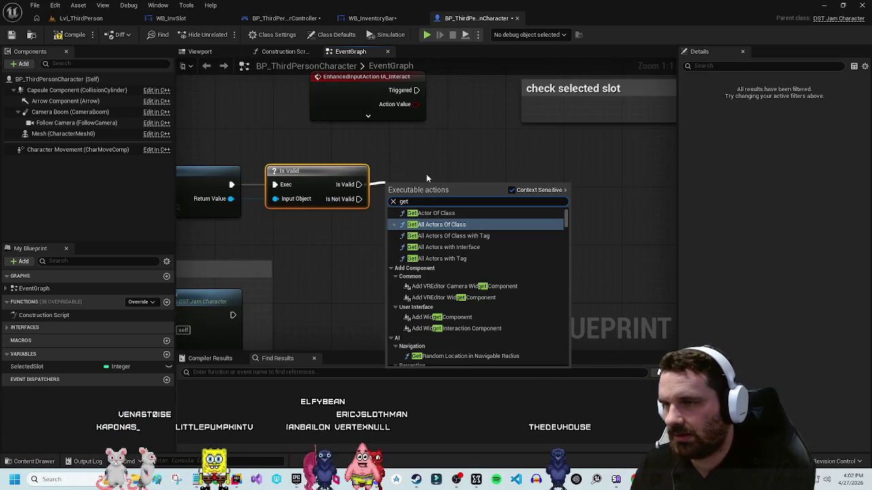
key("Escape")
left_click(371, 18)
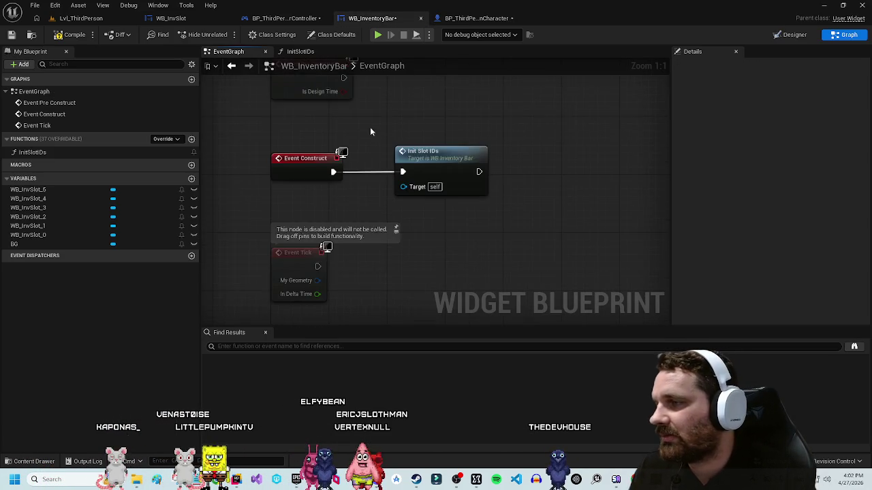
Step: Switch to the player controller Blueprint and frame its slot selection events
scroll(367, 214, "down", 1)
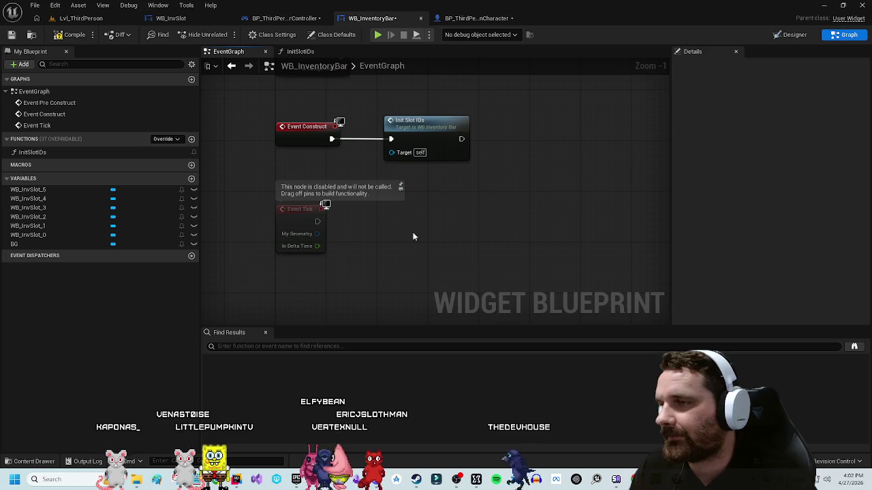
scroll(414, 237, "up", 2)
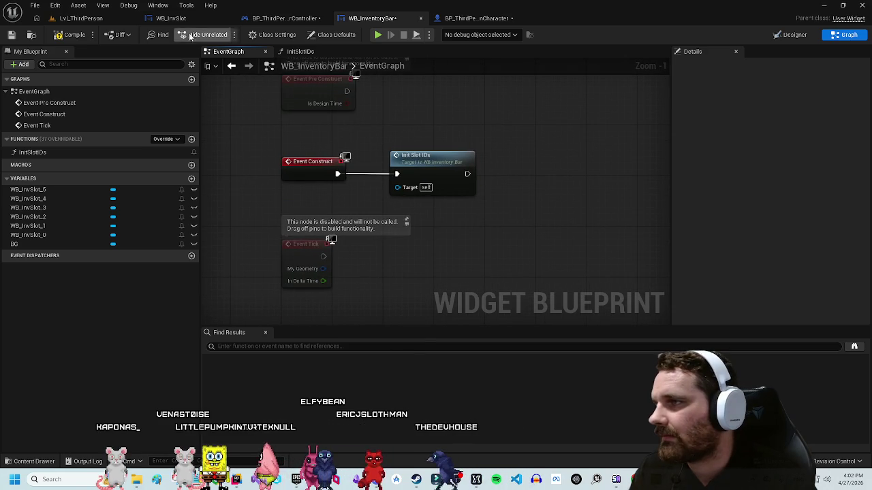
left_click(285, 18)
mouse_move(278, 153)
left_mouse_down()
mouse_move(243, 162)
mouse_move(357, 197)
left_mouse_up()
scroll(357, 197, "up", 2)
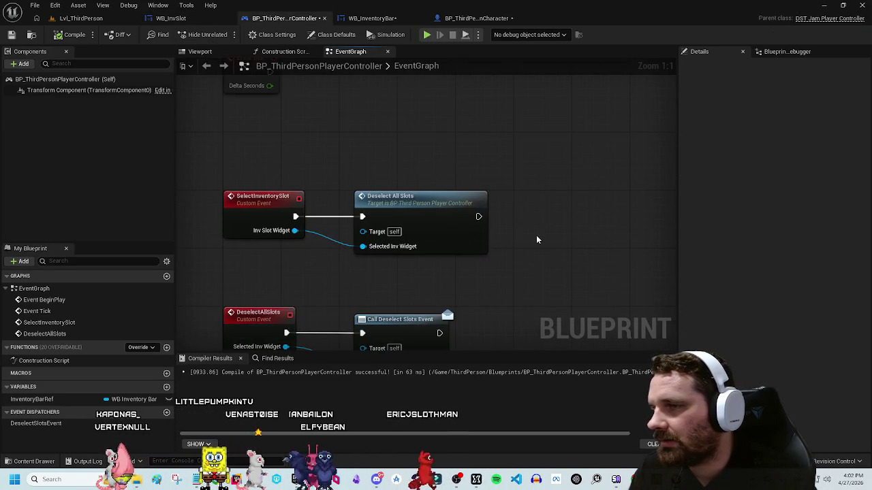
left_click_drag(355, 261, 298, 246)
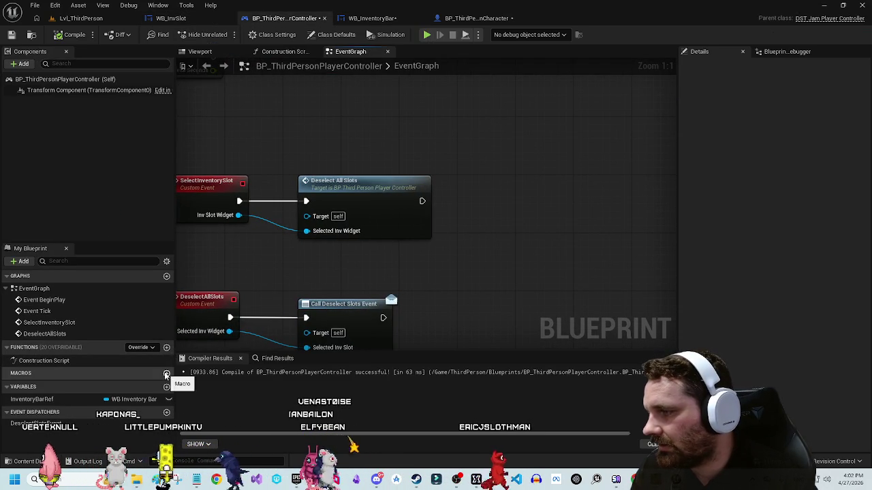
Step: Add an Integer variable SelectedSlotID to the controller and save
left_click(166, 387)
type("S")
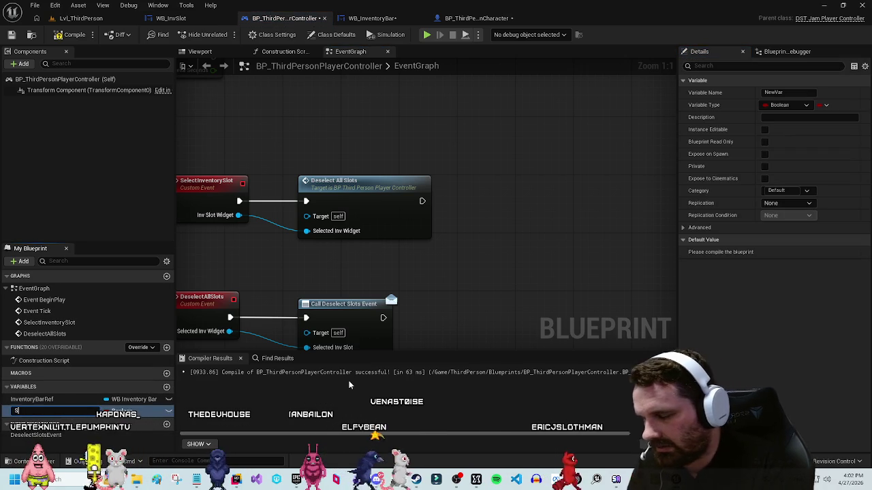
type("electedSlotID")
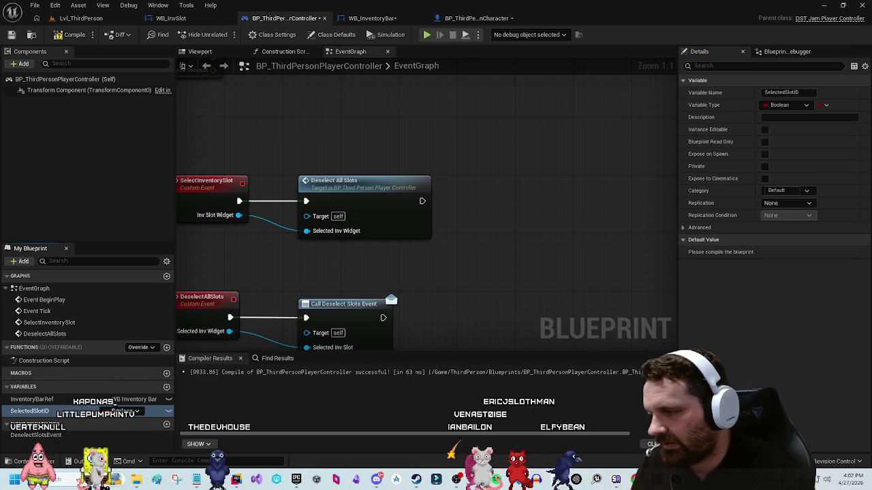
left_click(129, 412)
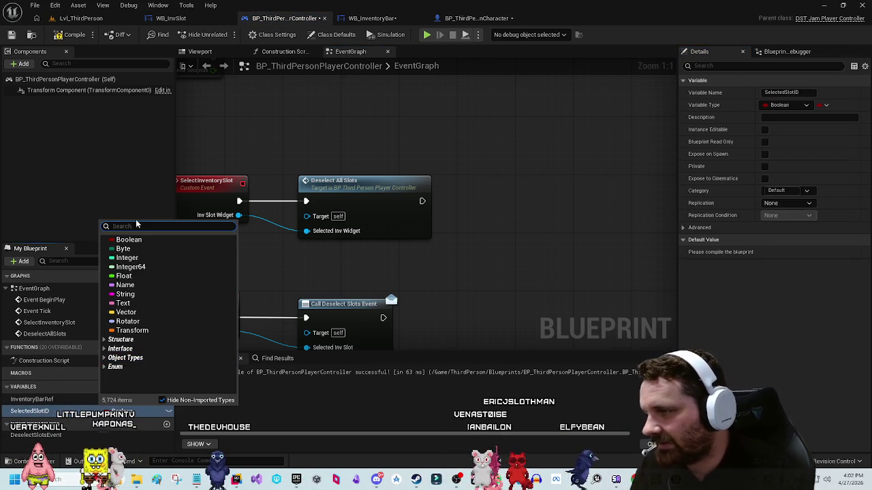
left_click(123, 260)
left_click(450, 129)
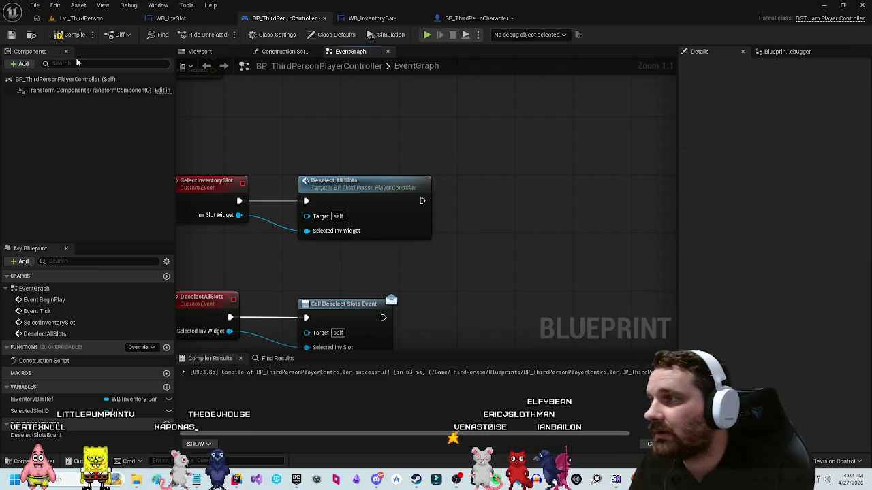
key("ctrl+s")
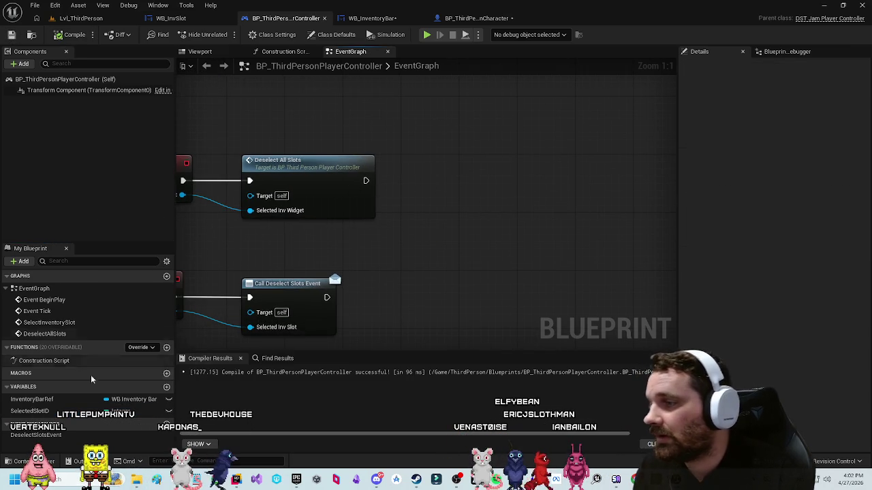
Step: Place a SET Selected Slot ID node after Deselect All Slots
mouse_move(46, 414)
left_mouse_down()
mouse_move(395, 175)
mouse_move(399, 181)
mouse_move(343, 181)
mouse_move(432, 179)
left_mouse_up()
left_click(393, 186)
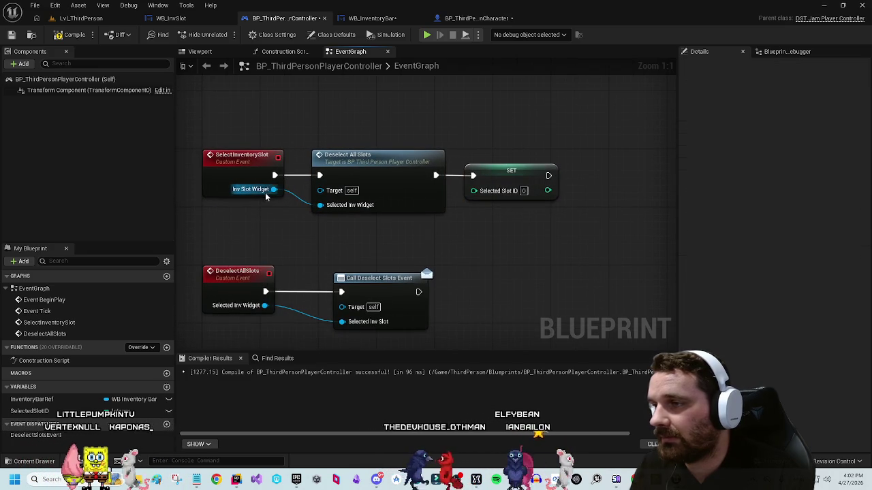
mouse_move(273, 190)
left_mouse_down()
mouse_move(302, 230)
mouse_move(481, 230)
left_mouse_up()
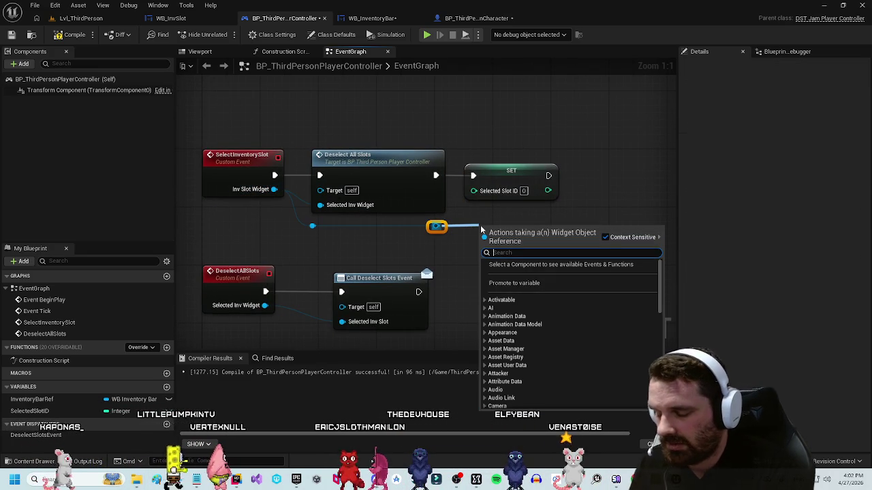
Step: Insert a Cast To WB_InvSlot node between Deselect All Slots and SET
type("cast to inv")
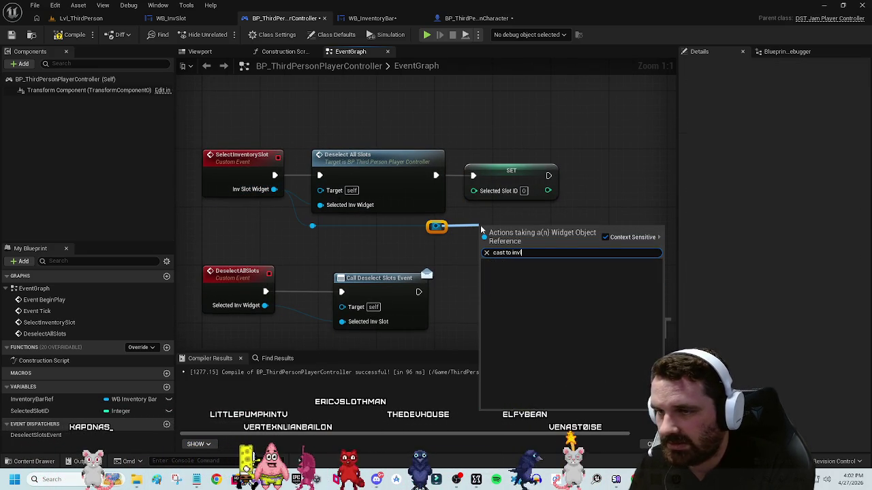
key("Return")
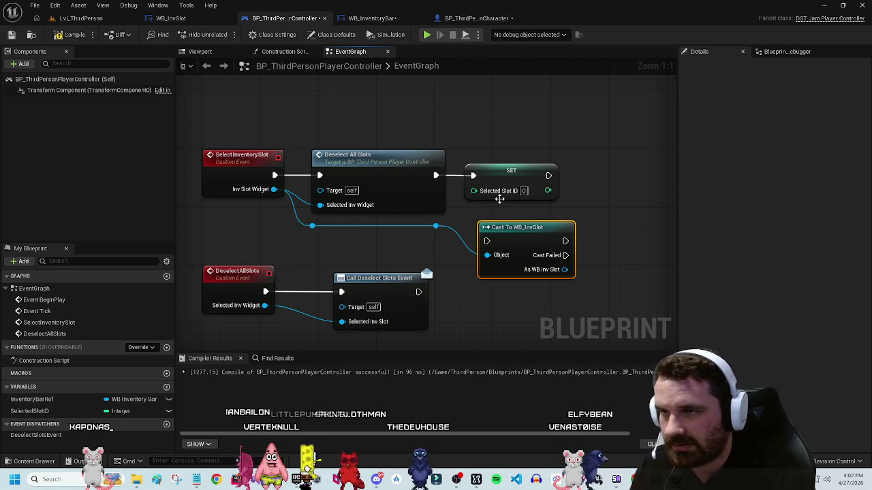
left_click_drag(521, 180, 650, 173)
mouse_move(520, 244)
left_mouse_down()
mouse_move(502, 178)
mouse_move(473, 177)
left_mouse_up()
left_click_drag(493, 206, 520, 222)
Step: Feed the cast slot's Get ID into SET Selected Slot ID and wire the cast's execution to SET
type("get slot")
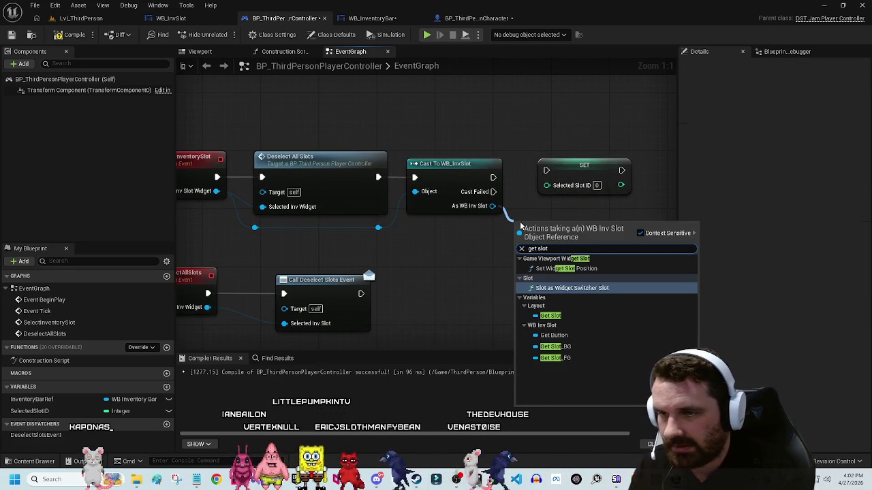
key("BackSpace")
key("BackSpace")
type("id")
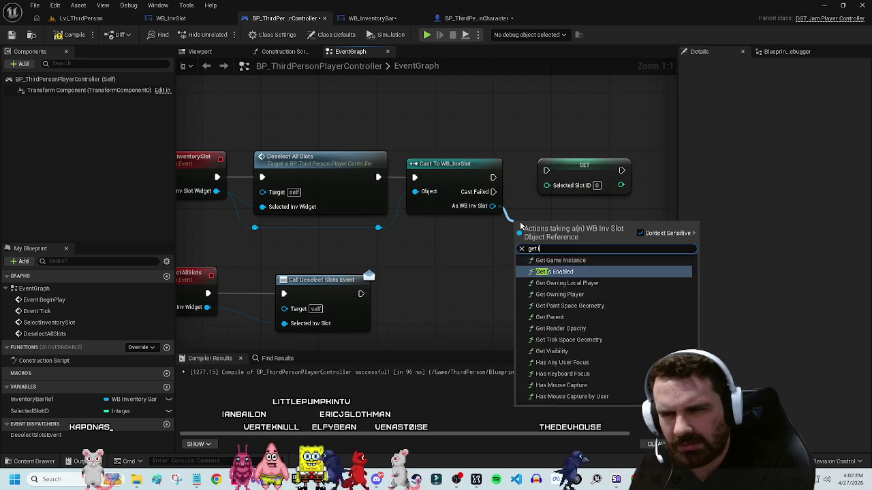
scroll(556, 310, "down", 10)
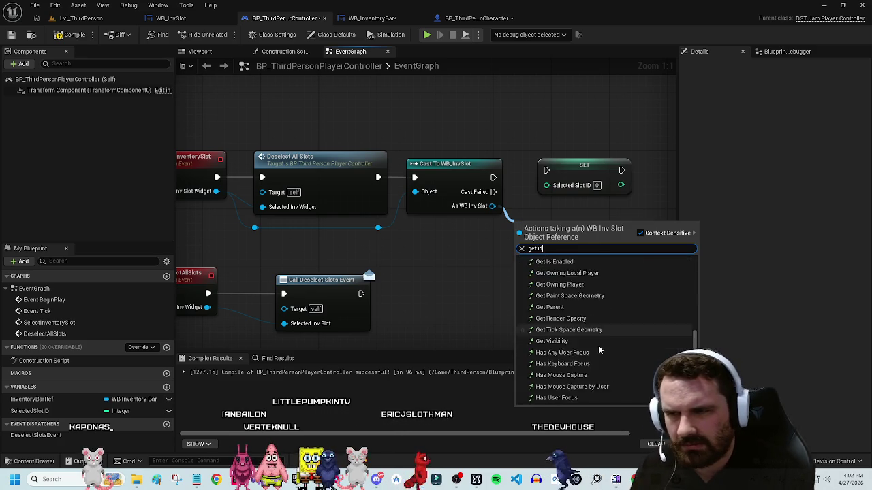
scroll(557, 310, "up", 10)
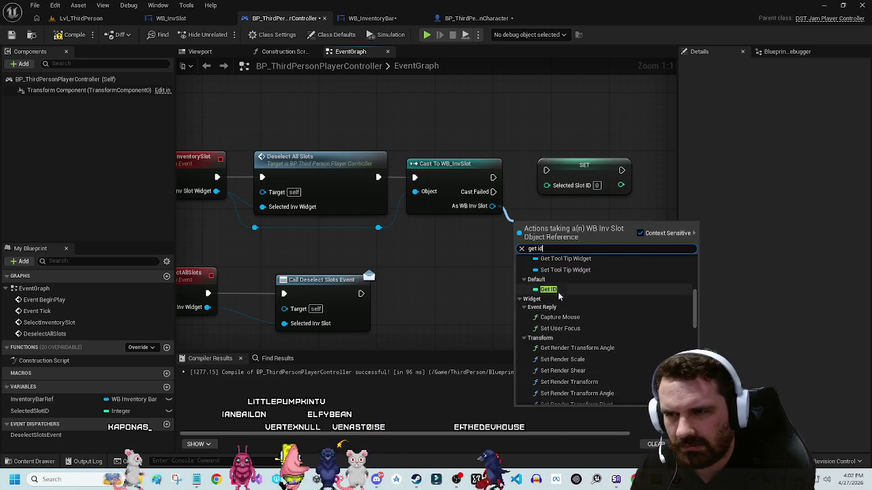
left_click(553, 260)
mouse_move(567, 224)
left_mouse_down()
mouse_move(547, 185)
mouse_move(586, 172)
left_mouse_up()
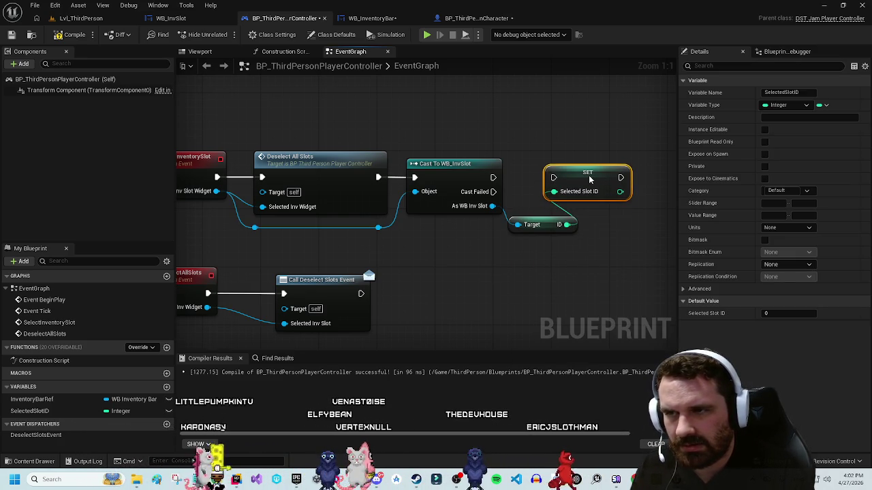
left_click_drag(493, 177, 555, 180)
Step: Tidy the SET node's position and move to the BP_ThirdPersonCharacter graph
left_click_drag(601, 137, 579, 154)
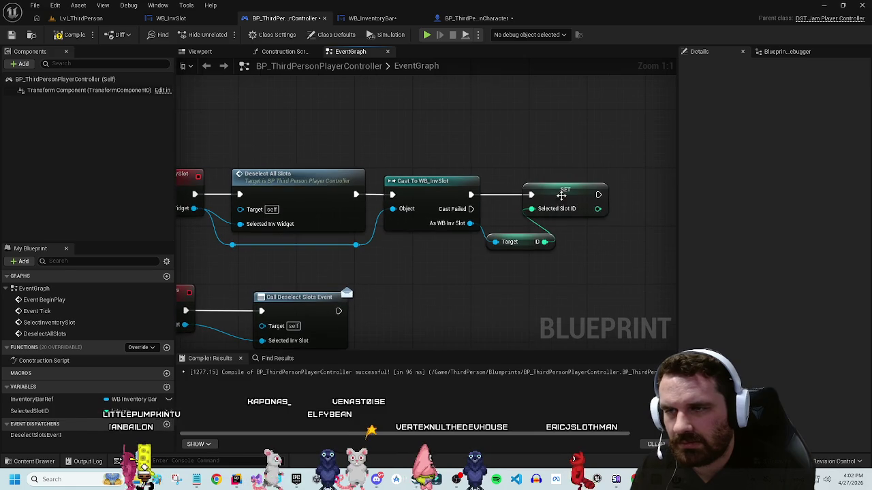
left_click_drag(566, 190, 601, 189)
mouse_move(594, 259)
left_mouse_down()
mouse_move(543, 273)
mouse_move(600, 242)
mouse_move(707, 240)
left_mouse_up()
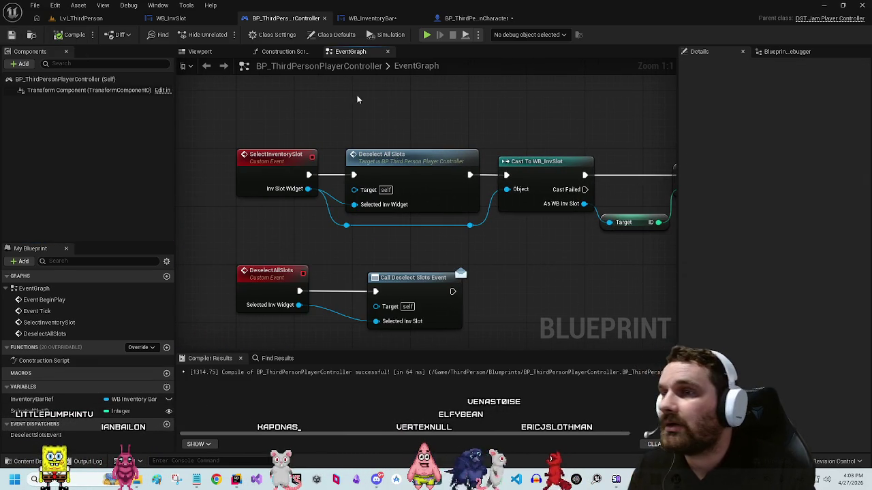
left_click(470, 19)
Step: From the valid controller reference, add the Assign Deselect Slots Event nodes
mouse_move(452, 201)
left_mouse_down()
mouse_move(536, 169)
mouse_move(560, 193)
left_mouse_up()
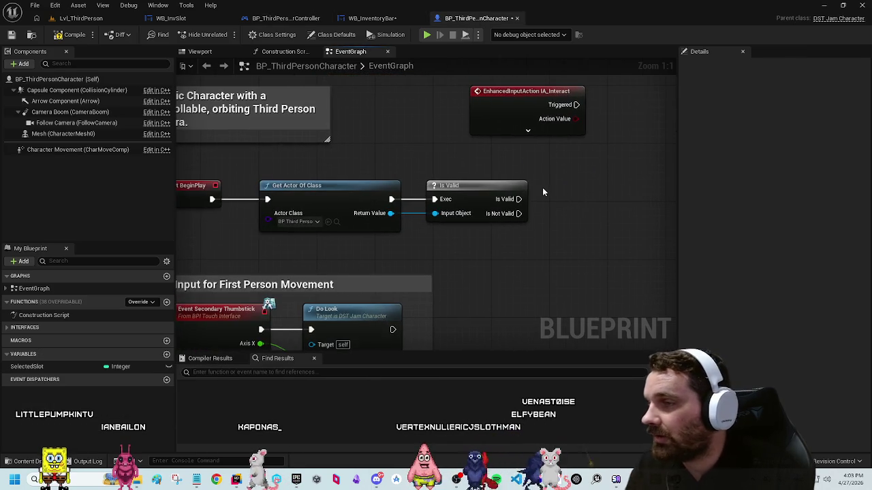
mouse_move(467, 196)
left_mouse_down()
mouse_move(592, 238)
mouse_move(315, 192)
left_mouse_up()
left_click_drag(695, 228, 538, 236)
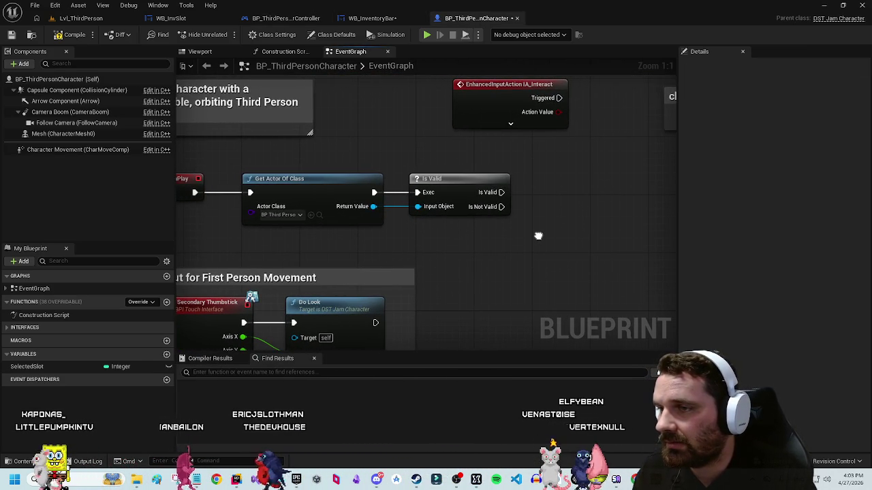
mouse_move(418, 221)
left_mouse_down()
mouse_move(504, 223)
mouse_move(543, 196)
left_mouse_up()
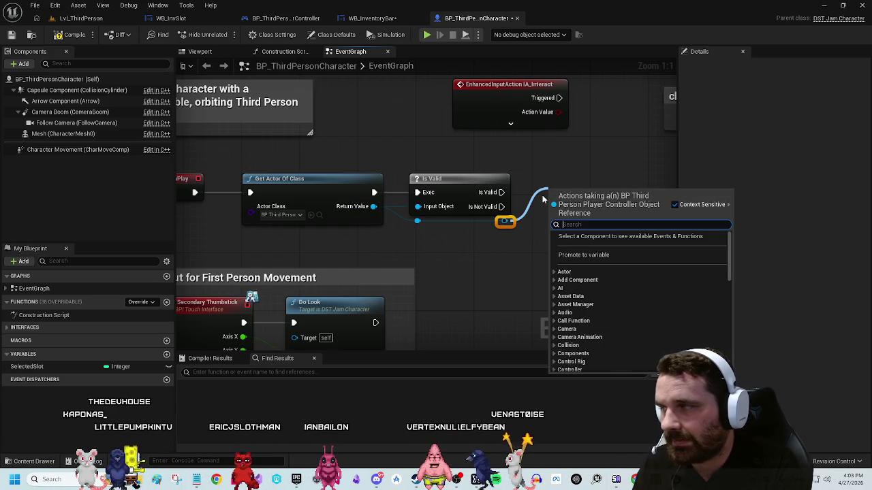
type("bind")
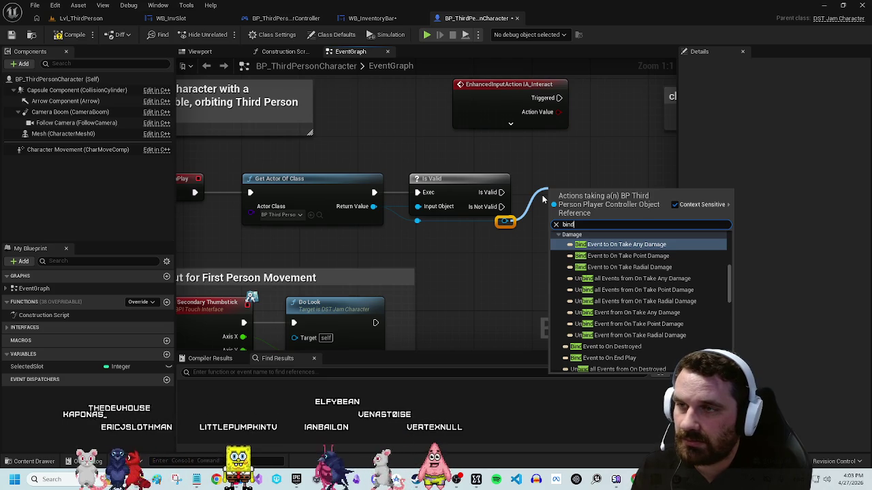
key("BackSpace")
key("BackSpace")
key("BackSpace")
type("assign")
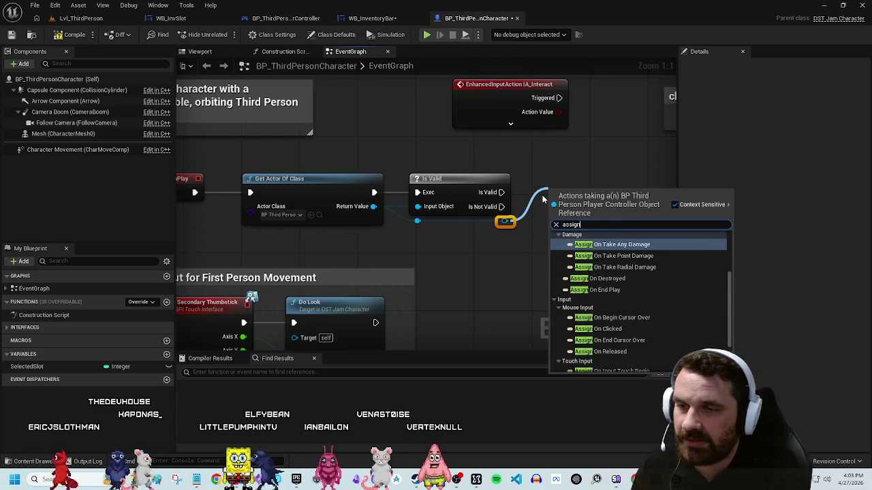
type(" sele")
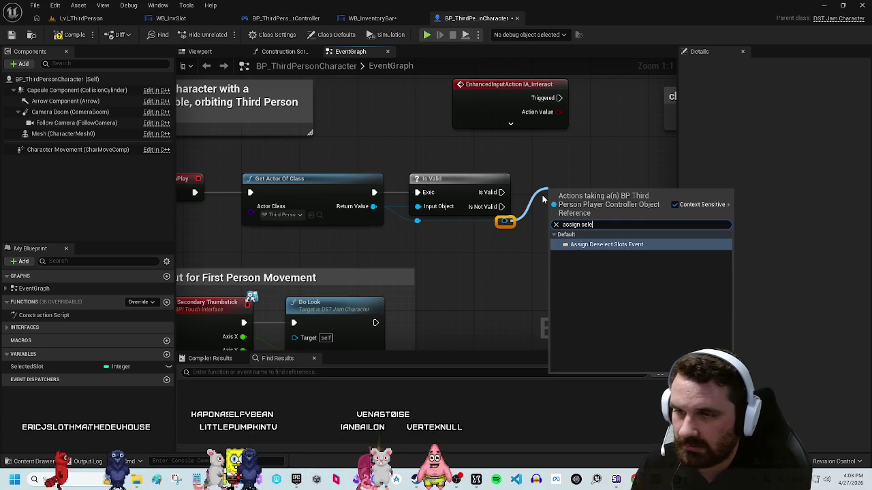
key("Return")
Step: Position the Bind Event node beside Is Valid and the DeselectSlotsEvent custom event to its left
mouse_move(225, 161)
left_mouse_down()
mouse_move(671, 272)
mouse_move(601, 249)
left_mouse_up()
left_click(592, 249)
left_click_drag(599, 198, 607, 184)
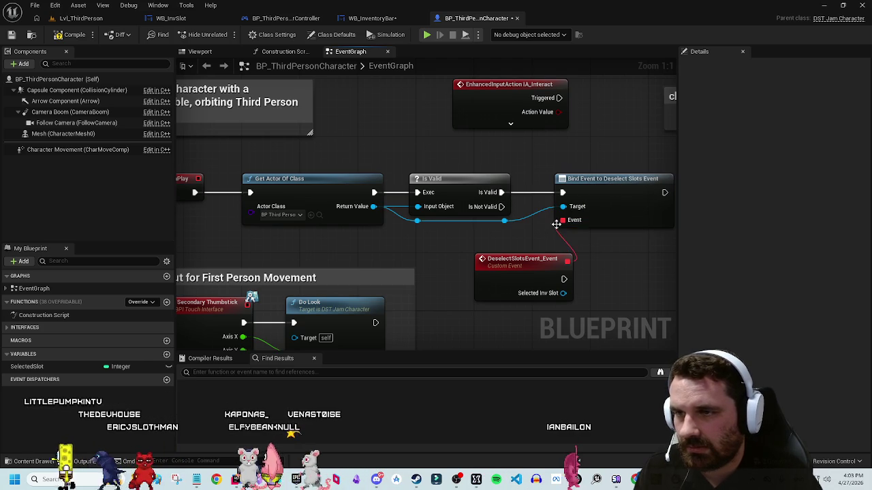
left_click_drag(527, 275, 496, 268)
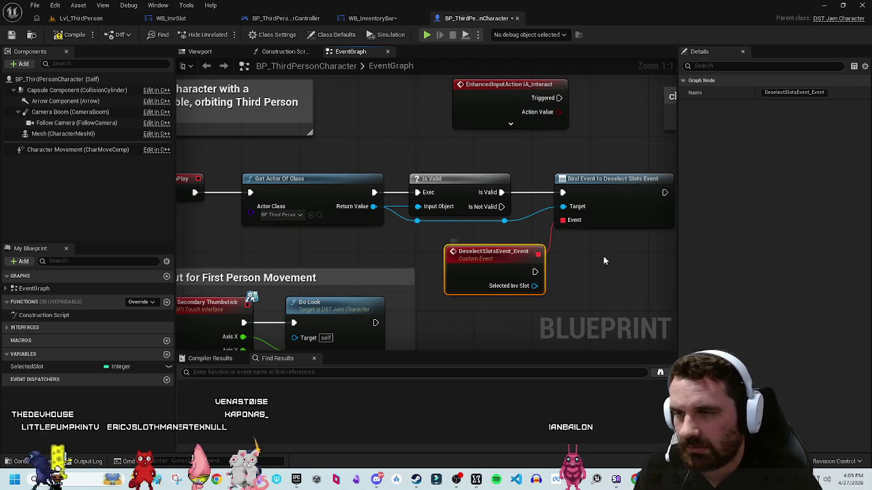
left_click_drag(616, 261, 545, 245)
mouse_move(508, 276)
left_mouse_down()
mouse_move(654, 248)
mouse_move(576, 257)
left_mouse_up()
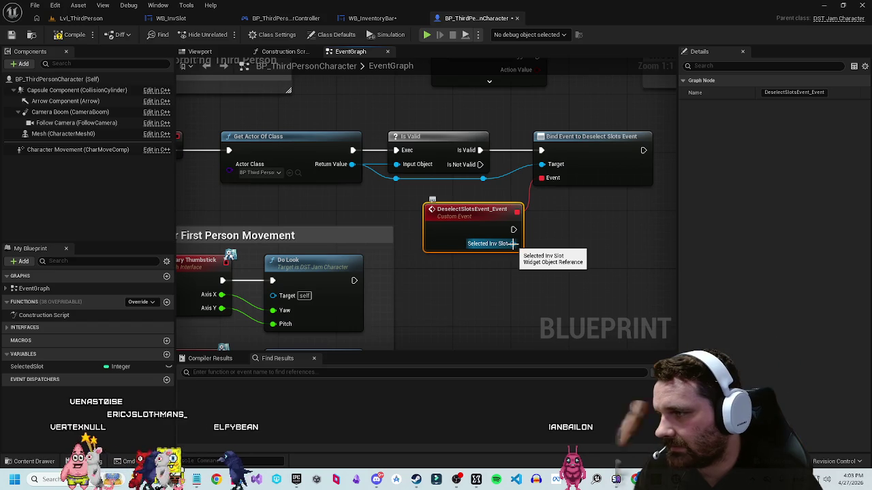
Step: Delete a stray SET Selected Slot node and return to the player controller blueprint
left_click_drag(176, 367, 588, 237)
left_click_drag(501, 277, 418, 288)
left_click(418, 288)
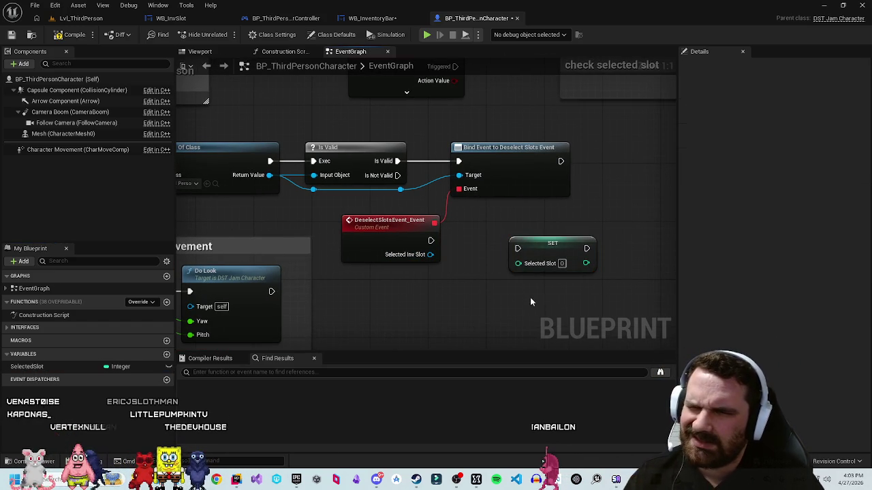
left_click(538, 250)
key("Delete")
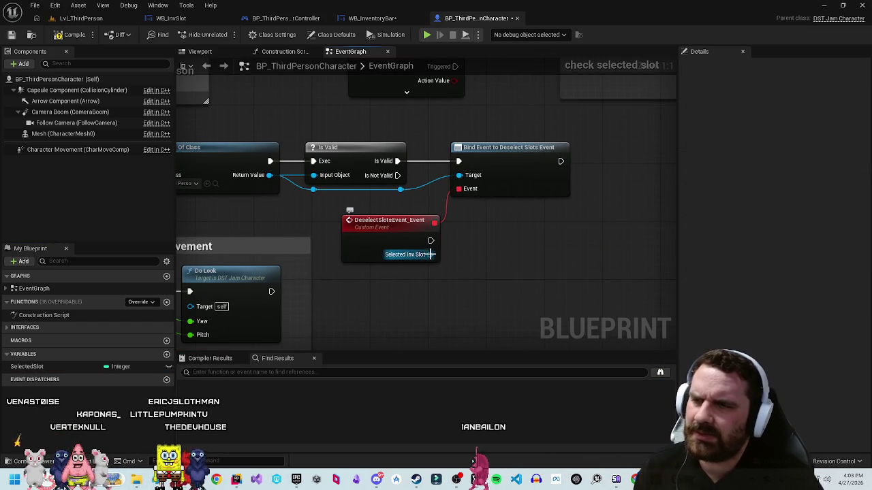
left_click(321, 19)
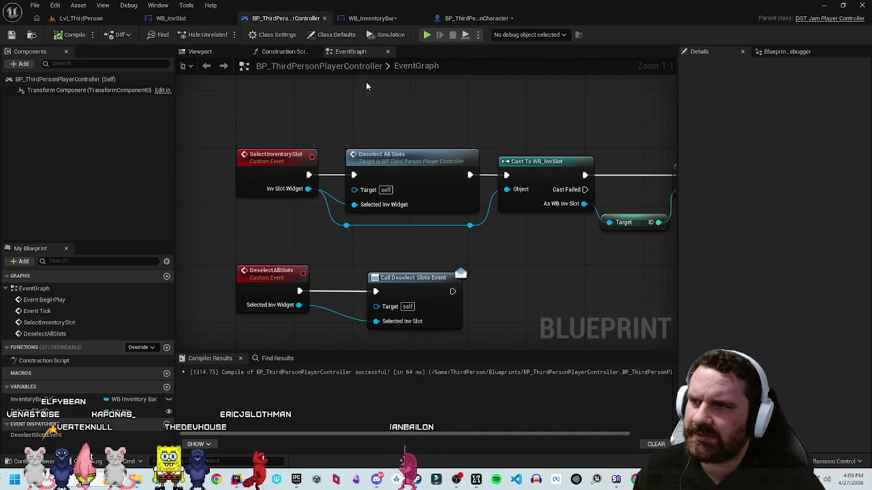
Step: Remove the Deselect All Slots node that ran before the cast
mouse_move(259, 100)
left_mouse_down()
mouse_move(355, 178)
mouse_move(498, 254)
left_mouse_up()
left_click_drag(568, 250, 391, 246)
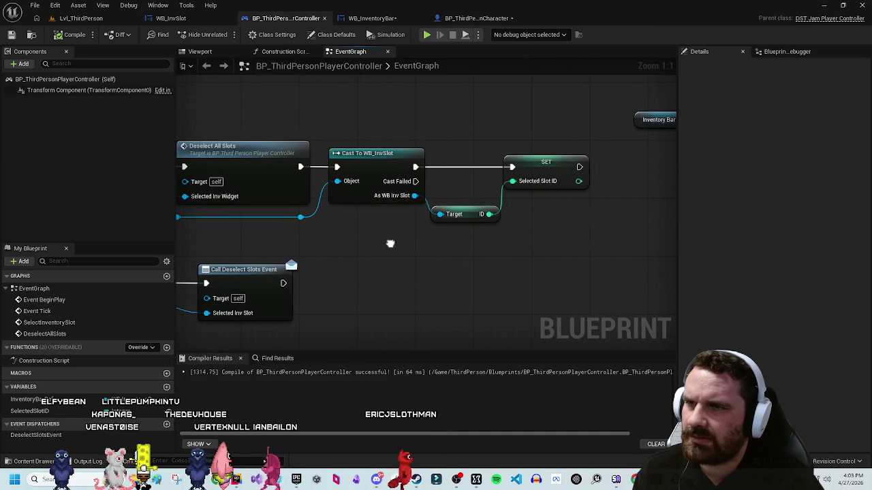
left_click_drag(526, 253, 619, 236)
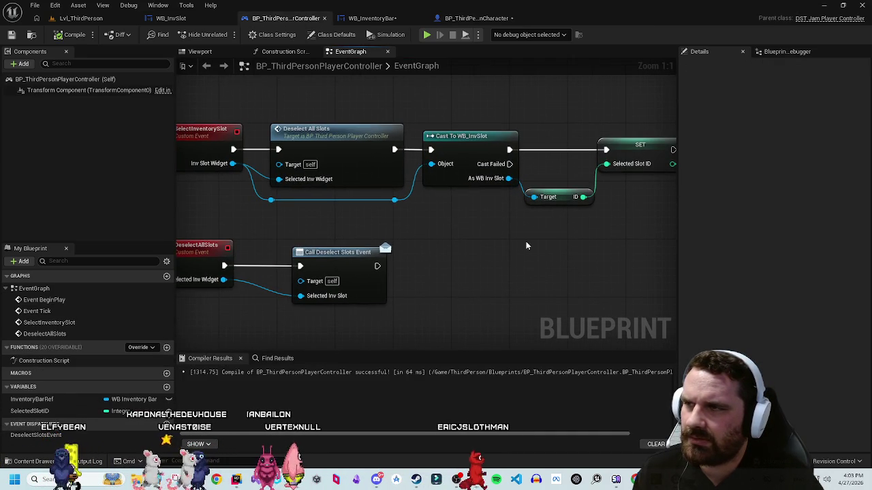
mouse_move(148, 216)
left_mouse_down()
mouse_move(245, 208)
mouse_move(334, 332)
left_mouse_up()
left_click(359, 208)
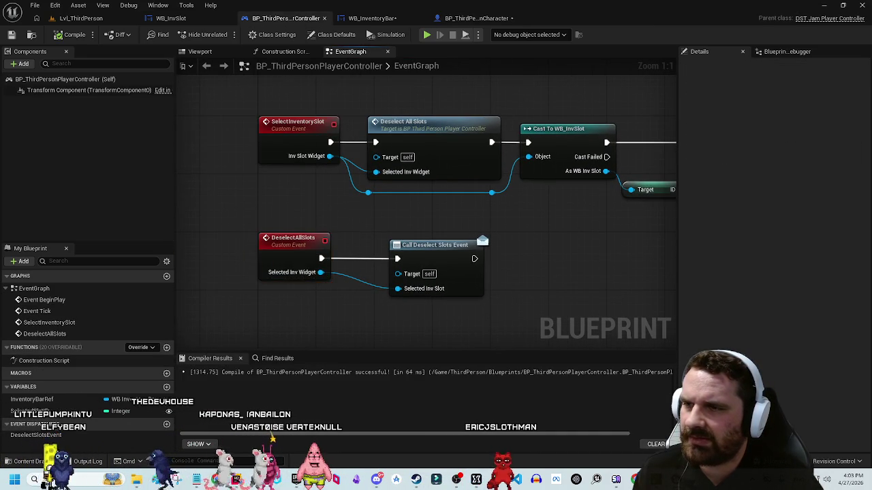
left_click_drag(359, 208, 273, 219)
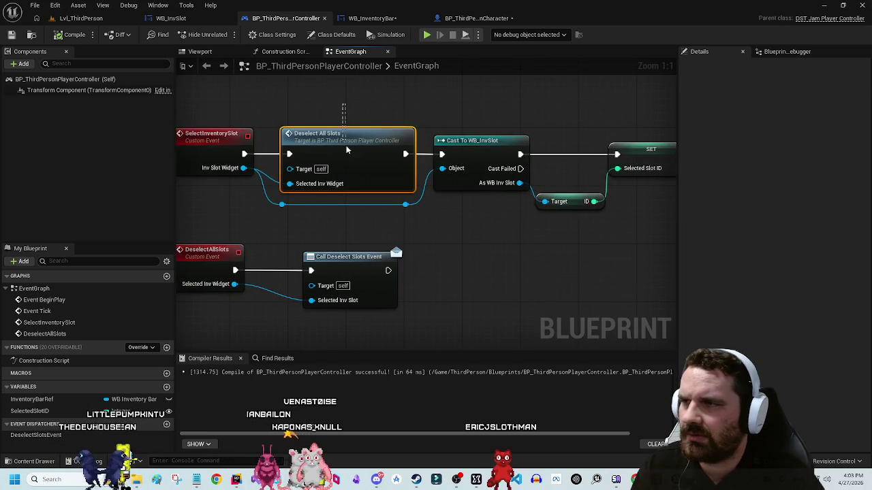
key("Delete")
Step: Wire SelectInventorySlot's execution and Inv Slot Widget directly into the Cast To WB_InvSlot
left_click_drag(439, 154, 442, 154)
left_click_drag(243, 167, 442, 168)
mouse_move(488, 228)
left_mouse_down()
mouse_move(405, 228)
mouse_move(538, 133)
left_mouse_up()
mouse_move(387, 155)
left_mouse_down()
mouse_move(194, 155)
mouse_move(380, 156)
left_mouse_up()
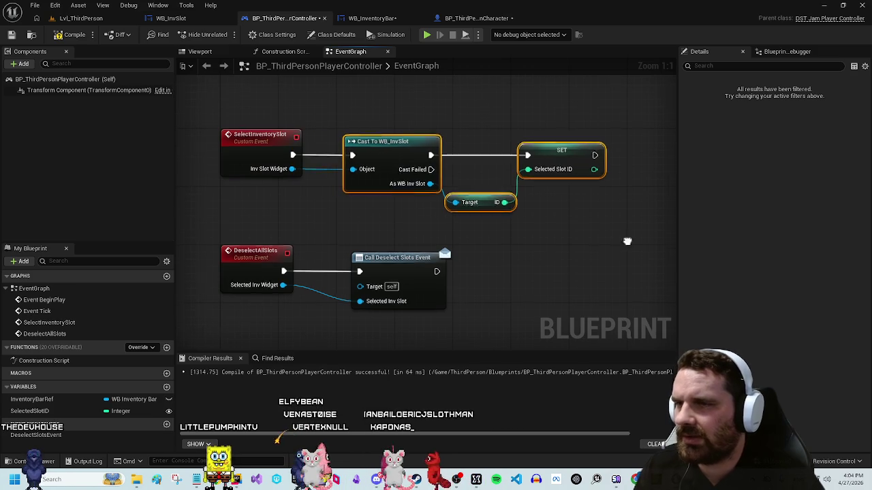
left_click_drag(627, 244, 508, 252)
Step: Add Deselect All Slots after the SET Selected Slot ID node
left_click_drag(477, 164, 511, 170)
type("deselect")
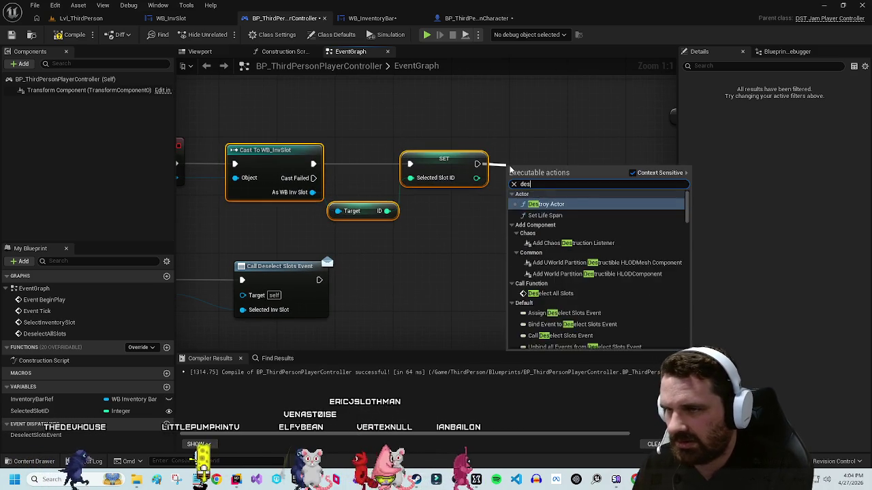
key("Return")
left_click_drag(560, 179, 584, 179)
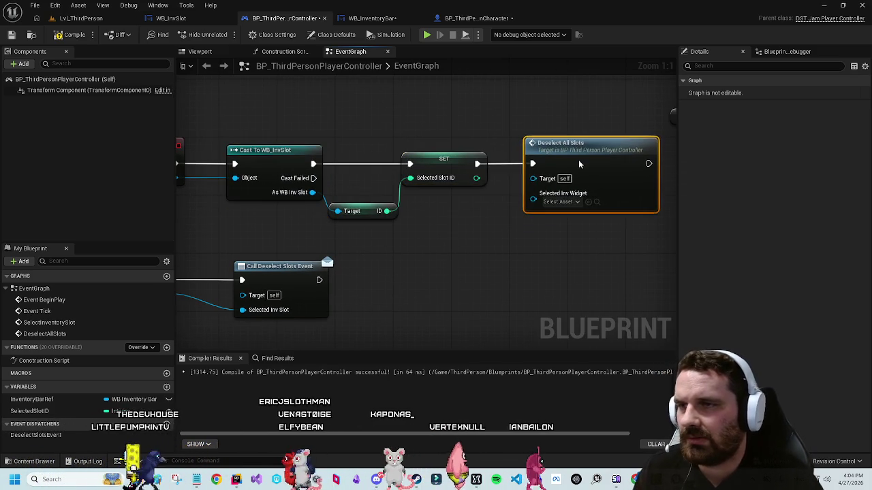
Step: Save the player controller blueprint and switch back to the character blueprint
mouse_move(180, 181)
left_mouse_down()
mouse_move(234, 182)
mouse_move(288, 221)
mouse_move(471, 237)
mouse_move(555, 237)
mouse_move(587, 199)
mouse_move(580, 243)
mouse_move(525, 97)
mouse_move(342, 183)
left_mouse_up()
scroll(325, 320, "down", 2)
left_click_drag(396, 132, 555, 194)
left_click(12, 35)
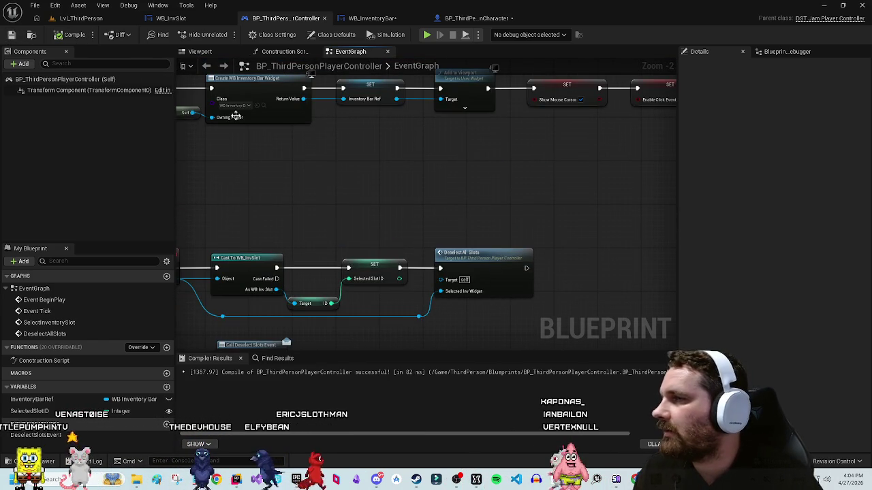
left_click(477, 17)
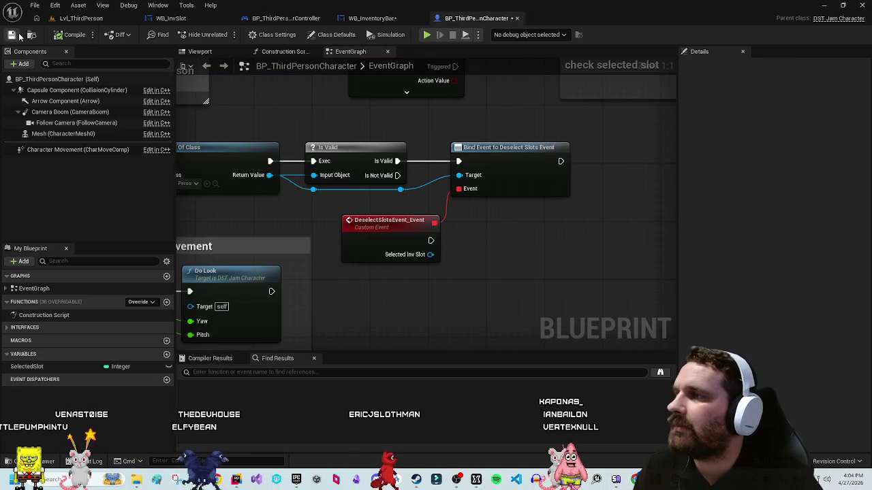
Step: Shift the DeselectSlotsEvent node slightly left and centre the Bind Event area
left_click_drag(531, 248, 449, 207)
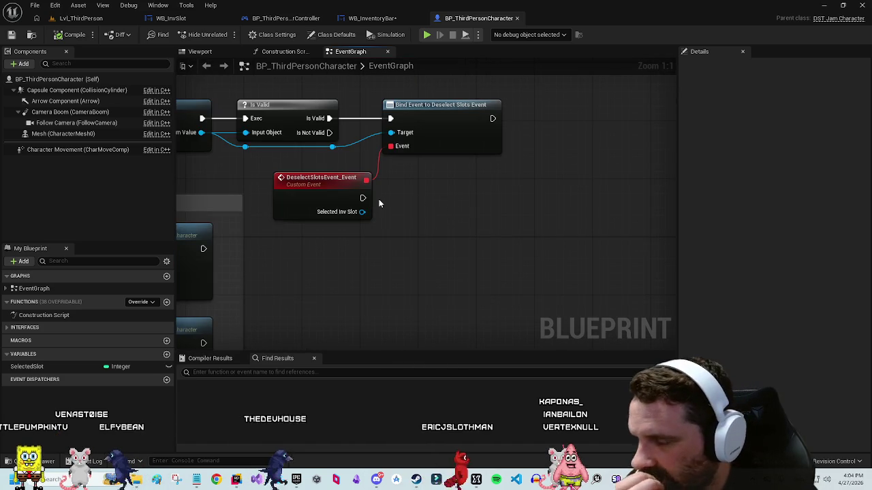
left_click_drag(337, 195, 330, 194)
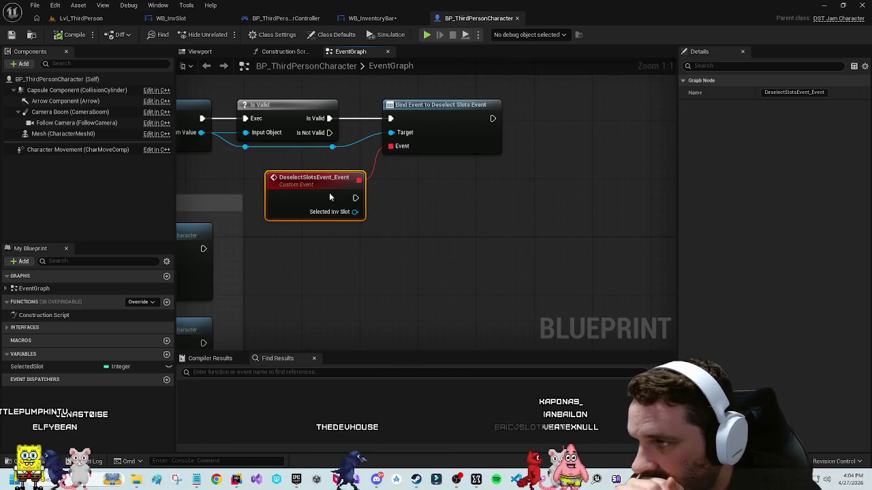
left_click(378, 210)
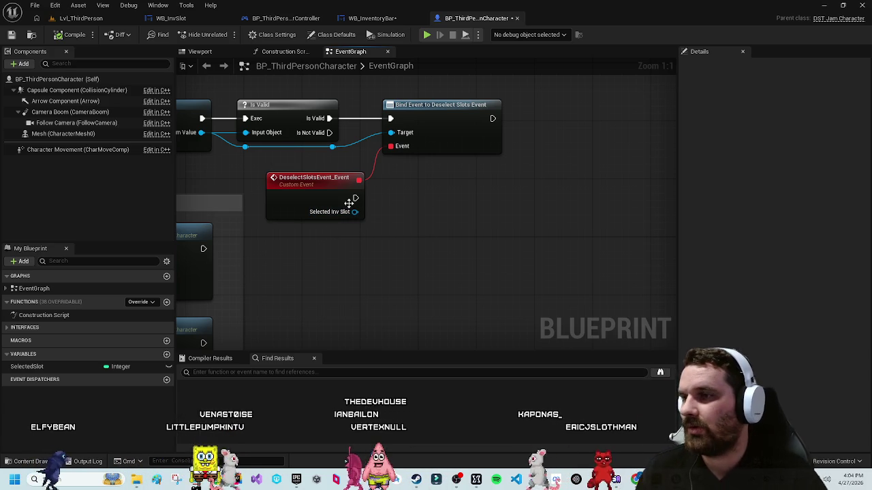
left_click_drag(396, 204, 503, 216)
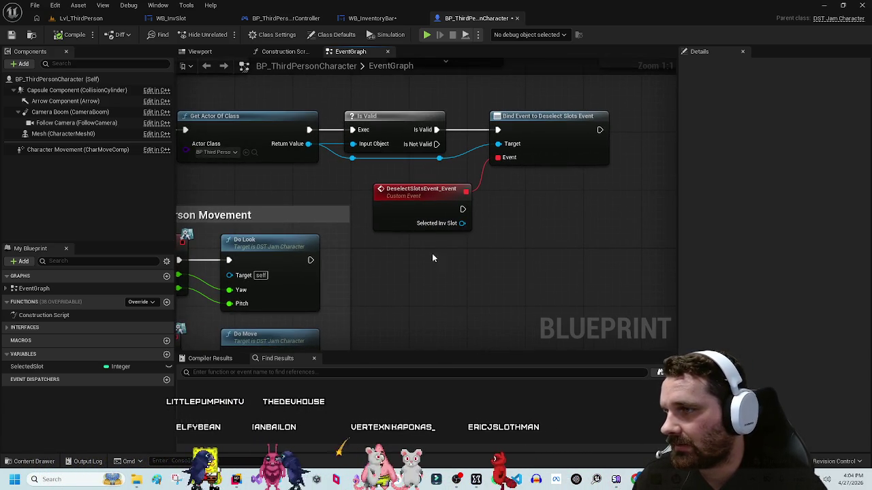
left_click_drag(431, 258, 333, 197)
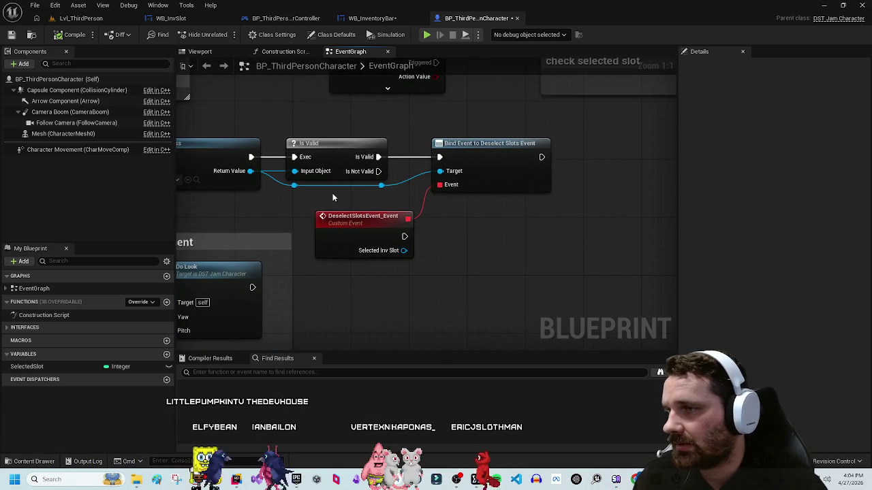
Step: Promote the controller reference to a PlayerController variable, setting it between Is Valid and Bind Event
right_click(383, 187)
left_click(429, 257)
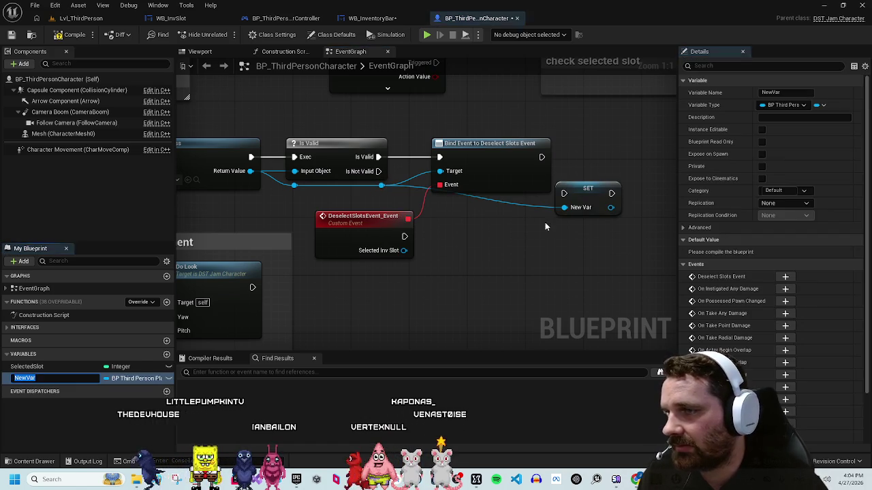
type("PlayerCon")
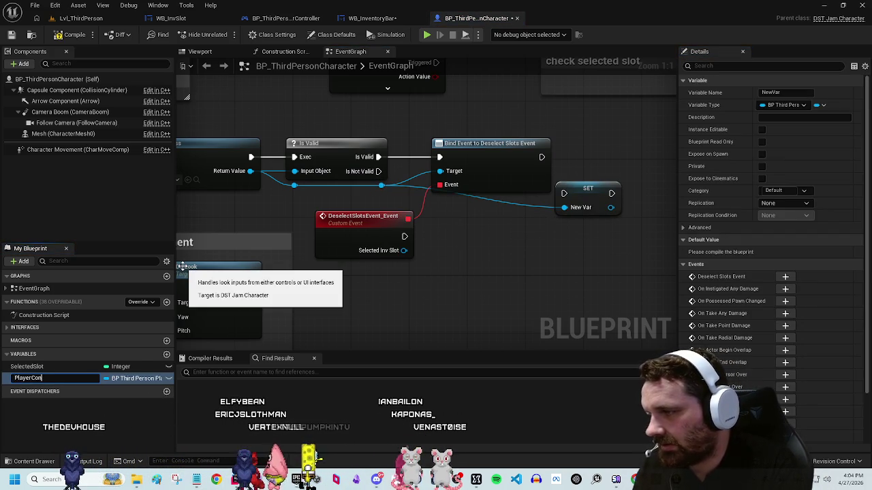
type("troller")
key("Return")
left_click_drag(477, 143, 581, 144)
left_click_drag(592, 199, 455, 162)
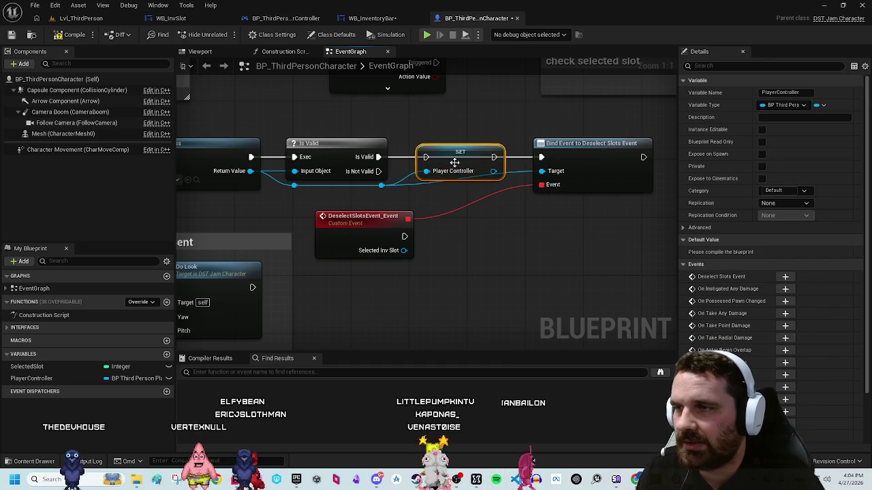
left_click(513, 181)
double_click(512, 180)
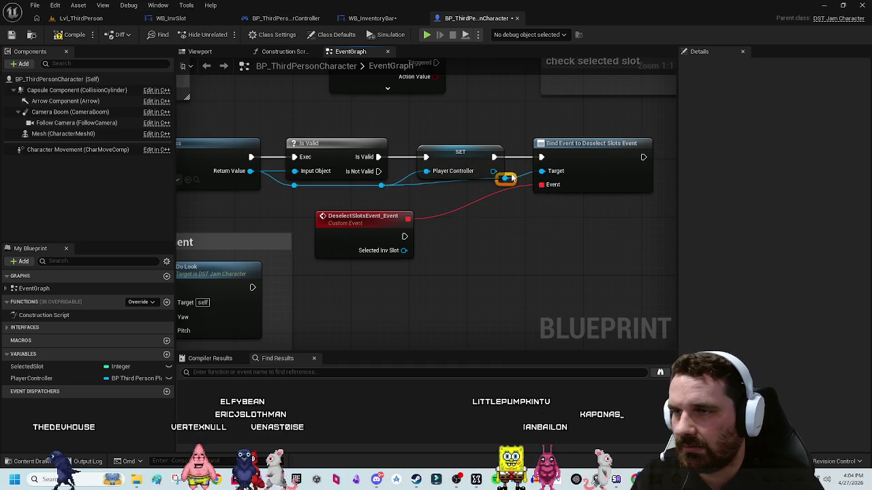
Step: Add a Player Controller getter with Get Selected Slot ID beside DeselectSlotsEvent
left_click_drag(340, 227, 413, 227)
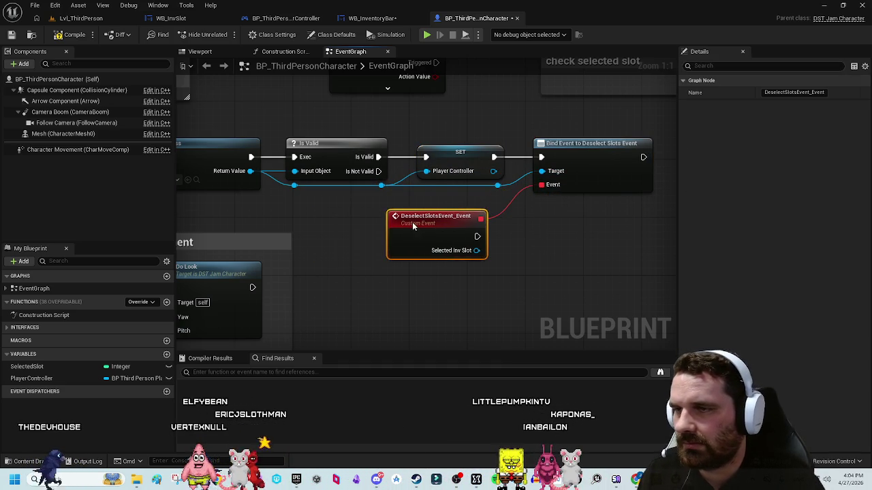
mouse_move(31, 378)
left_mouse_down()
mouse_move(463, 228)
mouse_move(445, 245)
mouse_move(442, 234)
left_mouse_up()
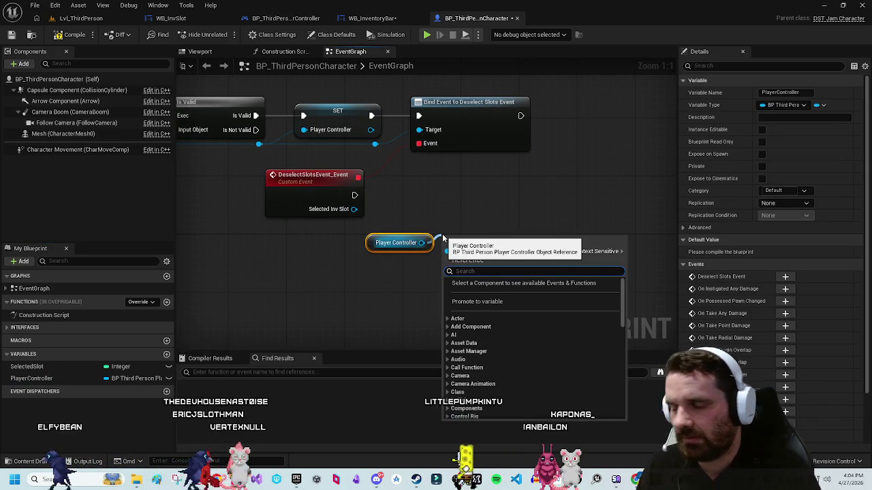
type("selected")
key("Return")
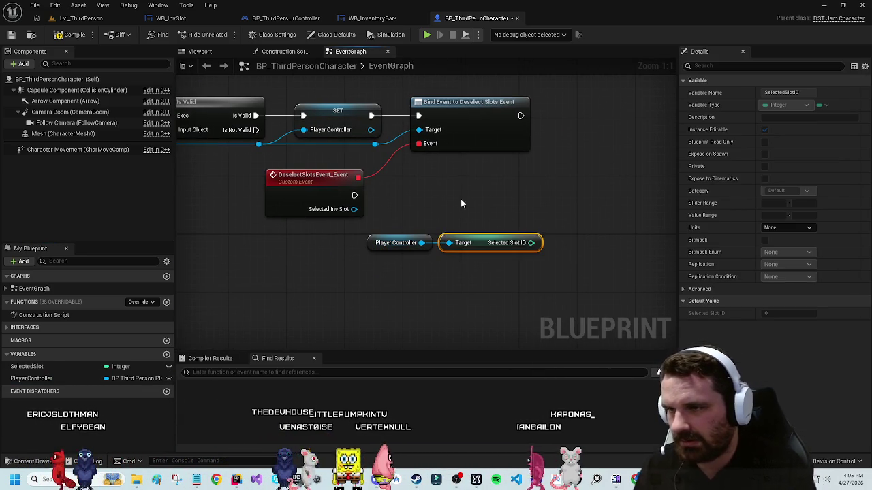
left_click_drag(434, 199, 408, 256)
Step: Add a Switch on Int node driven by Selected Slot ID beside the deselect event
mouse_move(477, 244)
left_mouse_down()
mouse_move(383, 239)
mouse_move(475, 216)
left_mouse_up()
left_click(502, 204)
type("switch")
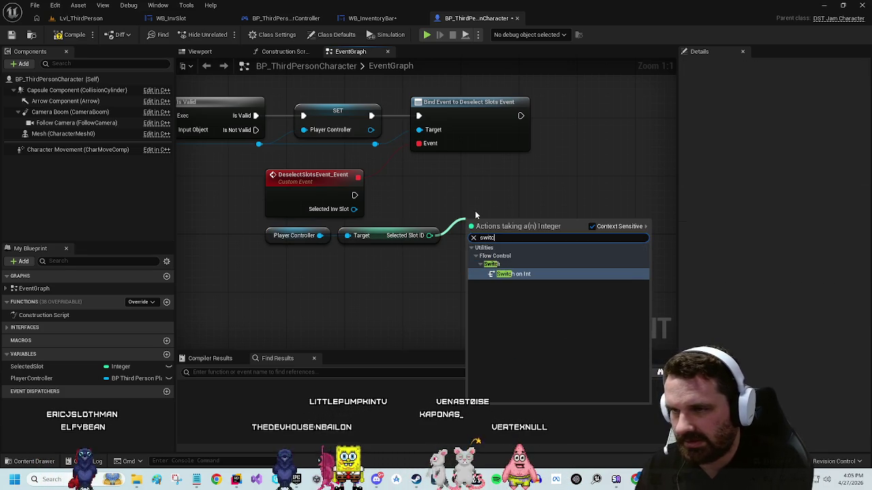
key("Return")
left_click_drag(504, 222, 504, 186)
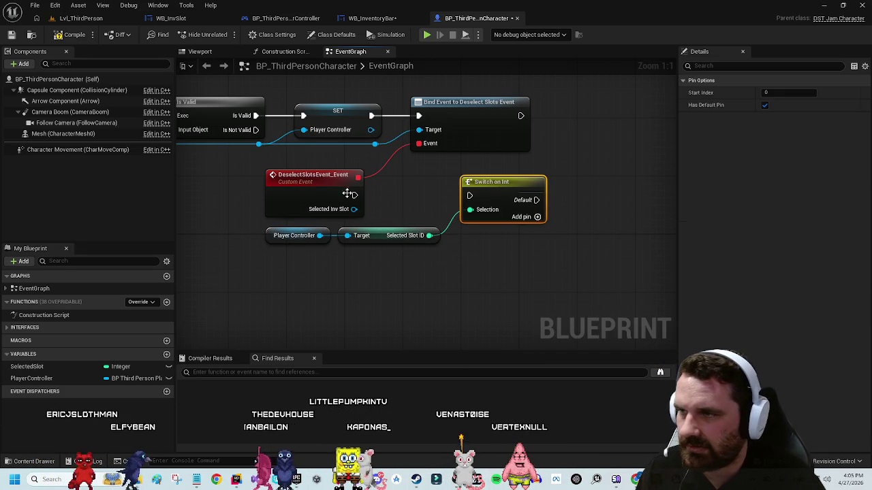
Step: Give the Switch on Int outputs 0 through 5
left_click(537, 218)
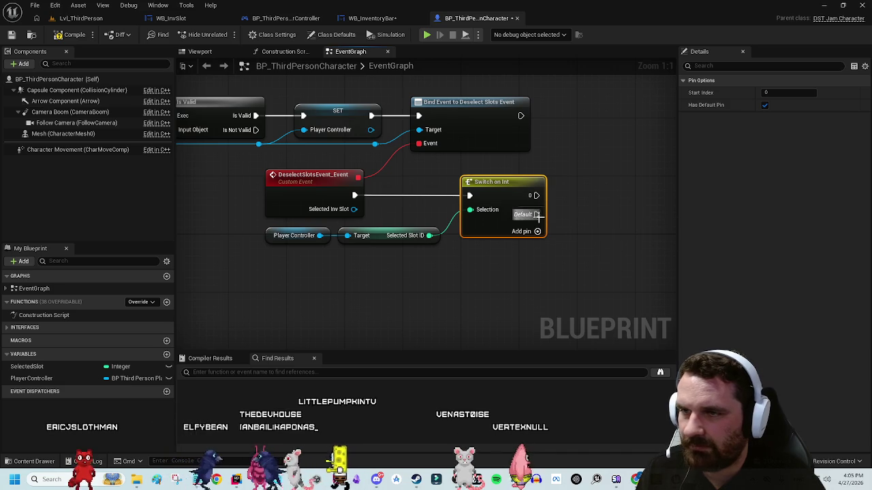
left_click(537, 232)
left_click(538, 246)
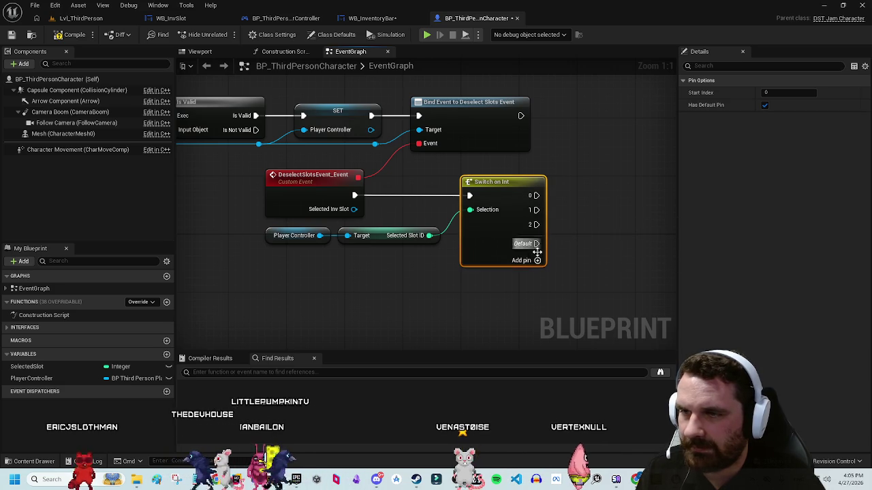
left_click(538, 259)
left_click(531, 274)
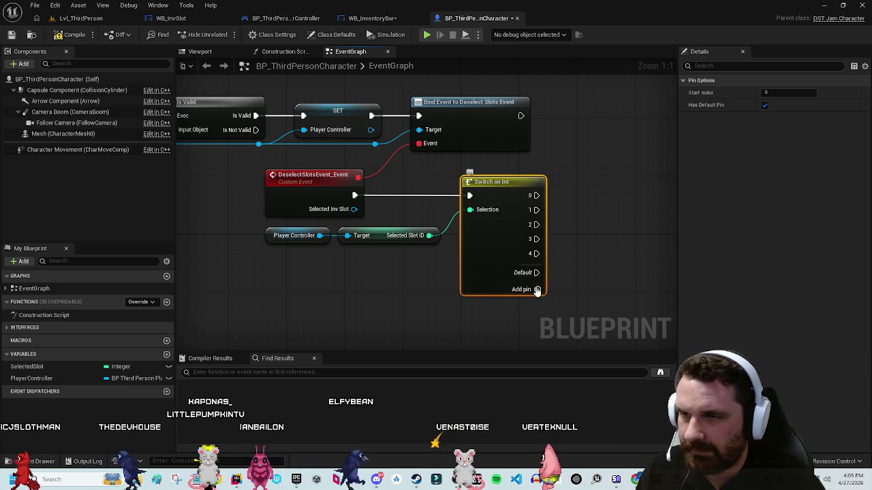
left_click(531, 289)
Step: Center the switch in the graph and save BP_ThirdPersonCharacter
left_click(564, 282)
mouse_move(599, 234)
left_mouse_down()
mouse_move(514, 211)
mouse_move(384, 213)
left_mouse_up()
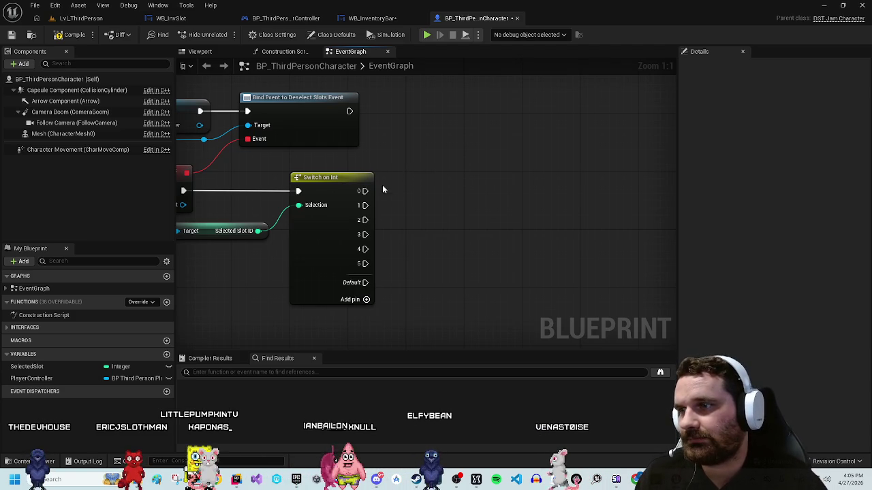
key("ctrl+s")
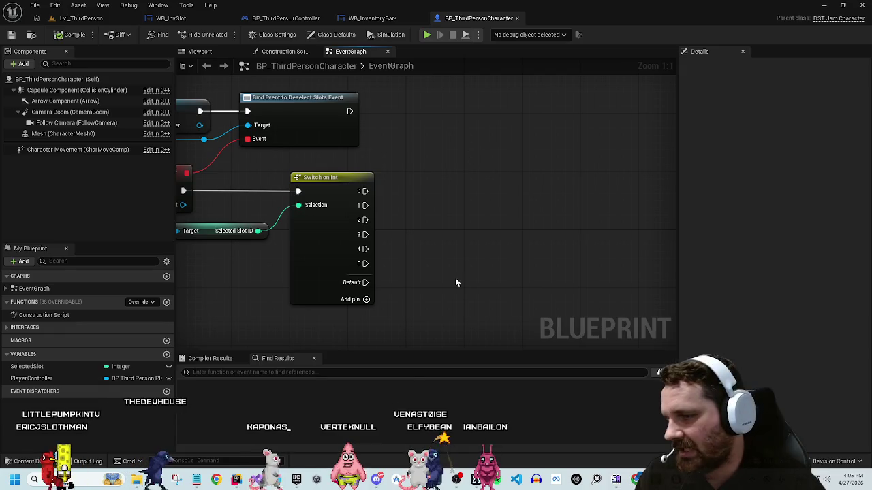
Step: Save WB_InventoryBar, then open ABP_GreenSkin from Content > Anims and show its AnimGraph
left_click(372, 18)
key("ctrl+s")
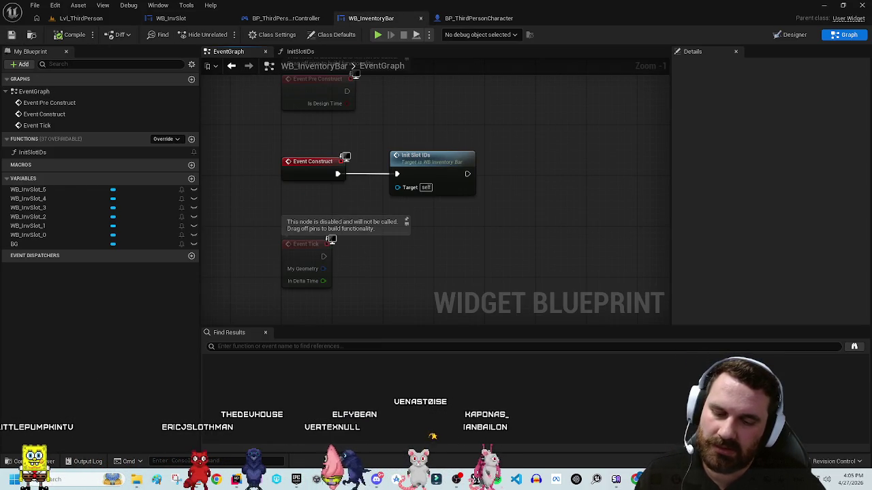
left_click(28, 462)
left_click(456, 277)
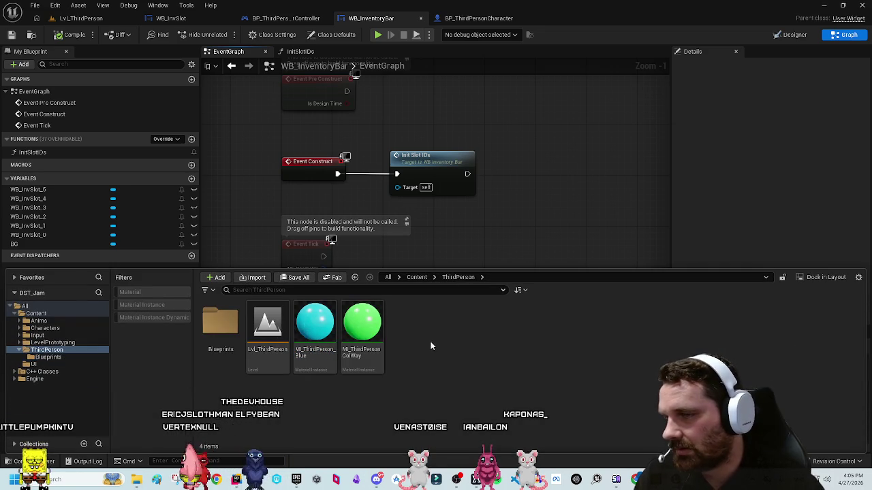
double_click(220, 323)
key("alt+Left")
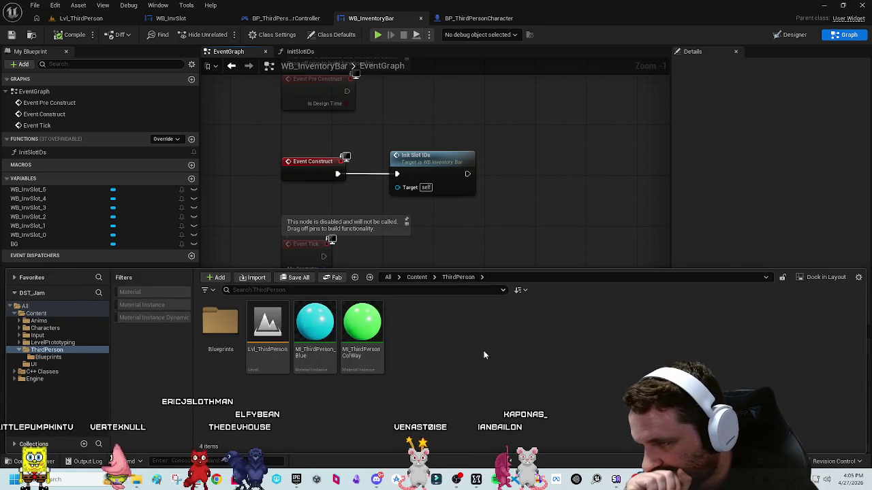
left_click(417, 277)
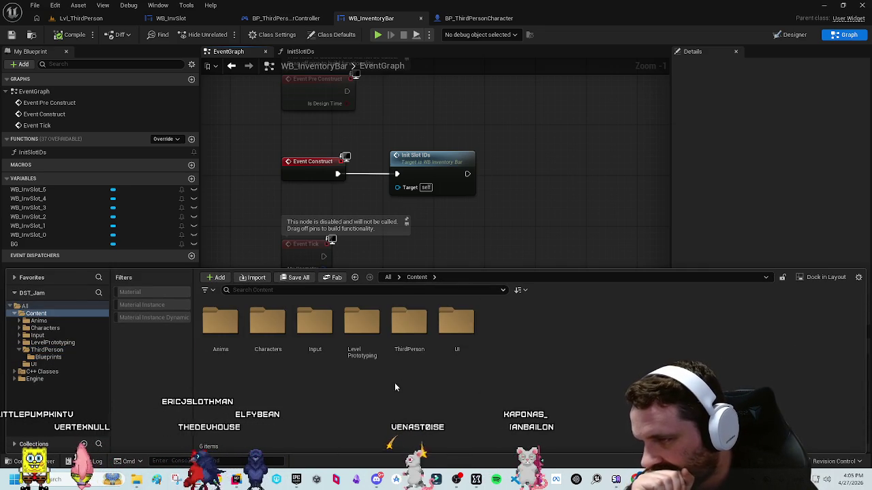
double_click(267, 323)
key("alt+Left")
double_click(220, 322)
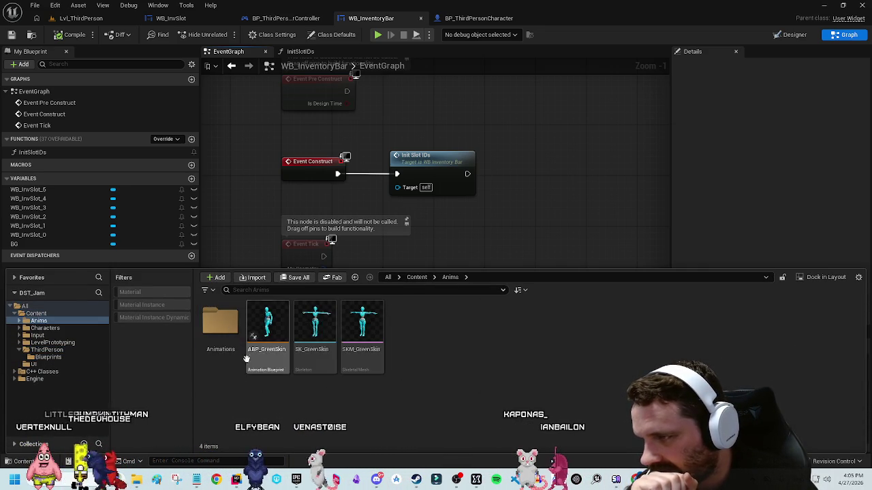
double_click(267, 326)
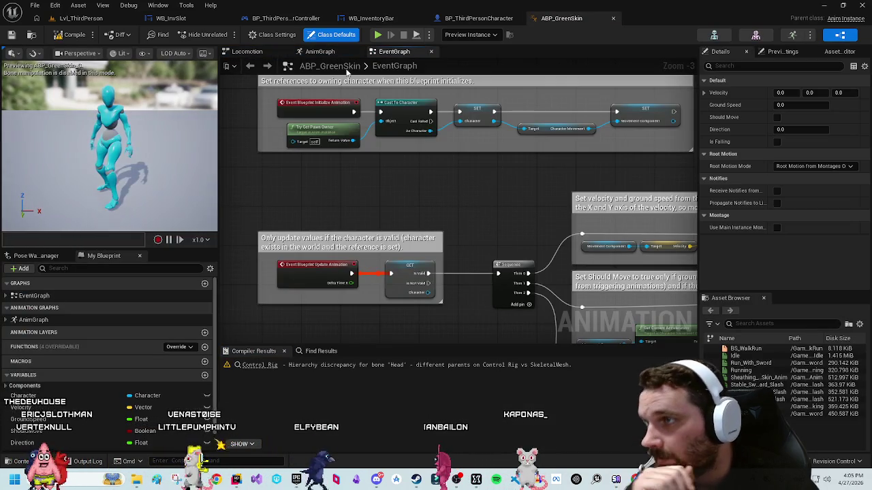
left_click(320, 51)
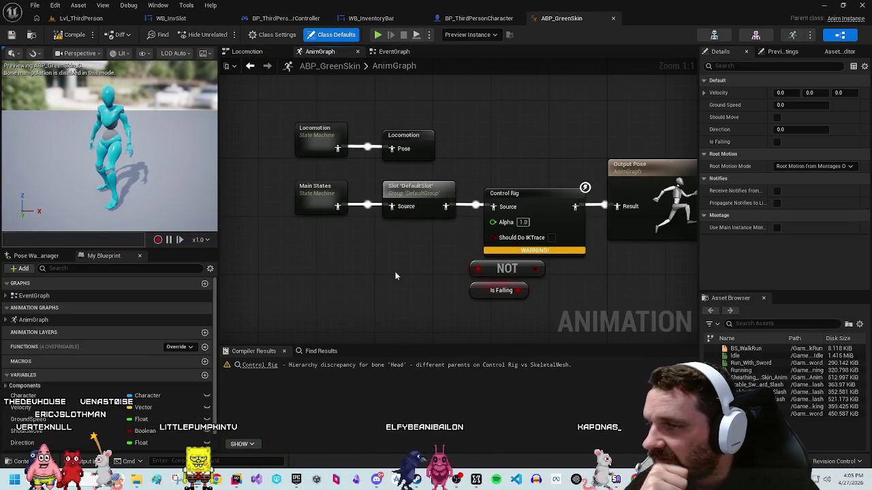
left_click_drag(536, 269, 493, 237)
left_click(65, 38)
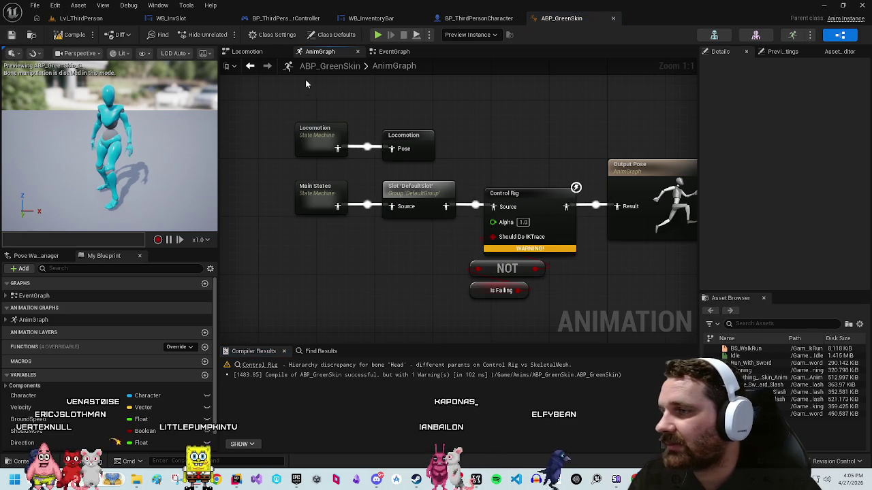
double_click(331, 133)
key("alt+Left")
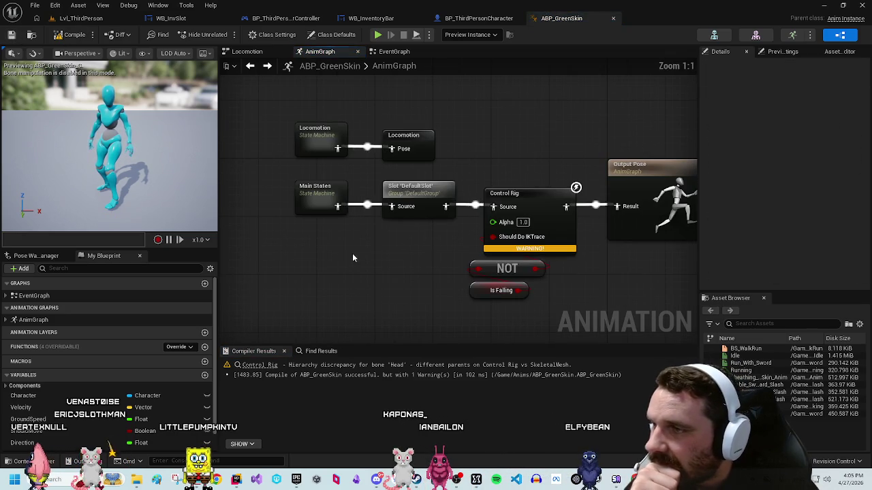
double_click(325, 198)
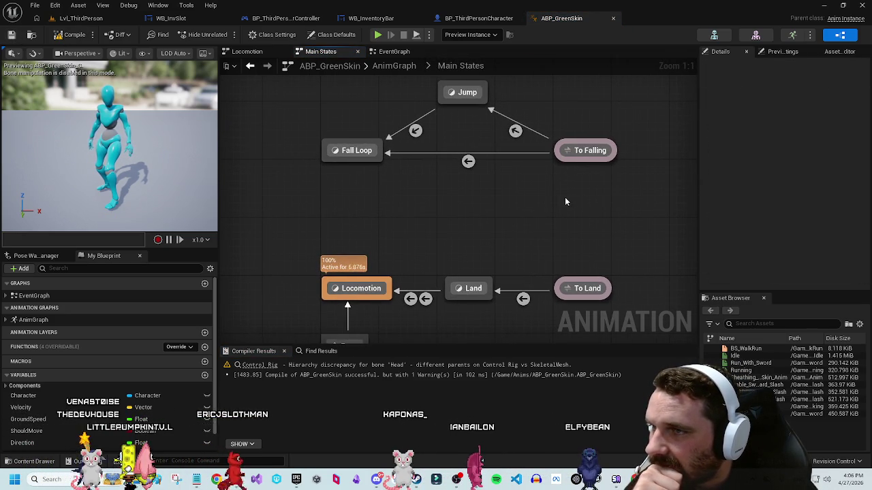
mouse_move(552, 195)
left_mouse_down()
mouse_move(521, 173)
mouse_move(503, 200)
mouse_move(512, 193)
left_mouse_up()
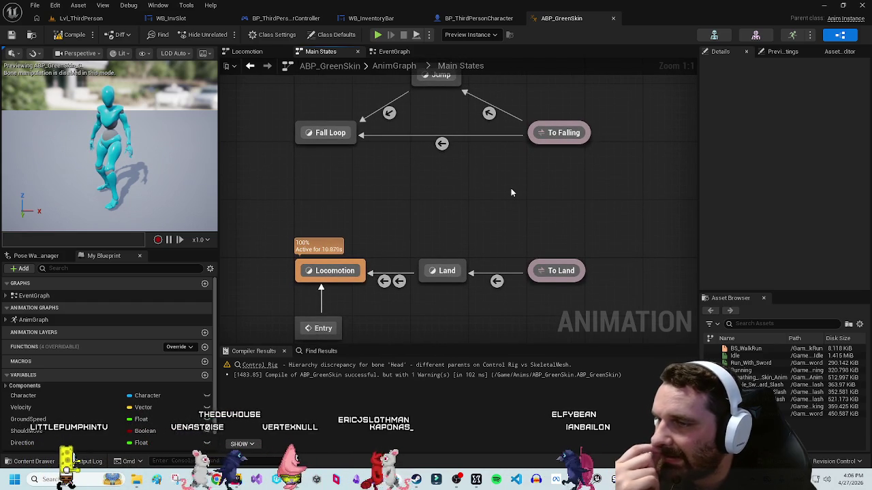
mouse_move(511, 192)
left_mouse_down()
mouse_move(525, 181)
mouse_move(500, 209)
mouse_move(498, 199)
mouse_move(497, 255)
left_mouse_up()
left_click(543, 182)
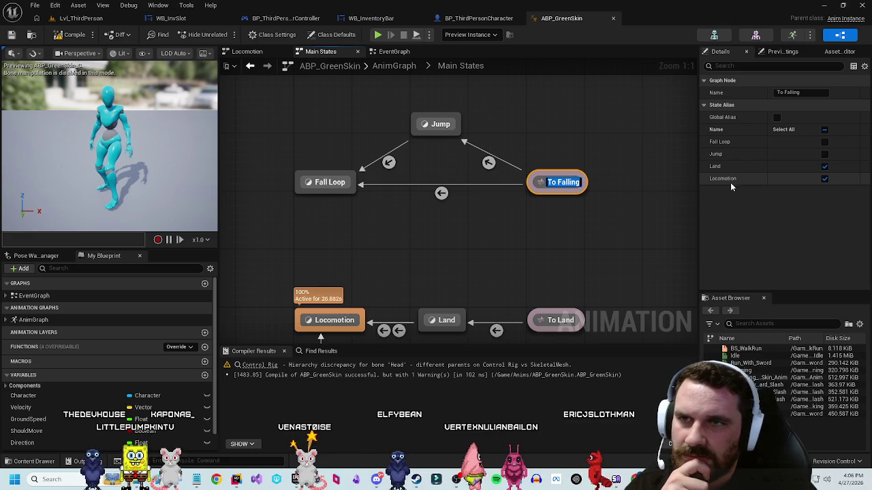
left_click(628, 243)
left_click(560, 146)
left_click(601, 237)
left_click_drag(601, 236, 616, 275)
left_click(545, 215)
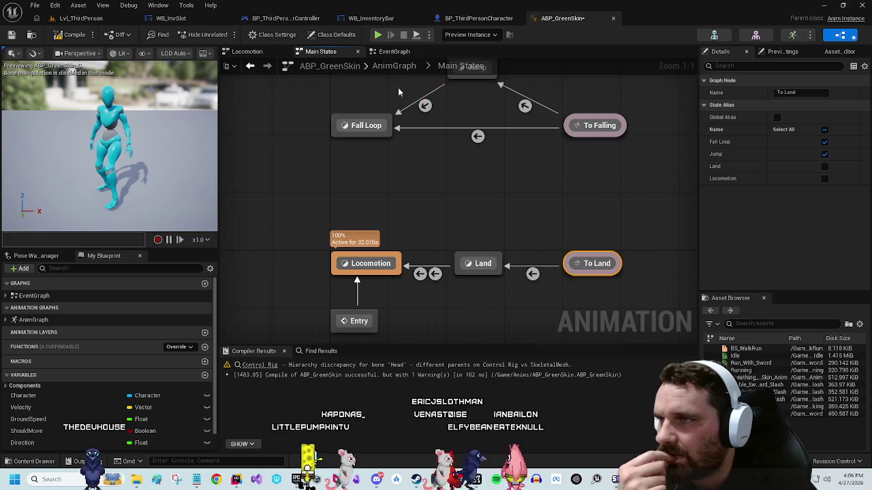
left_click(394, 66)
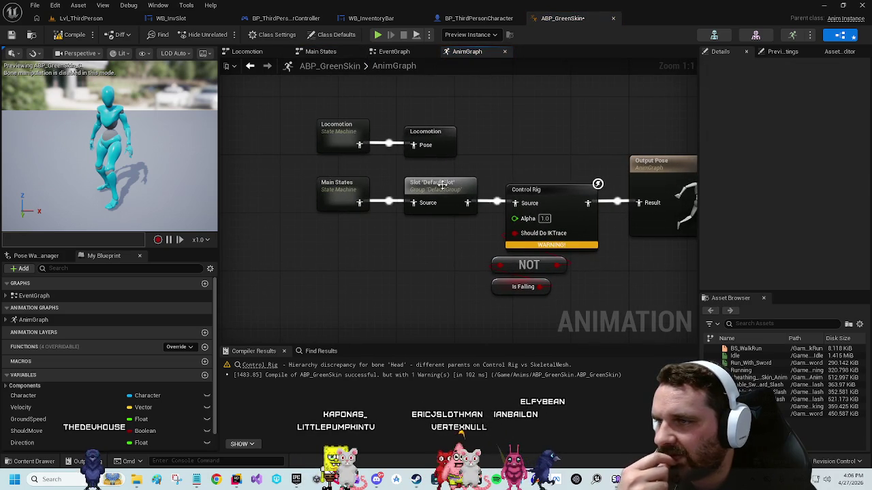
left_click(447, 194)
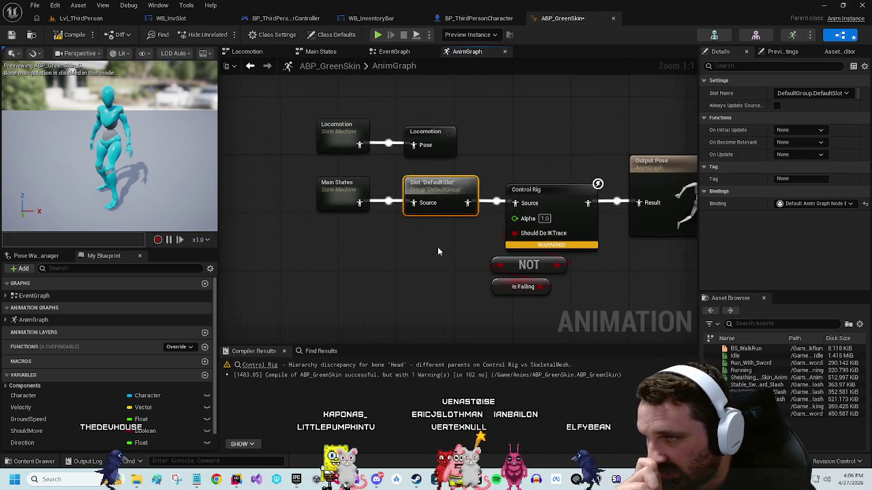
left_click(441, 139)
double_click(338, 127)
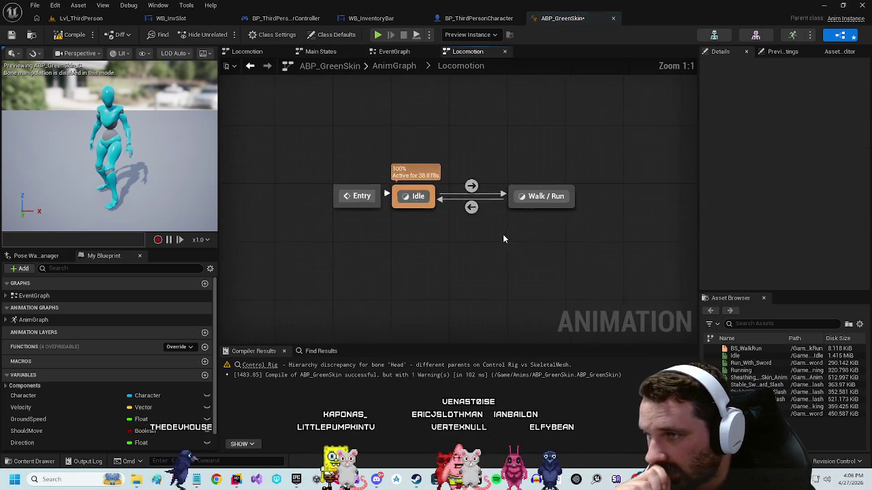
left_click(477, 212)
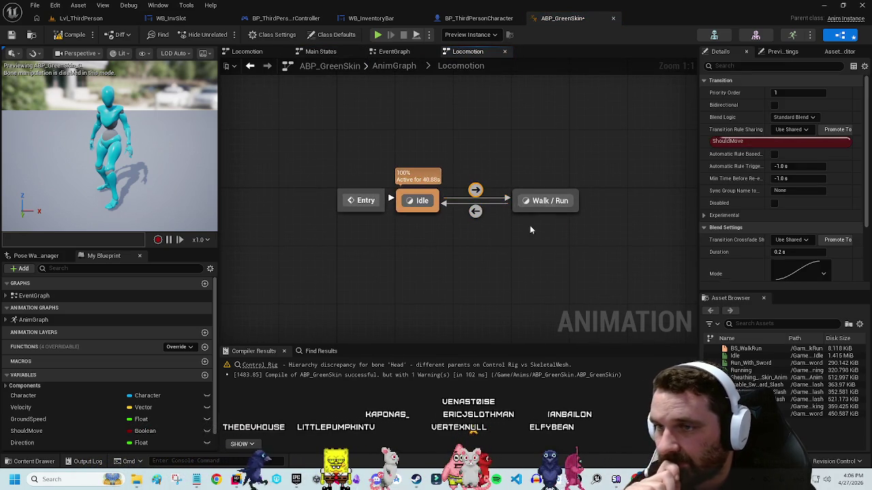
key("alt+Left")
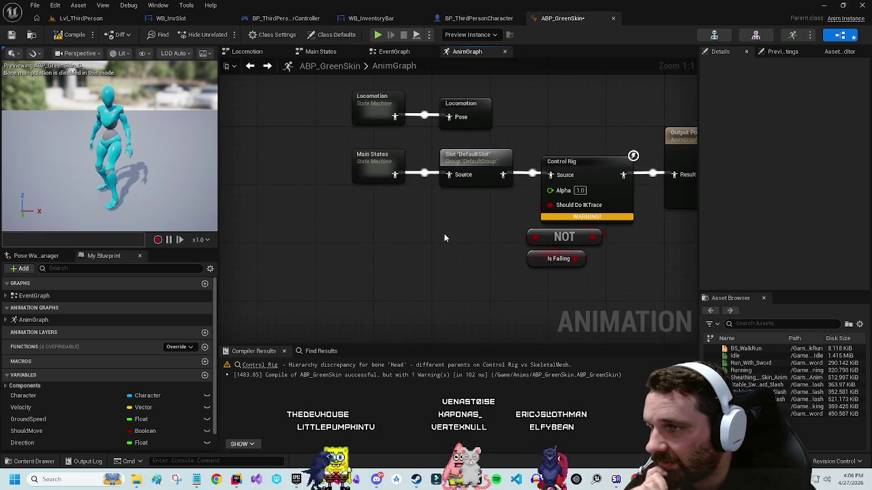
double_click(373, 162)
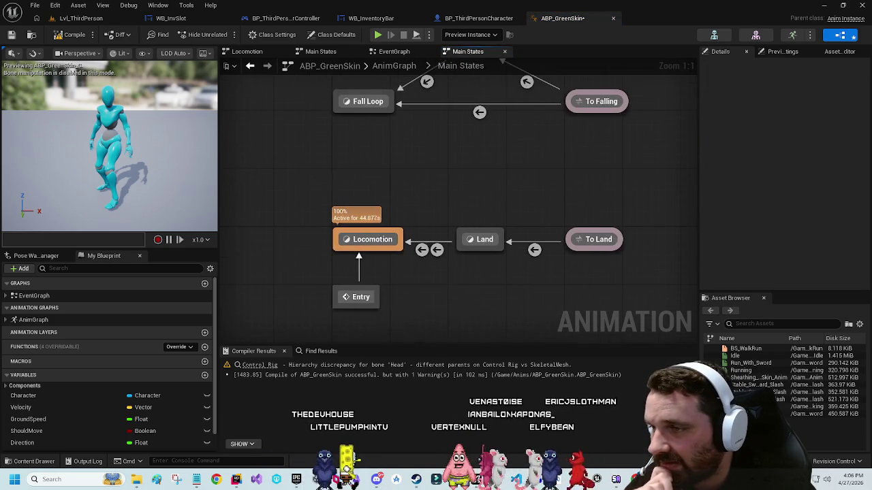
left_click(380, 242)
scroll(756, 203, "down", 2)
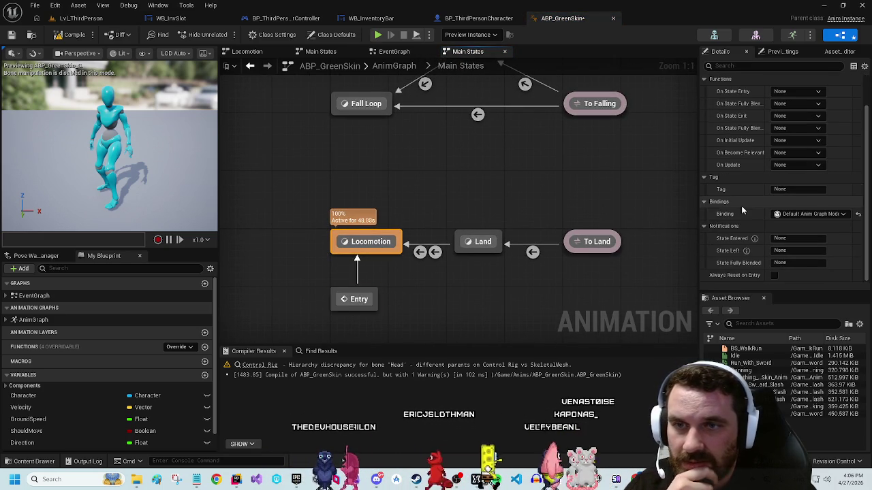
scroll(740, 205, "up", 2)
left_click(602, 99)
mouse_move(692, 163)
left_mouse_down()
mouse_move(613, 226)
mouse_move(617, 231)
left_mouse_up()
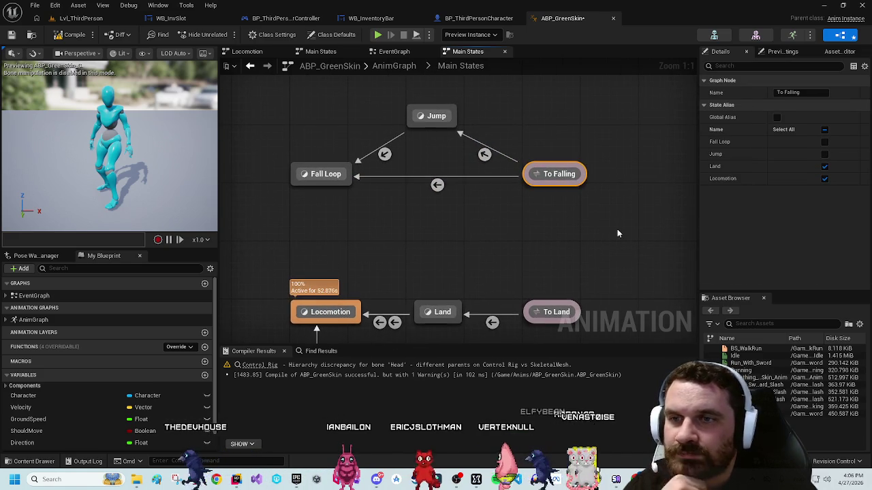
left_click(485, 154)
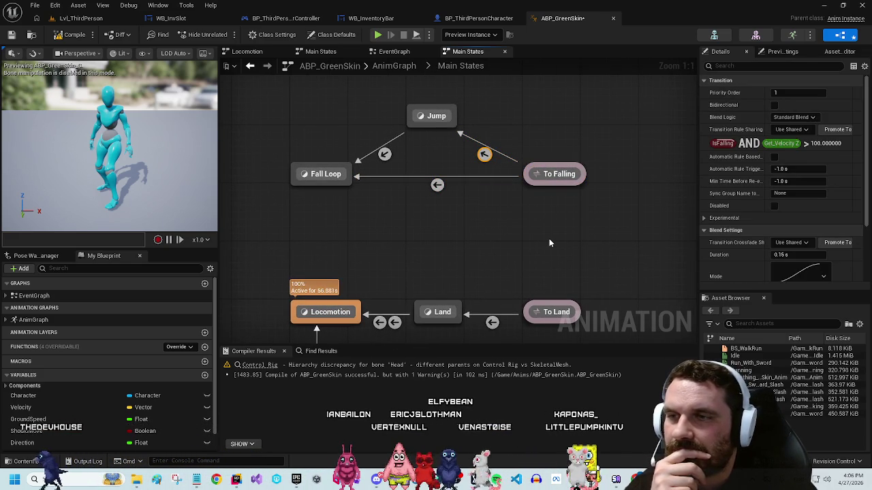
scroll(549, 243, "down", 4)
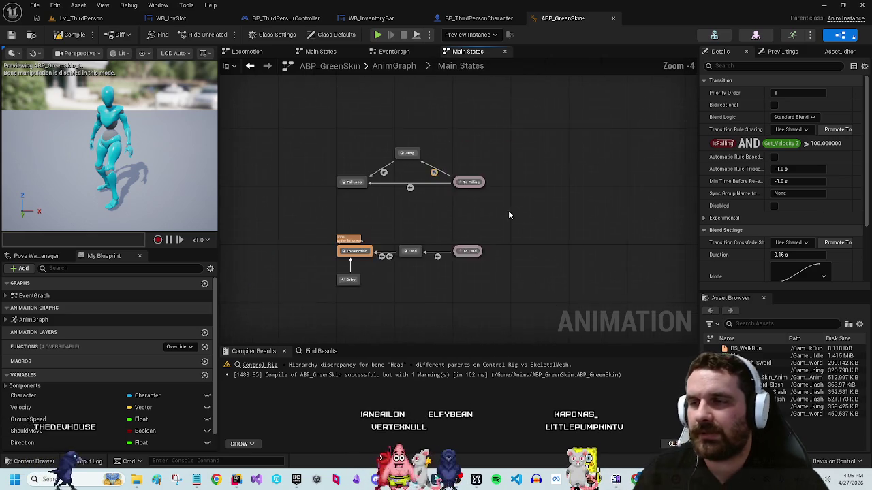
right_click(519, 189)
Step: Add a state alias named 'To Action' to Main States
left_click(547, 217)
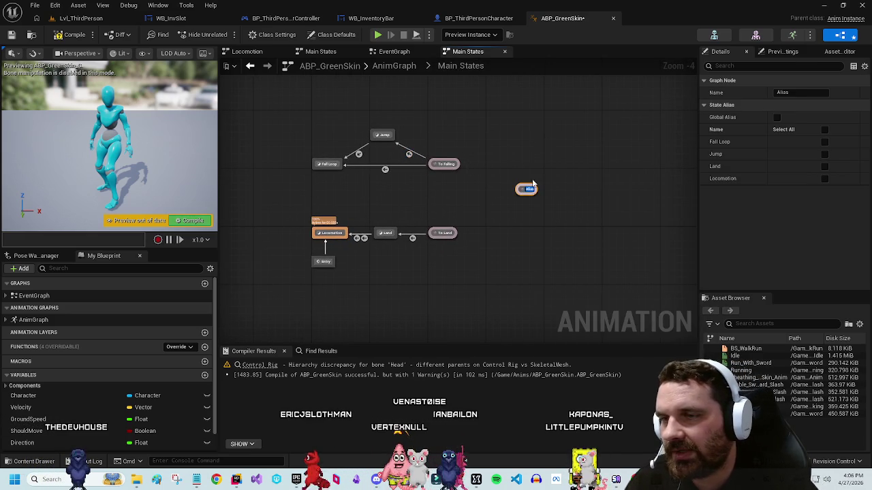
scroll(561, 193, "up", 5)
type("To Action")
key("Return")
mouse_move(523, 179)
left_mouse_down()
mouse_move(482, 198)
mouse_move(527, 199)
left_mouse_up()
Step: Create a new state named 'Action 1'
right_click(560, 162)
type("st")
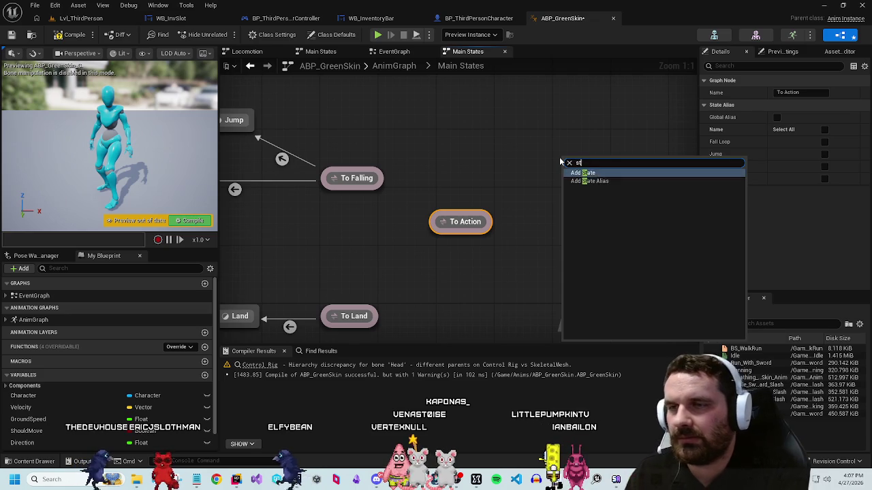
key("Return")
left_click(587, 196)
left_click(590, 164)
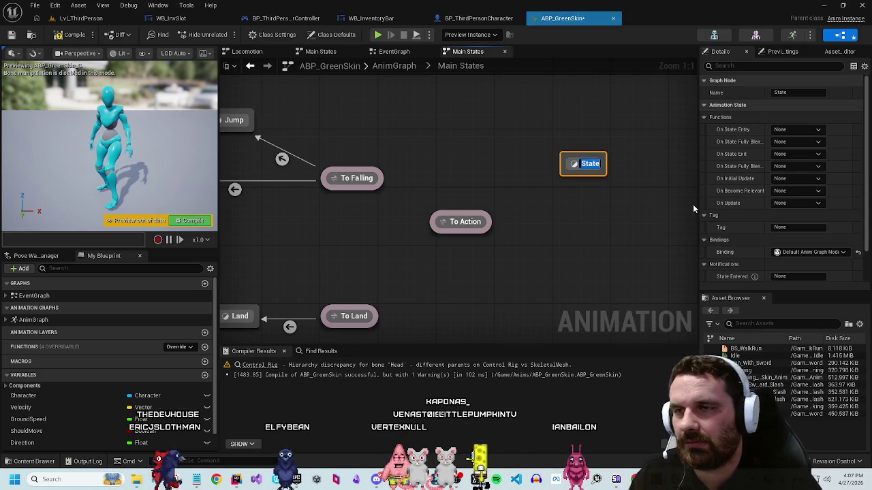
key("F2")
type("Actiona")
key("BackSpace")
type("1")
key("Return")
Step: Duplicate Action 1 and rename the copies 'Action 2' and 'Action 3'
key("ctrl+d")
key("ctrl+d")
key("ctrl+d")
key("ctrl+d")
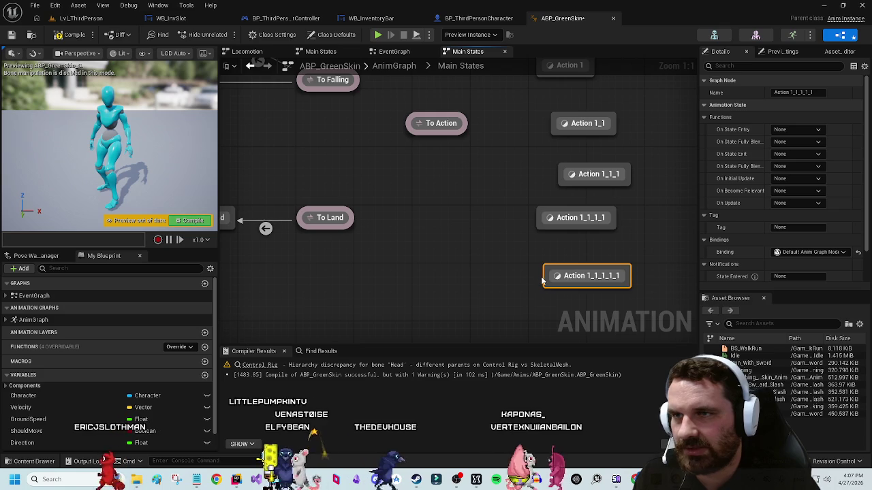
key("ctrl+d")
mouse_move(535, 224)
left_mouse_down()
mouse_move(545, 249)
mouse_move(545, 241)
left_mouse_up()
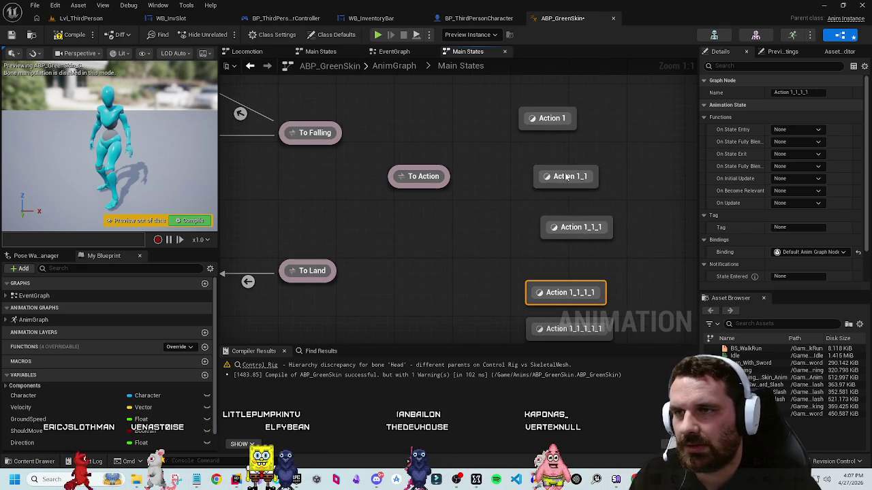
left_click(566, 177)
key("F2")
type("2")
key("Return")
left_click(579, 228)
key("F2")
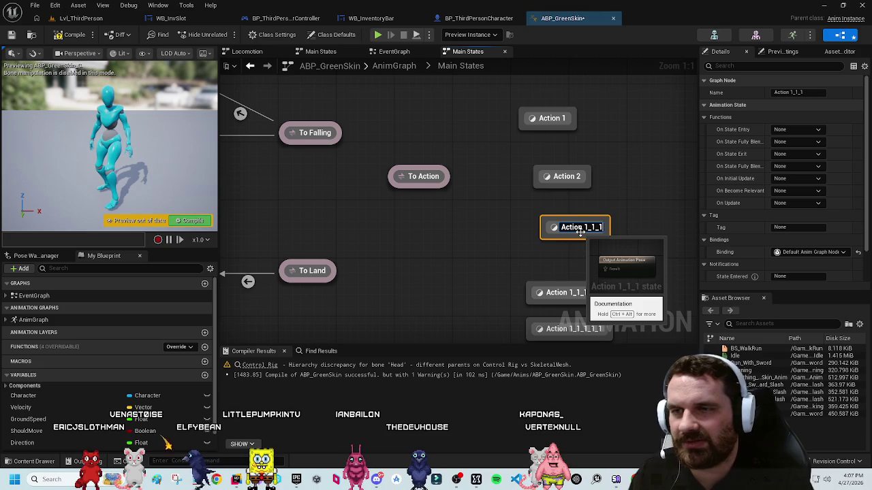
key("BackSpace")
type("3")
key("Return")
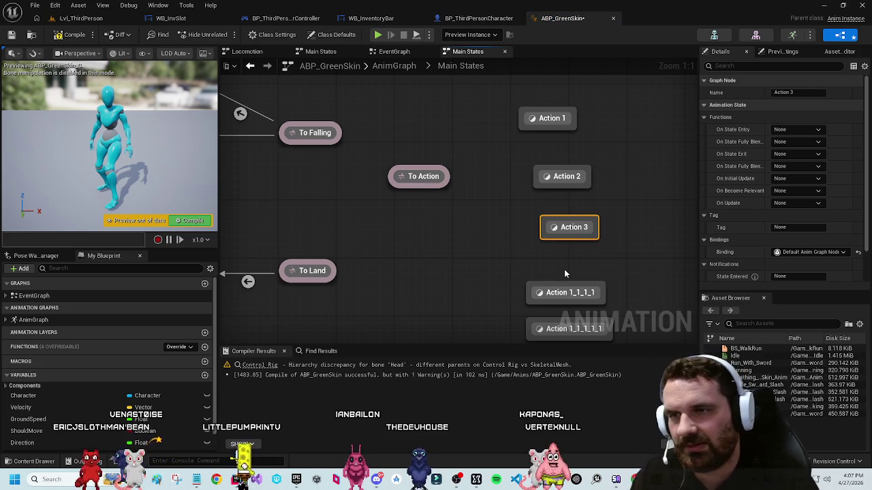
key("F2")
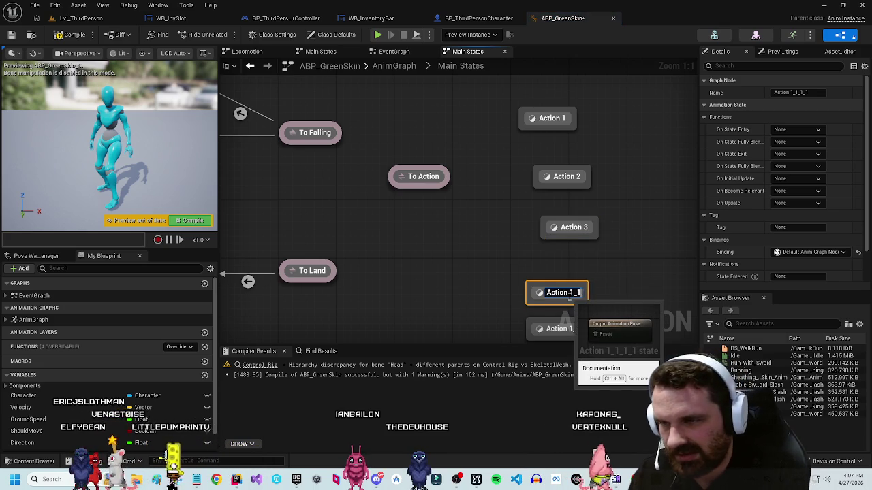
Step: Name the remaining duplicates 'Action 5' and 'Action 4', and add an 'Action 0' state
type("5")
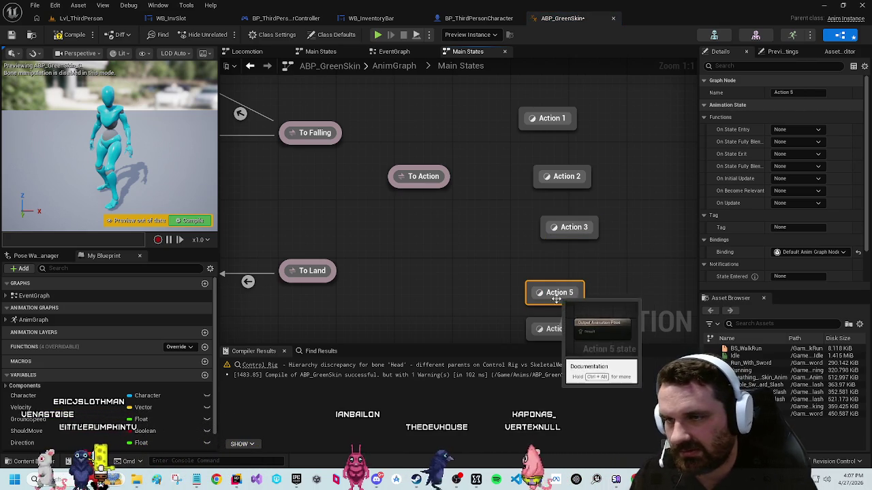
left_click(579, 329)
key("F2")
key("Return")
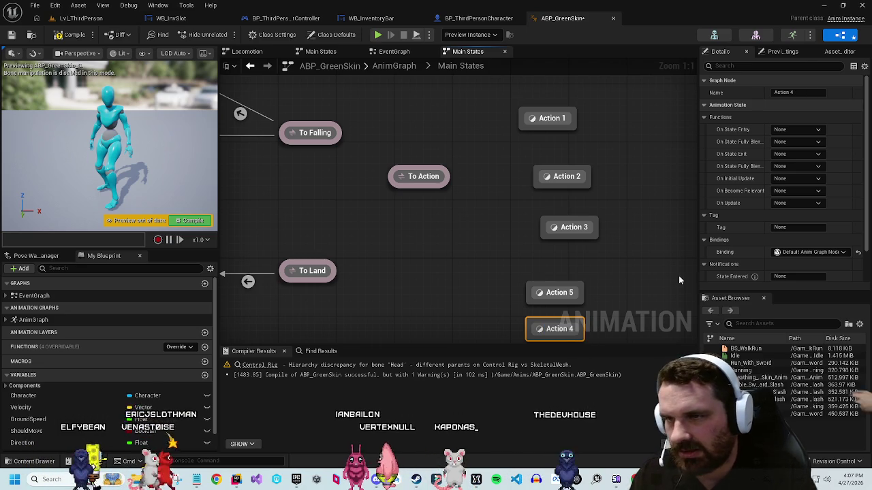
left_click_drag(551, 335, 551, 262)
key("ctrl+v")
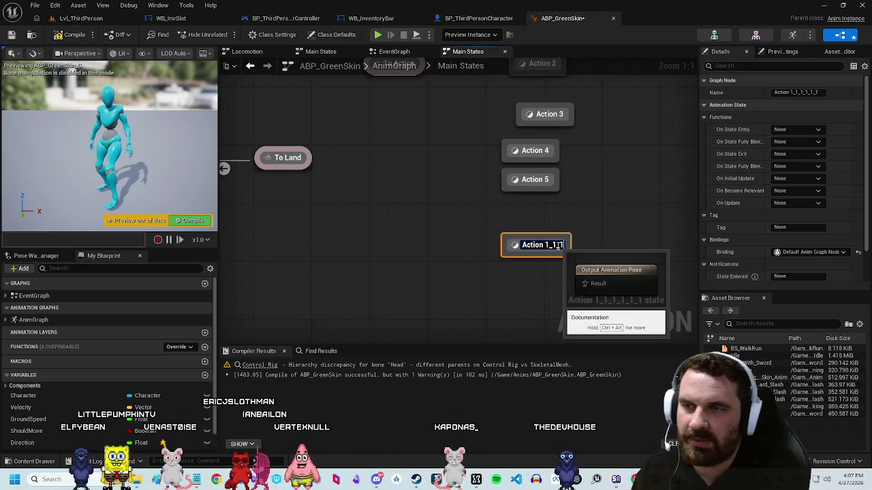
key("BackSpace")
type("Action 0")
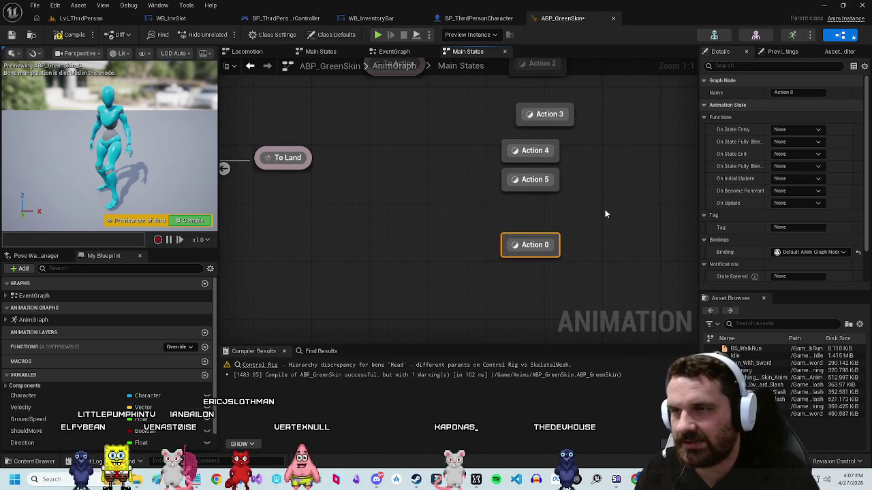
Step: Arrange Action 0 through Action 5 in a single aligned column
mouse_move(531, 301)
left_mouse_down()
mouse_move(592, 156)
mouse_move(579, 223)
mouse_move(480, 152)
left_mouse_up()
mouse_move(519, 193)
left_mouse_down()
mouse_move(447, 139)
mouse_move(503, 174)
left_mouse_up()
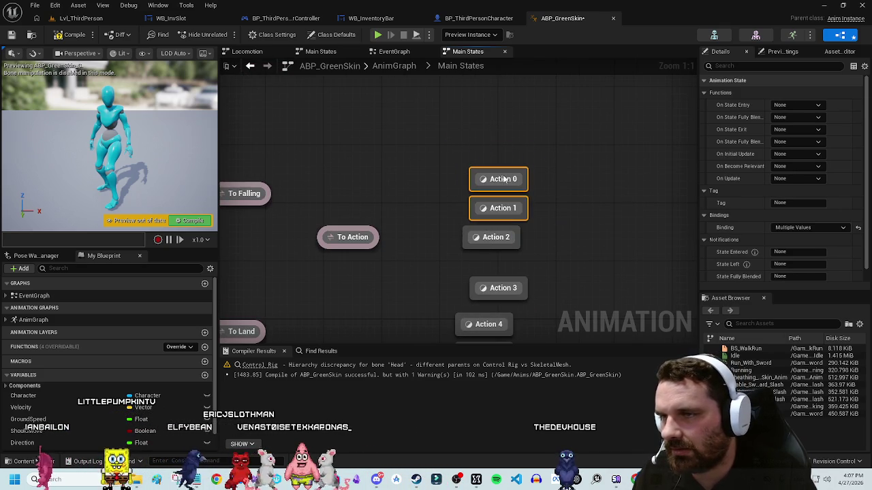
left_click(544, 243)
mouse_move(493, 244)
left_mouse_down()
mouse_move(496, 179)
mouse_move(504, 203)
left_mouse_up()
left_click_drag(592, 261, 571, 225)
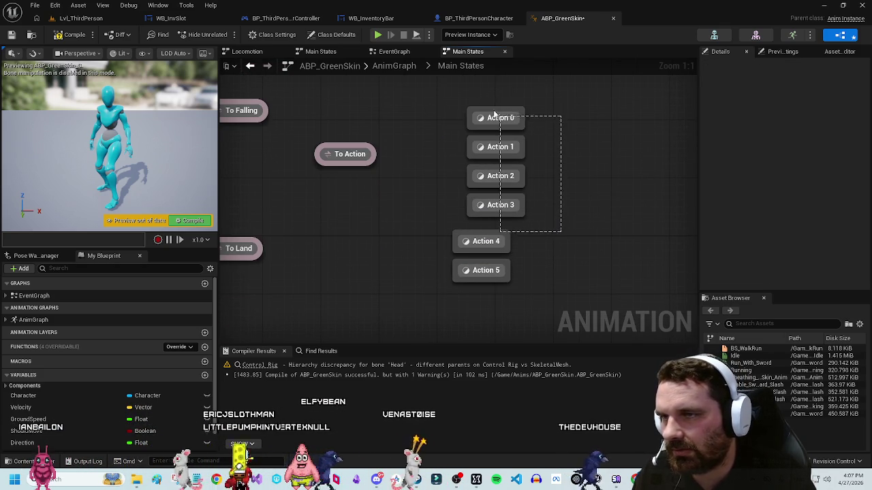
left_click_drag(466, 101, 458, 95)
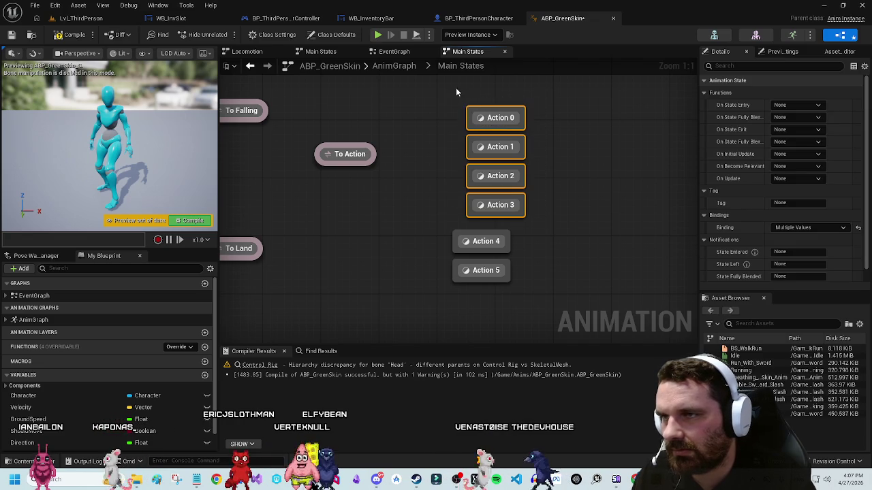
mouse_move(493, 120)
left_mouse_down()
mouse_move(480, 119)
mouse_move(480, 127)
left_mouse_up()
left_click(539, 164)
left_click_drag(373, 134, 510, 274)
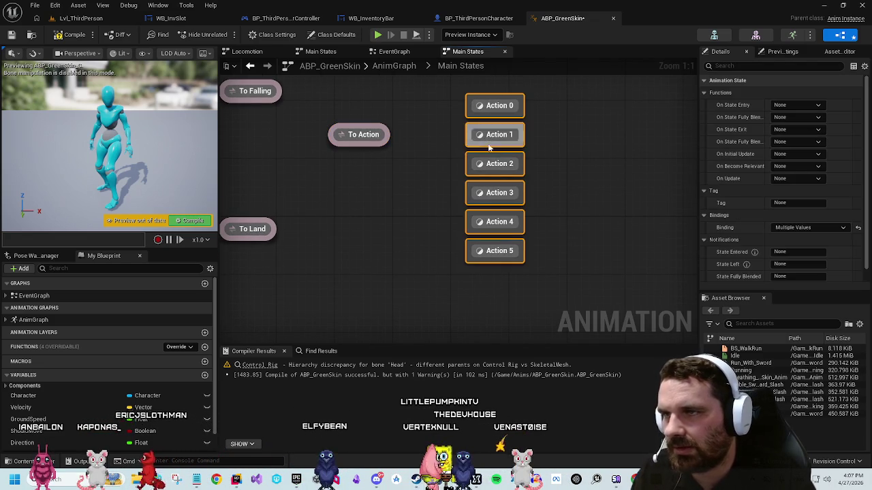
Step: Draw transitions from the To Action alias to each of Action 0 through Action 5
mouse_move(440, 198)
left_mouse_down()
mouse_move(427, 199)
mouse_move(423, 182)
mouse_move(434, 243)
left_mouse_up()
mouse_move(402, 203)
left_mouse_down()
mouse_move(483, 130)
mouse_move(500, 135)
left_mouse_up()
left_click_drag(401, 205, 481, 176)
left_click(406, 206)
left_click_drag(406, 206, 480, 166)
left_click_drag(402, 204, 488, 193)
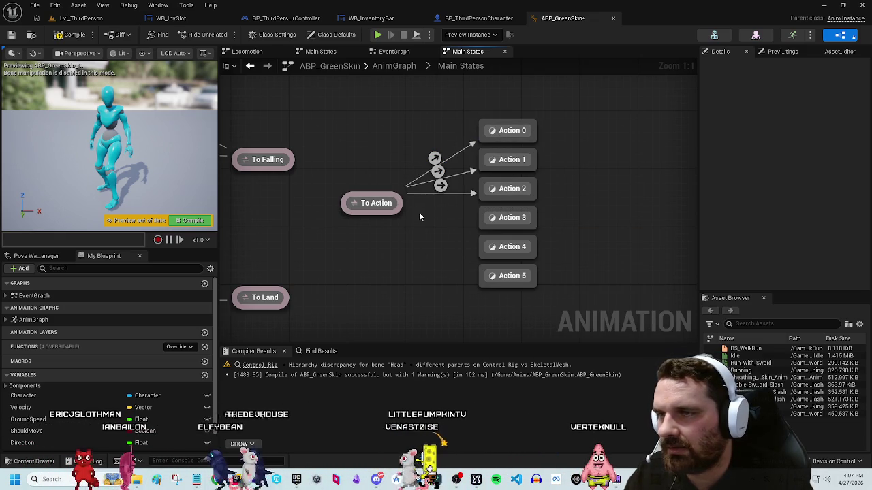
mouse_move(399, 212)
left_mouse_down()
mouse_move(466, 213)
mouse_move(362, 212)
mouse_move(482, 217)
left_mouse_up()
mouse_move(366, 211)
left_mouse_down()
mouse_move(481, 247)
mouse_move(423, 243)
mouse_move(481, 275)
left_mouse_up()
left_click(394, 236)
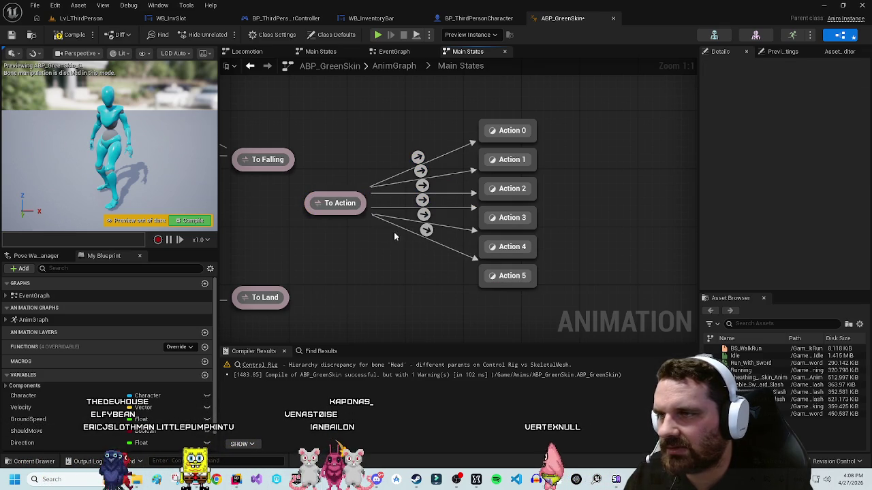
left_click(417, 157)
mouse_move(558, 107)
left_mouse_down()
mouse_move(500, 94)
mouse_move(553, 137)
mouse_move(685, 130)
left_mouse_up()
left_click_drag(412, 182, 462, 173)
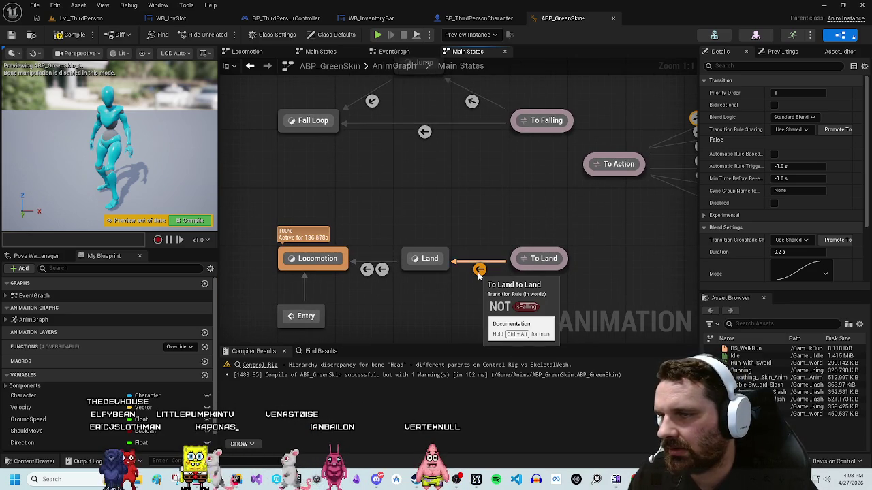
left_click(356, 224)
left_click_drag(376, 215, 361, 213)
right_click(341, 194)
key("Escape")
mouse_move(546, 183)
left_mouse_down()
mouse_move(494, 192)
mouse_move(508, 207)
mouse_move(343, 243)
mouse_move(551, 249)
mouse_move(524, 247)
left_mouse_up()
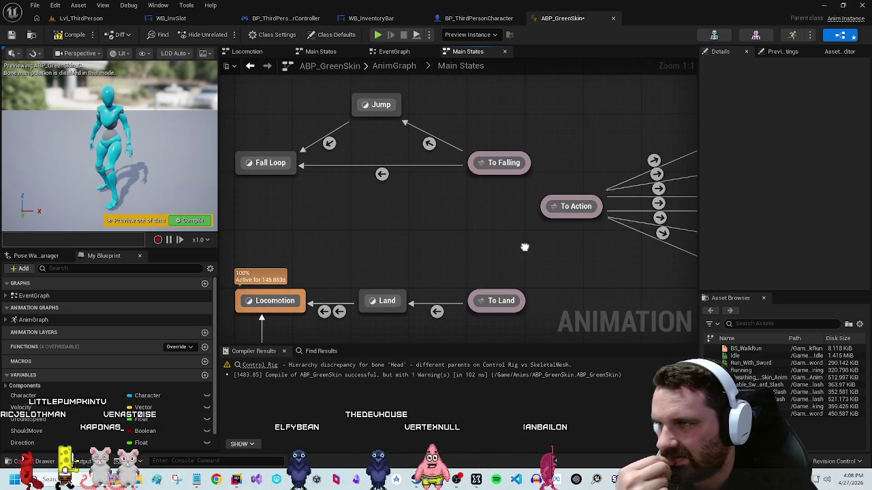
left_click(274, 172)
left_click_drag(458, 253, 507, 247)
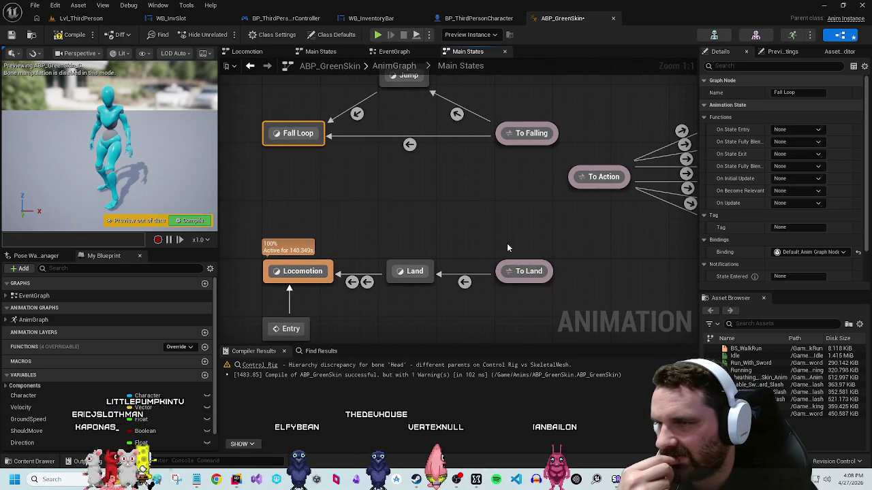
left_click(464, 282)
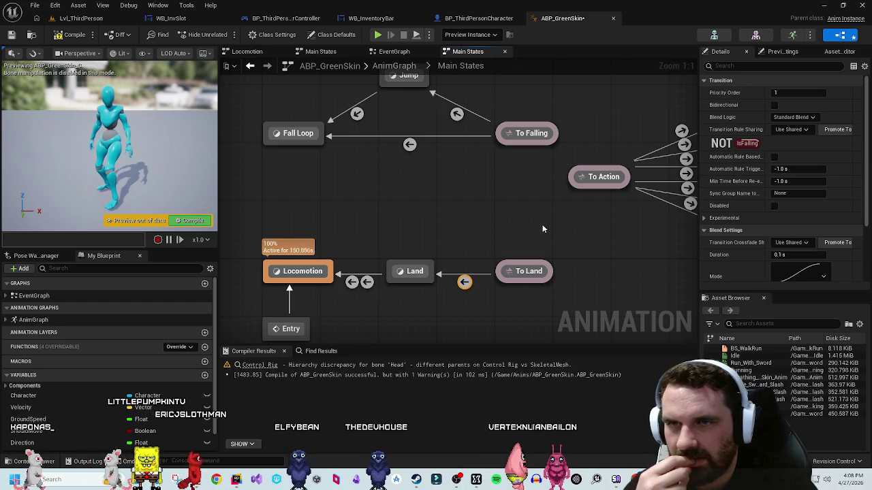
left_click(525, 271)
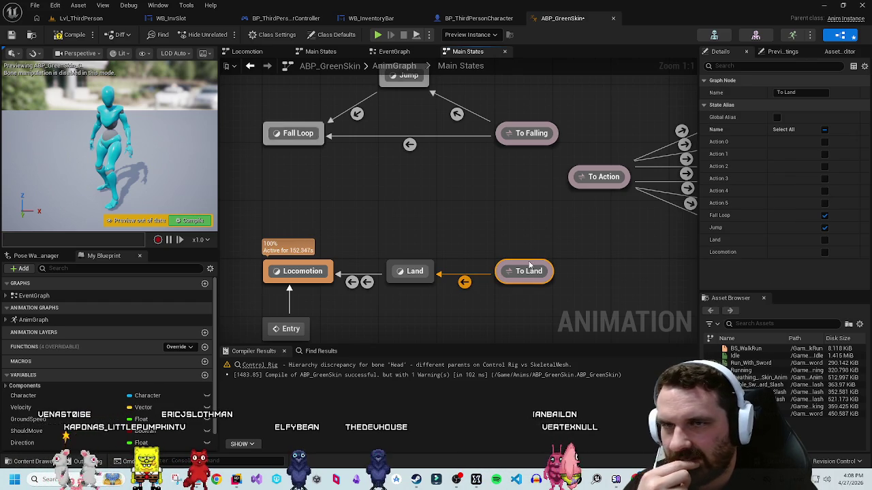
left_click(546, 199)
mouse_move(688, 190)
left_mouse_down()
mouse_move(638, 182)
mouse_move(508, 197)
mouse_move(736, 197)
left_mouse_up()
mouse_move(528, 237)
left_mouse_down()
mouse_move(550, 214)
mouse_move(664, 198)
left_mouse_up()
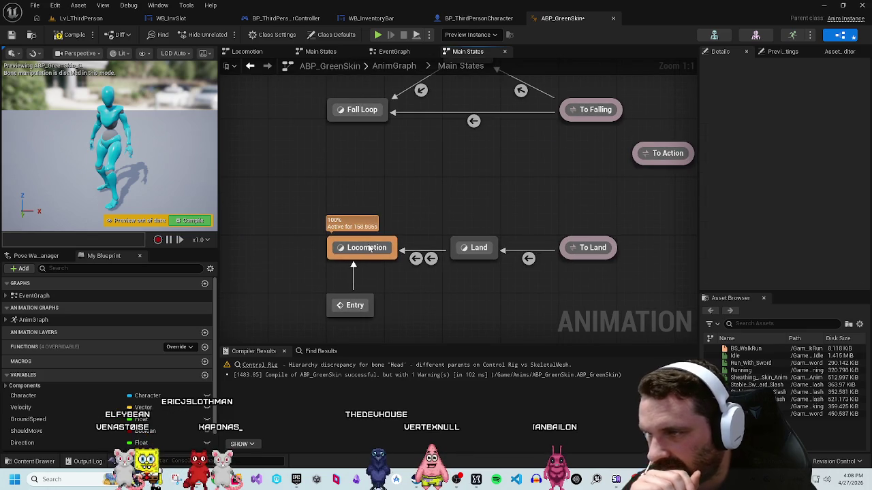
left_click(368, 249)
left_click(578, 247)
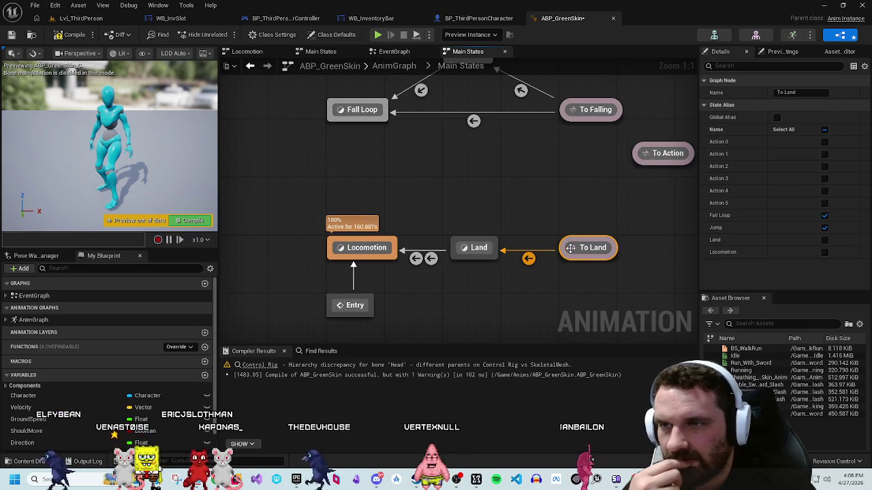
mouse_move(641, 170)
left_mouse_down()
mouse_move(512, 185)
mouse_move(516, 215)
left_mouse_up()
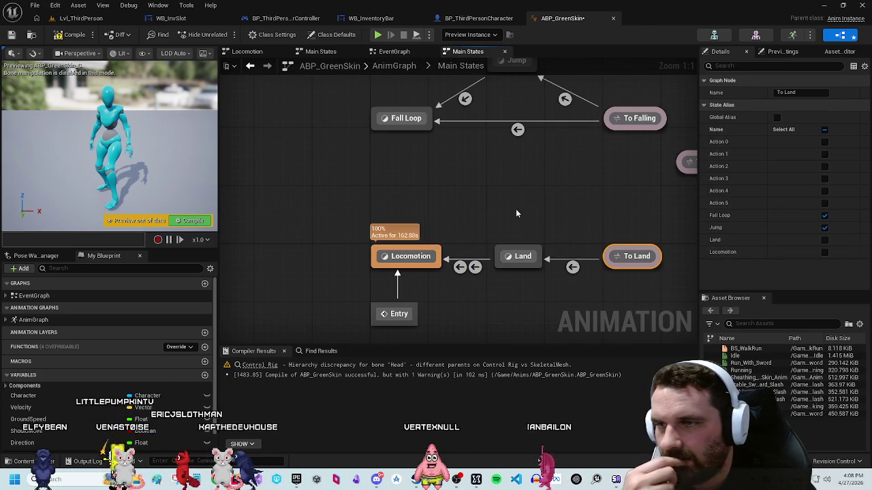
left_click(419, 258)
left_click_drag(562, 194, 490, 208)
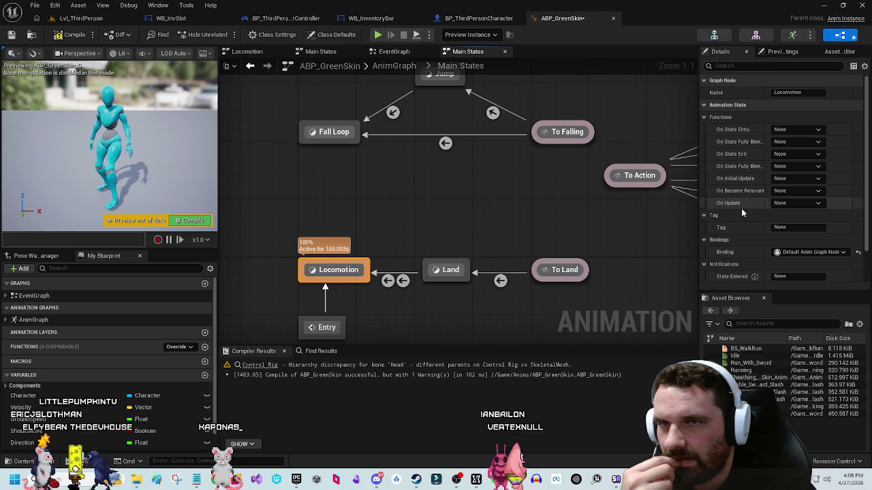
left_click(408, 215)
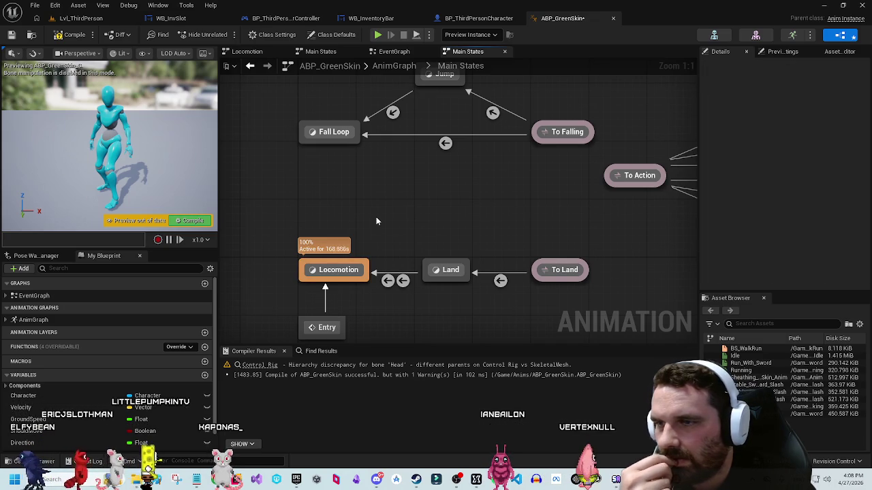
mouse_move(466, 263)
left_mouse_down()
mouse_move(451, 194)
mouse_move(459, 207)
left_mouse_up()
scroll(538, 218, "down", 4)
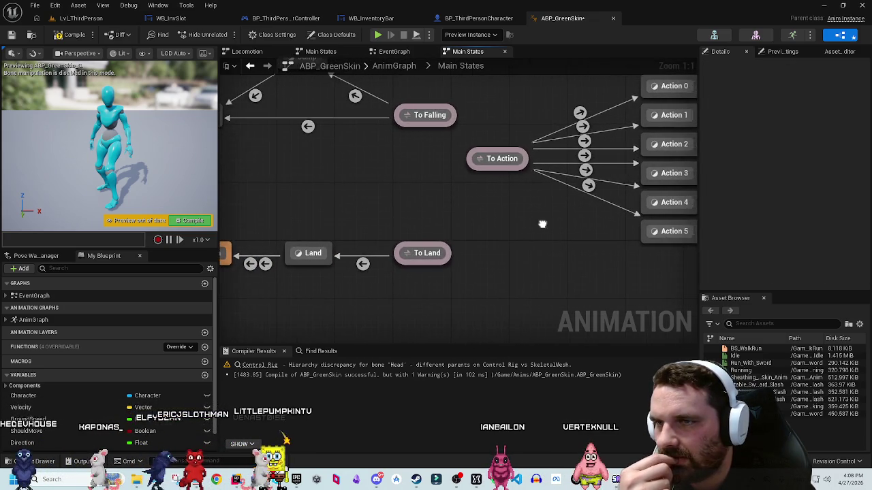
Step: Move To Action and the action states left of Locomotion and add transitions back into Locomotion
left_click_drag(524, 109, 506, 106)
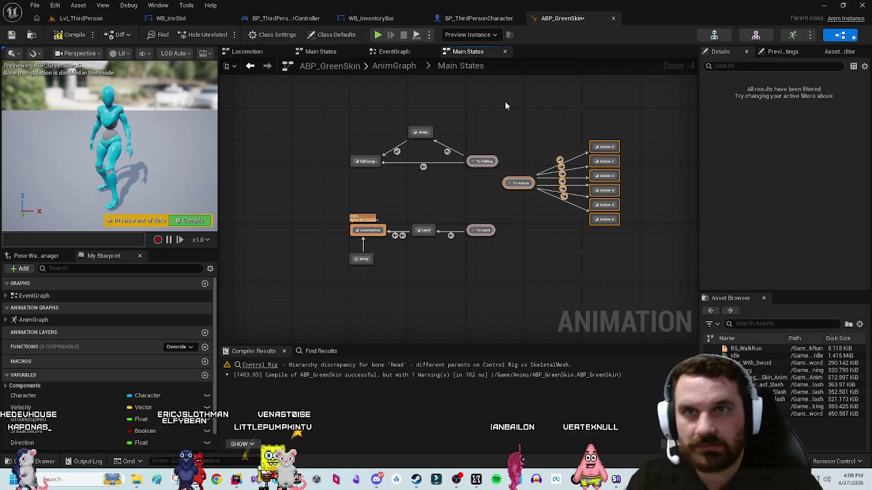
mouse_move(521, 184)
left_mouse_down()
mouse_move(242, 203)
mouse_move(221, 229)
left_mouse_up()
scroll(477, 181, "up", 4)
left_click_drag(434, 157, 503, 213)
left_click_drag(438, 212, 503, 216)
mouse_move(438, 238)
left_mouse_down()
mouse_move(468, 243)
mouse_move(502, 222)
left_mouse_up()
left_click_drag(438, 264, 499, 225)
left_click_drag(438, 298, 504, 226)
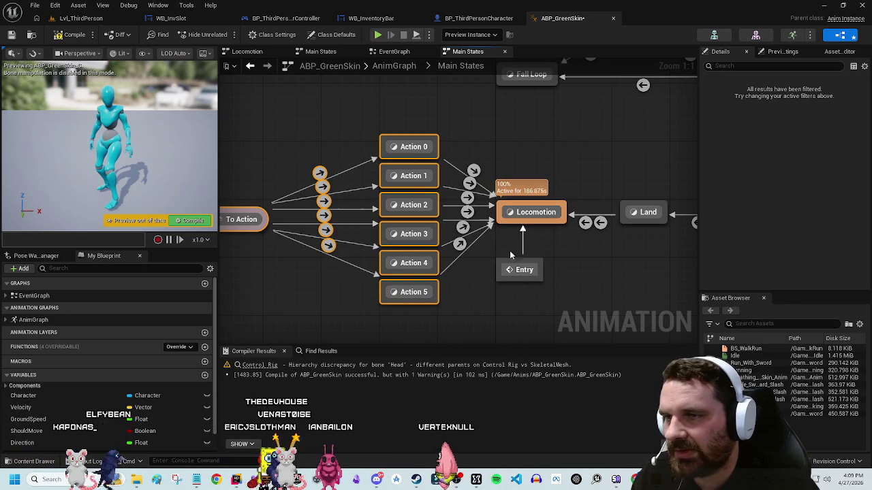
Step: Space out Action 0 through Action 5 vertically for a tidy layout
left_click_drag(475, 310, 531, 276)
left_click_drag(468, 201, 469, 223)
mouse_move(477, 254)
left_mouse_down()
mouse_move(491, 262)
mouse_move(477, 310)
left_mouse_up()
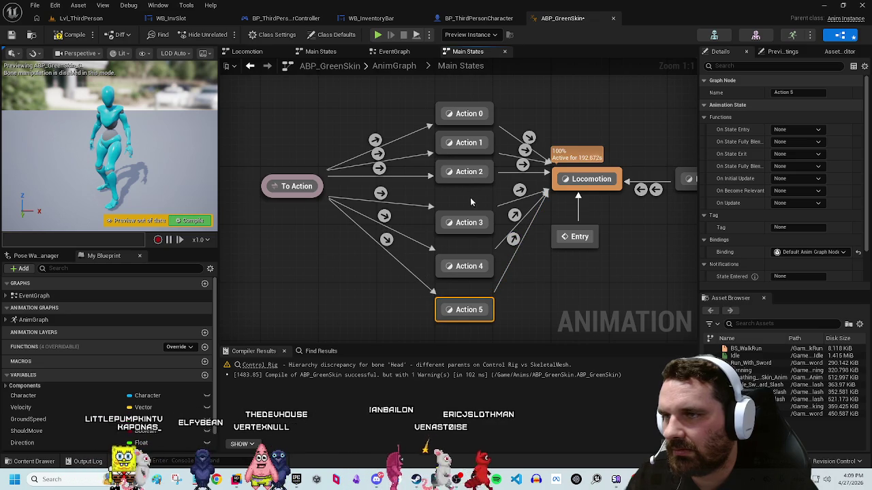
left_click(461, 159)
left_click(463, 188, "ctrl")
left_click_drag(464, 187, 461, 130)
left_click(540, 142)
scroll(490, 279, "down", 2)
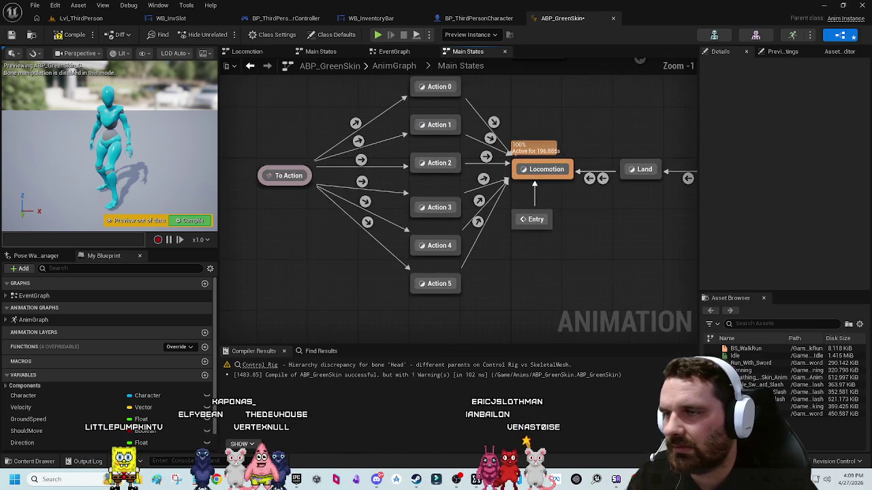
scroll(498, 312, "up", 1)
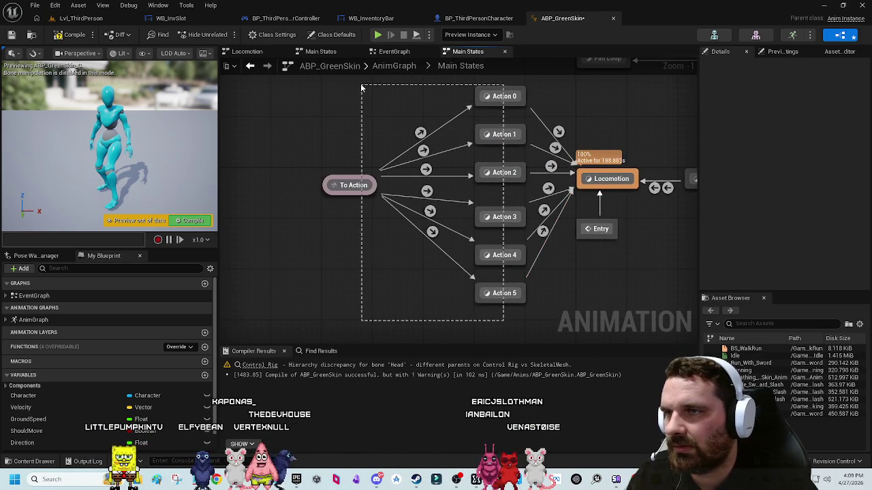
left_click_drag(362, 88, 362, 87)
left_click(495, 185)
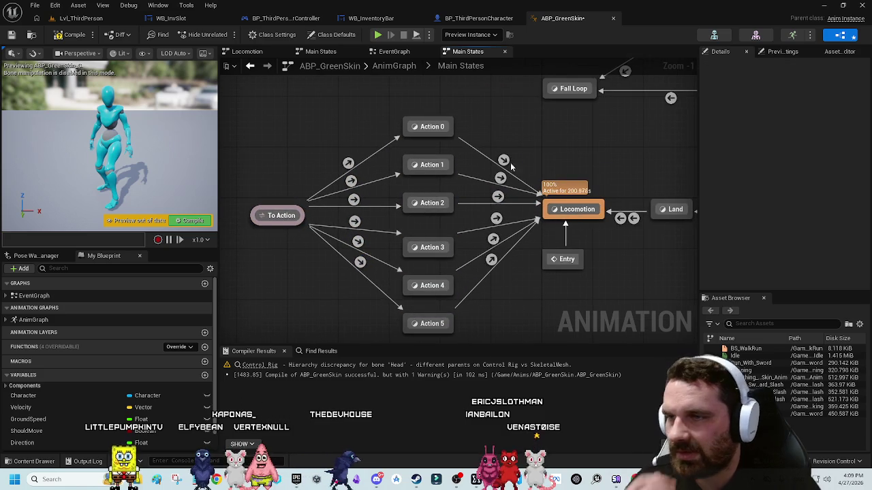
Step: Check the Fall Loop and Action 0 transitions, then switch to the EventGraph
left_click_drag(591, 129, 516, 162)
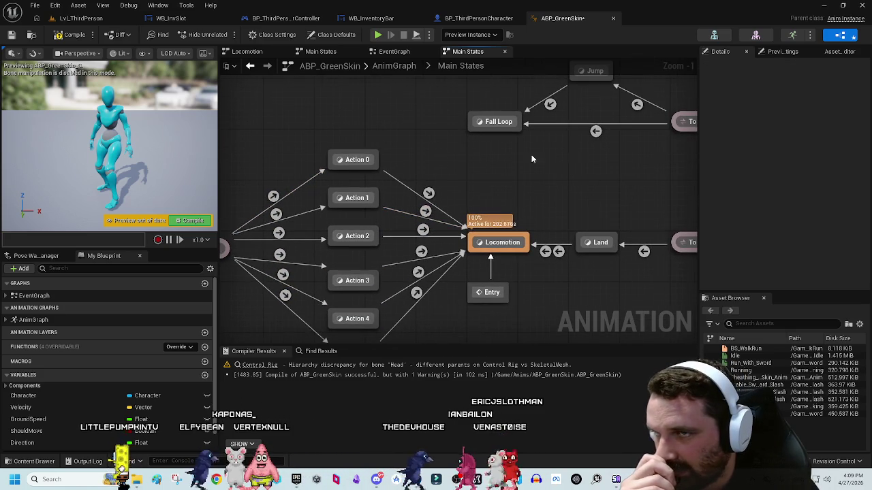
left_click(595, 131)
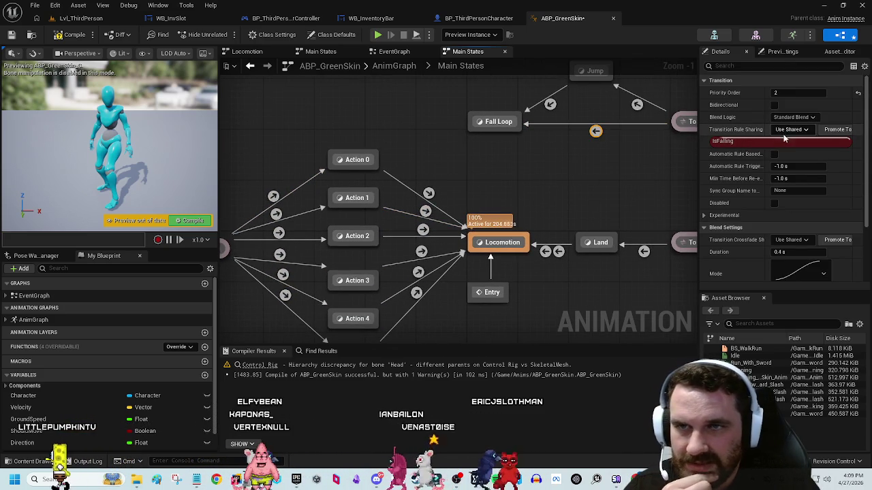
left_click(273, 197)
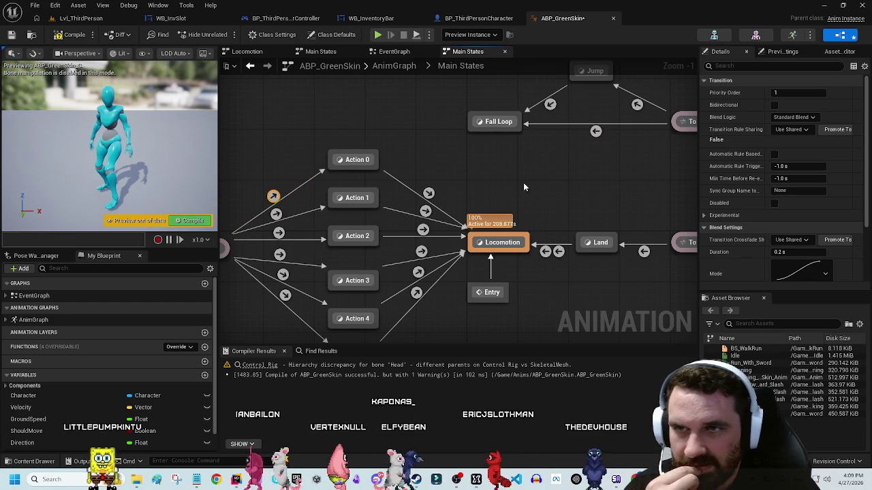
left_click(429, 175)
left_click_drag(447, 172, 507, 163)
left_click(391, 51)
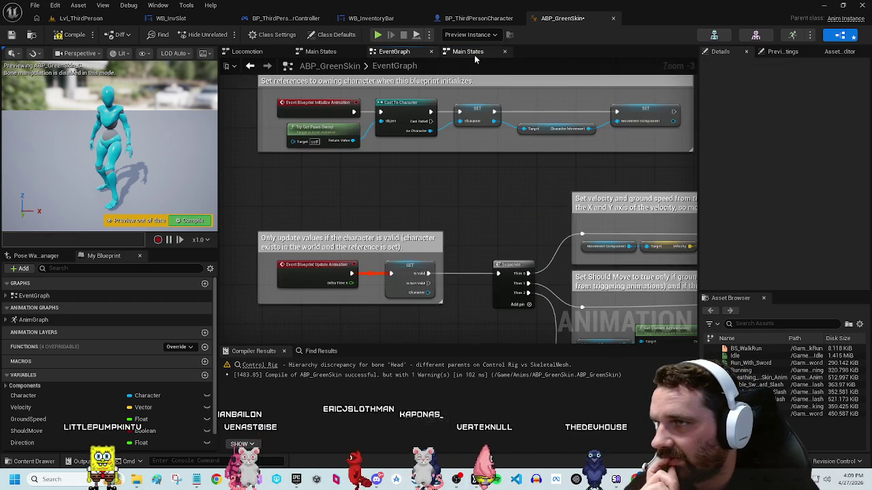
Step: Review the EventGraph's Should Move and Is Falling logic
left_click(468, 51)
left_click(401, 51)
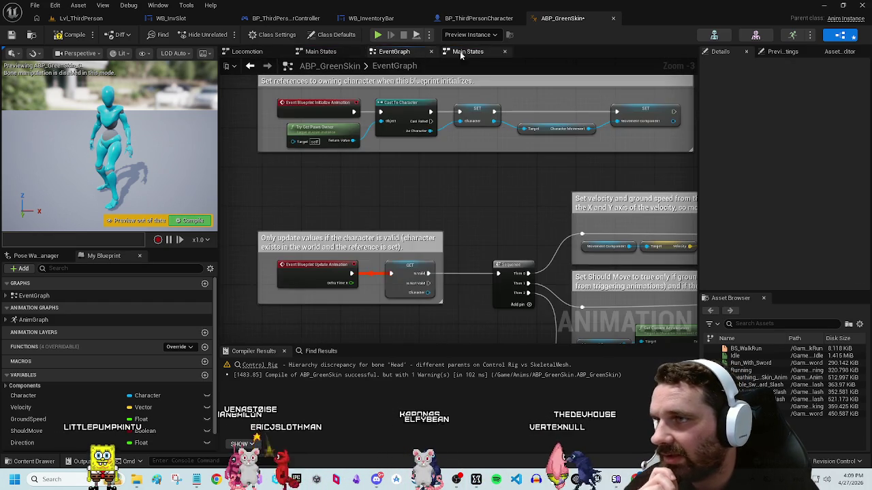
scroll(539, 150, "up", 3)
scroll(507, 195, "down", 5)
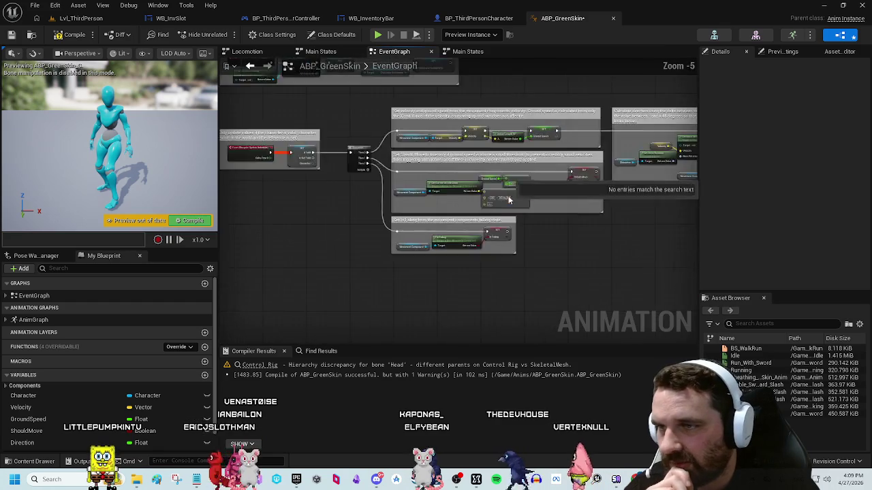
scroll(635, 235, "up", 4)
scroll(635, 236, "down", 3)
scroll(469, 258, "up", 3)
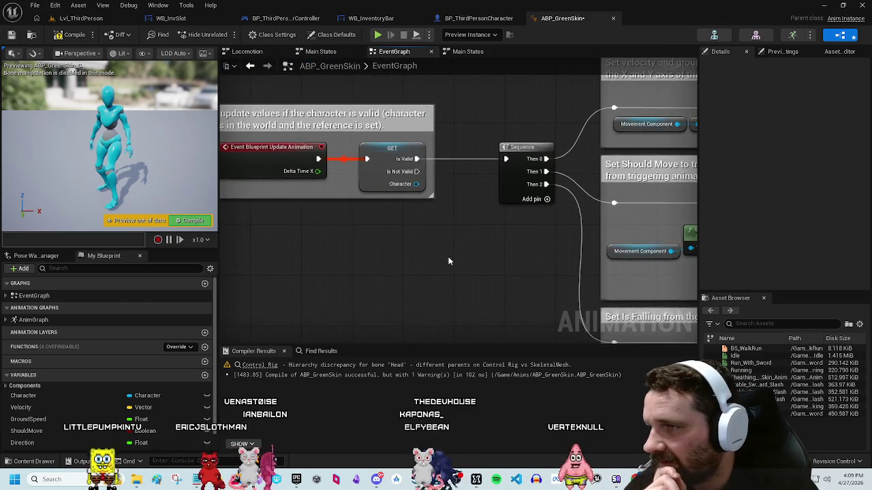
scroll(576, 165, "down", 2)
scroll(329, 252, "up", 2)
scroll(414, 252, "down", 2)
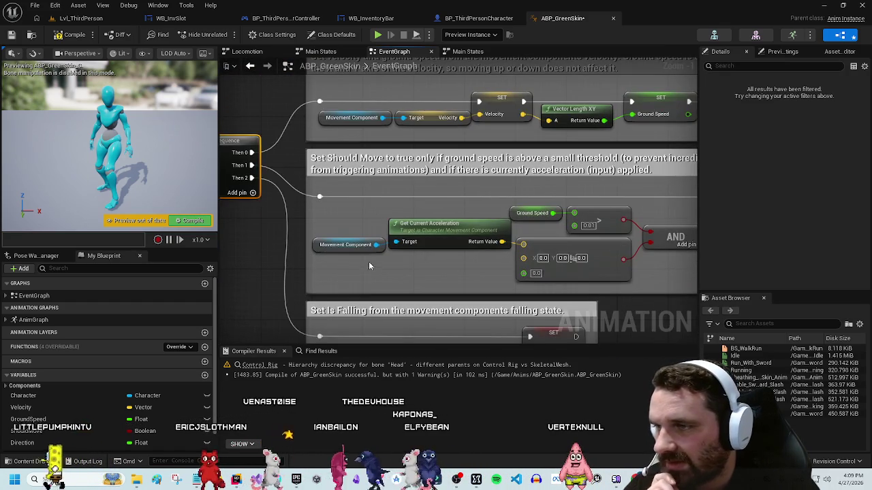
scroll(465, 248, "up", 2)
scroll(366, 221, "down", 2)
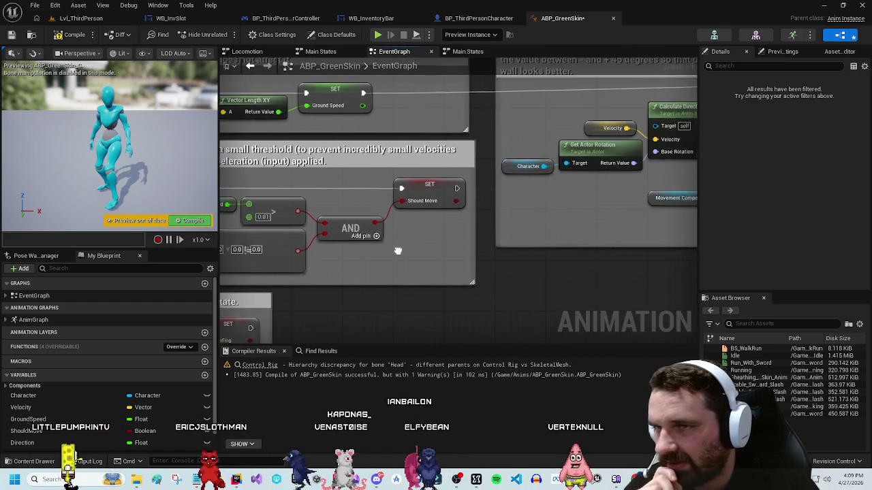
scroll(583, 257, "up", 2)
scroll(612, 229, "down", 3)
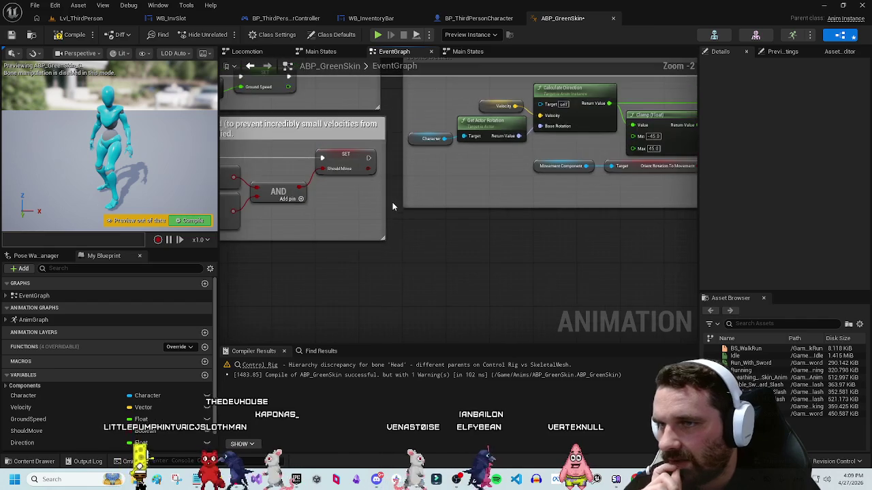
scroll(393, 200, "up", 2)
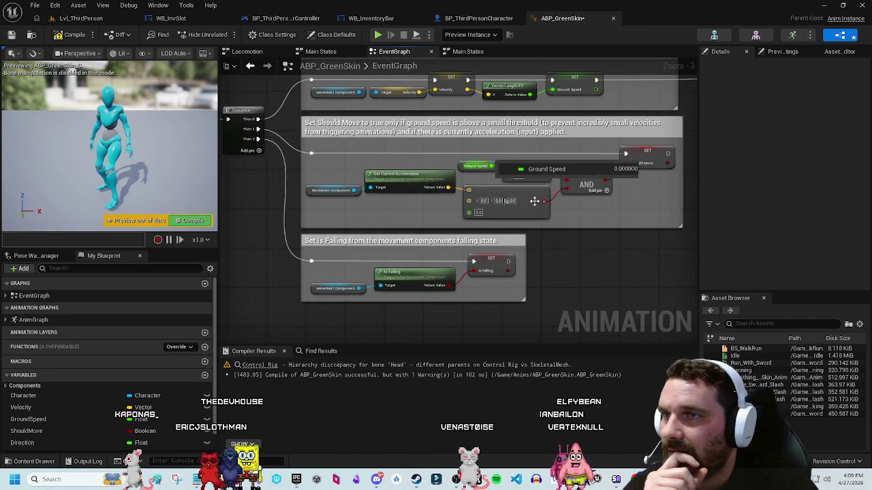
Step: Compile ABP_GreenSkin and begin wiring from the Sequence node's Then 3 output
left_click(72, 30)
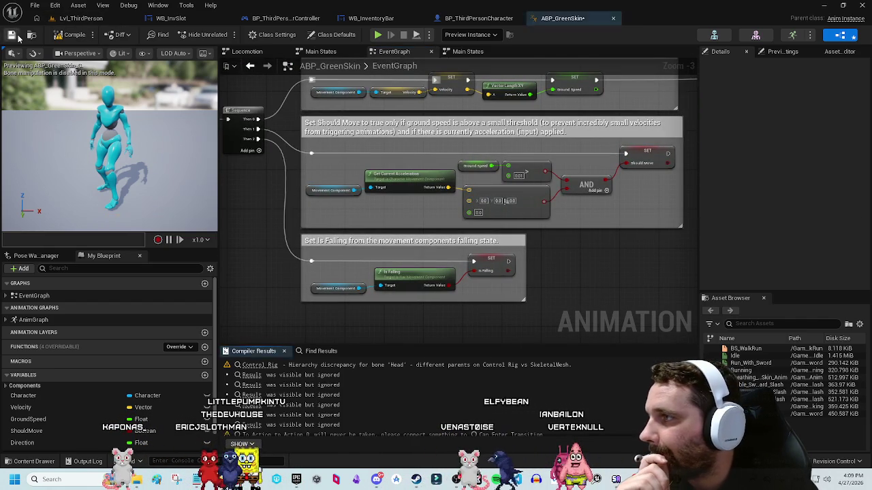
scroll(563, 302, "up", 2)
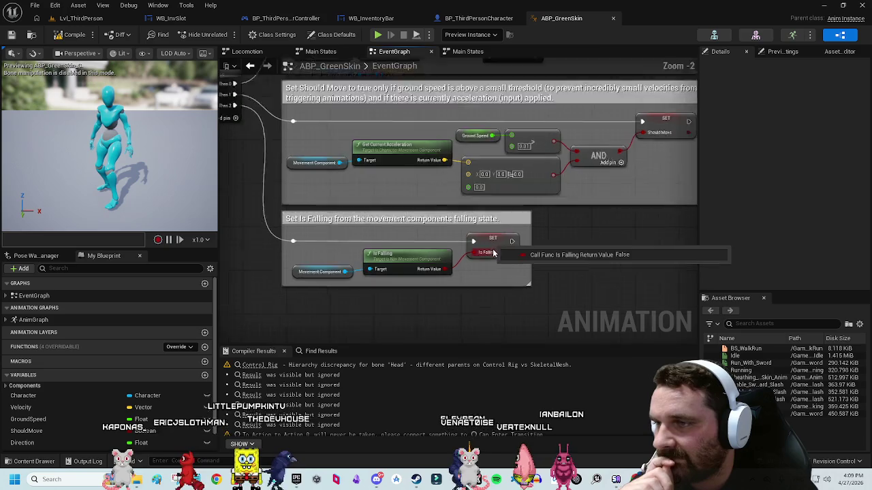
scroll(358, 241, "down", 3)
scroll(493, 181, "up", 2)
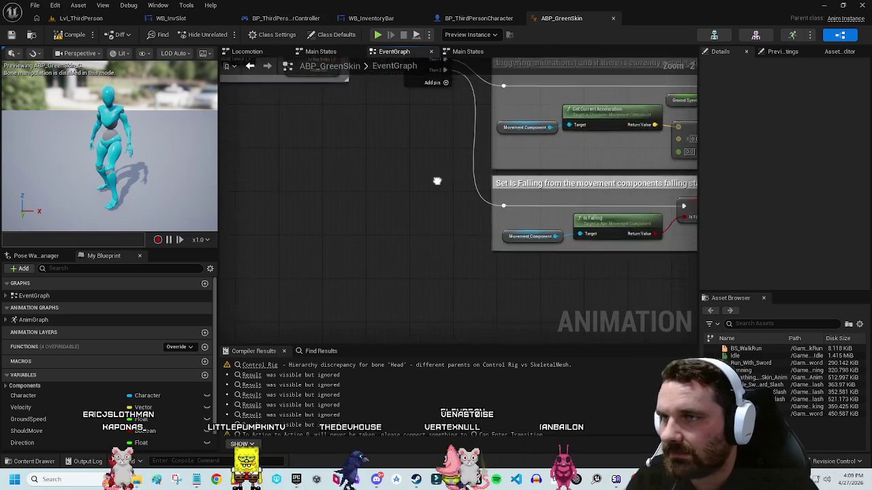
mouse_move(329, 123)
left_mouse_down()
mouse_move(395, 324)
mouse_move(388, 318)
left_mouse_up()
Step: Move the reroute point below the falling section and place a Character getter in the graph
key("Escape")
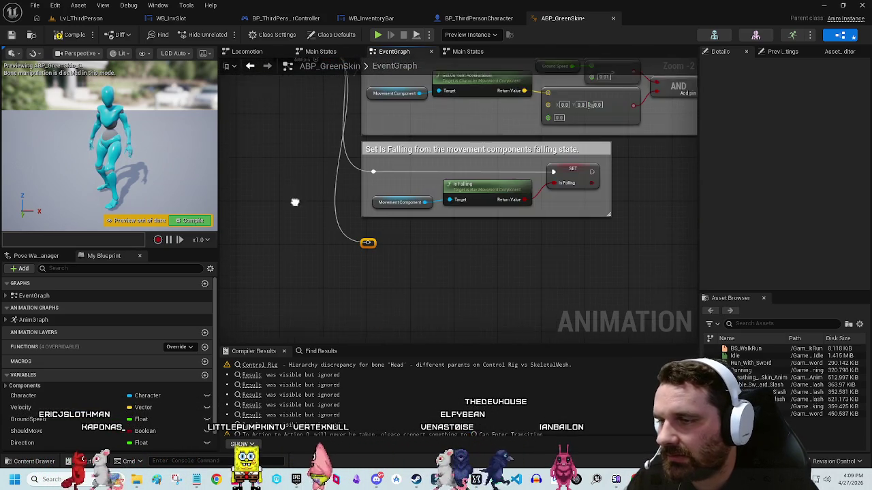
mouse_move(370, 244)
left_mouse_down()
mouse_move(395, 248)
mouse_move(370, 245)
left_mouse_up()
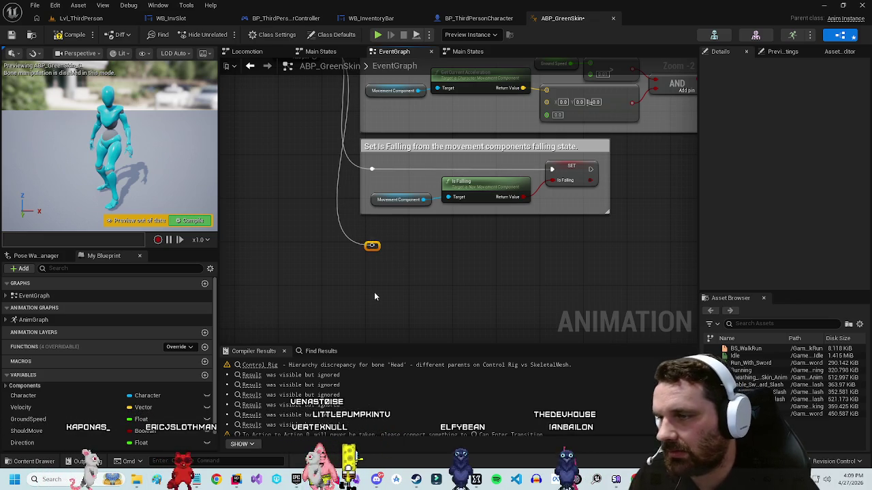
left_click_drag(23, 396, 387, 265)
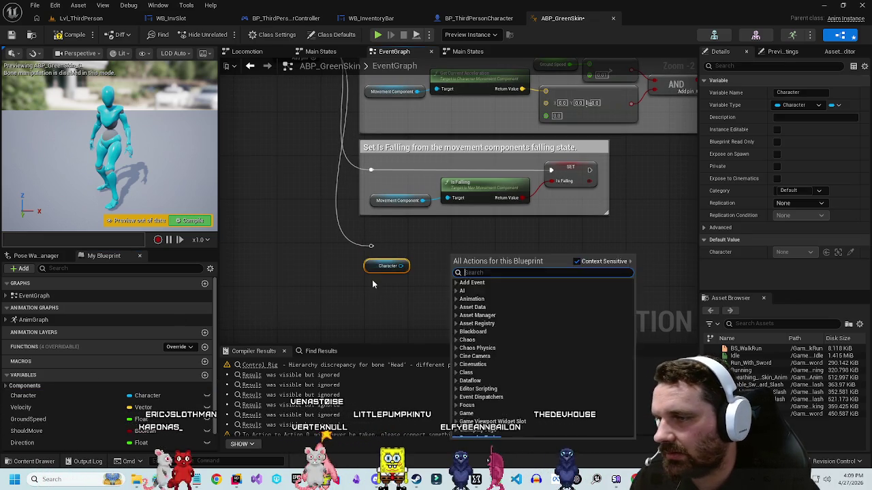
scroll(327, 225, "up", 5)
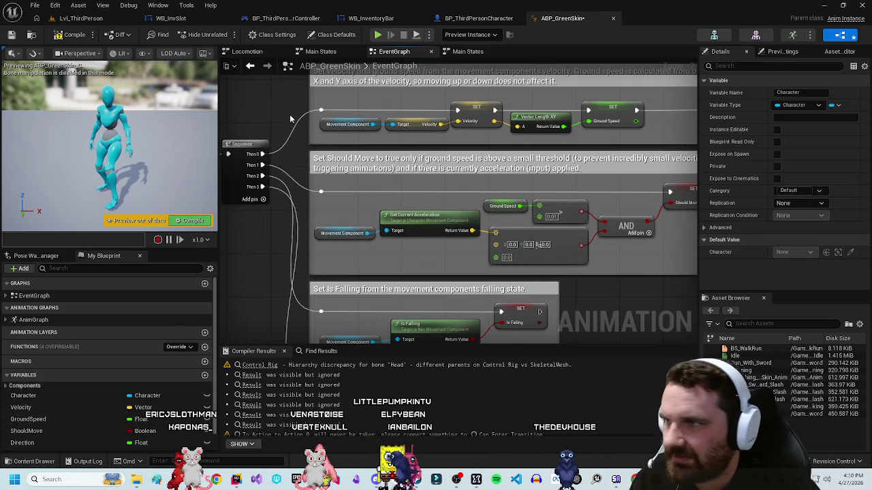
scroll(278, 125, "down", 5)
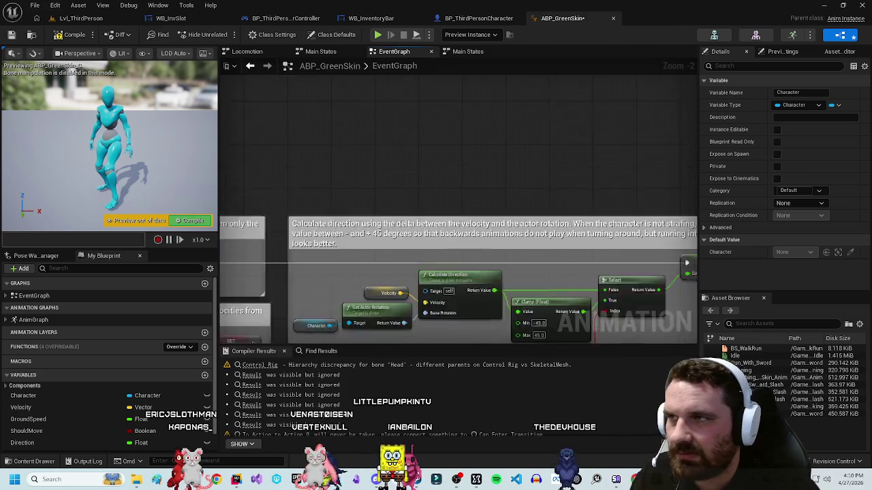
scroll(502, 129, "up", 5)
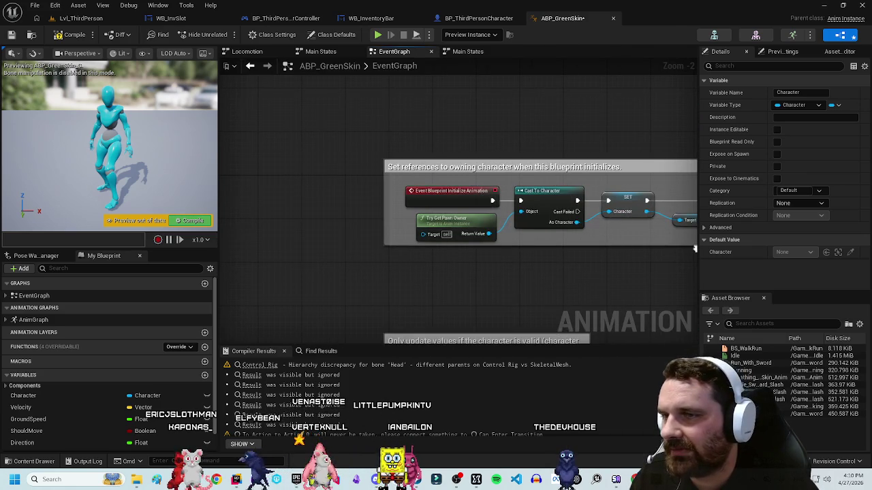
scroll(695, 249, "right", 5)
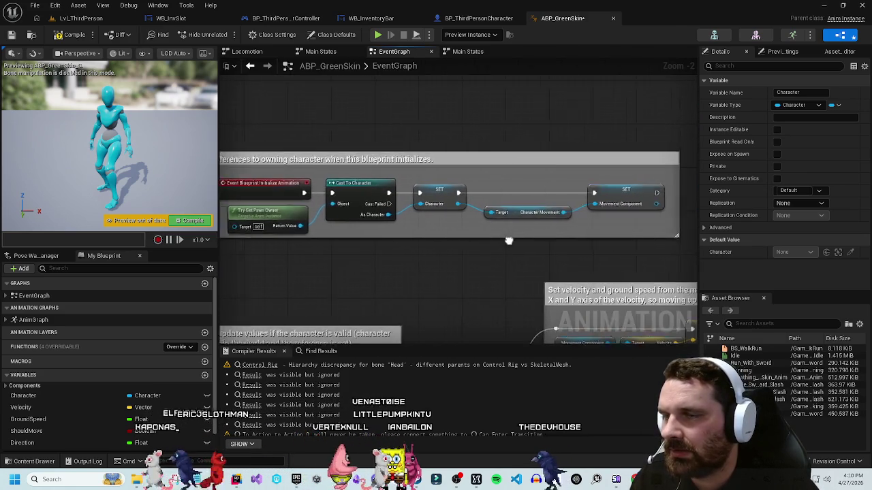
Step: Add Get Player Controller in the initialize section and cast it to BP_ThirdPersonPlayerController
right_click(580, 154)
type("get controller")
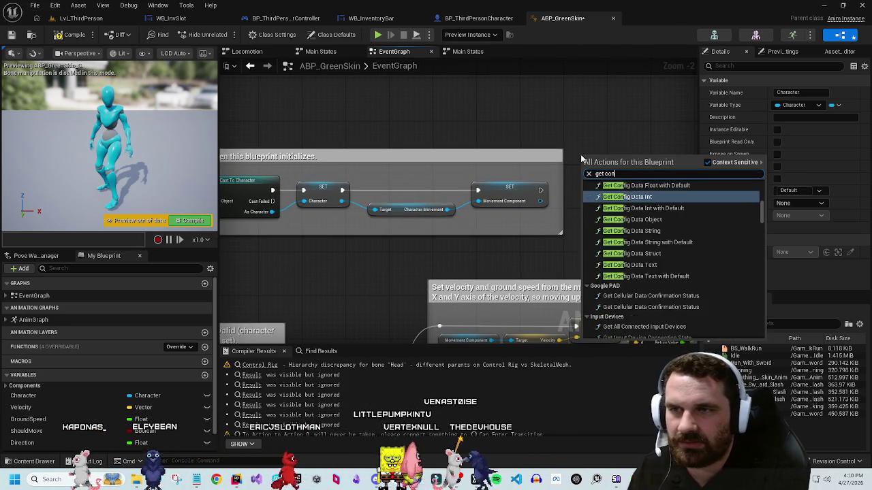
key("Return")
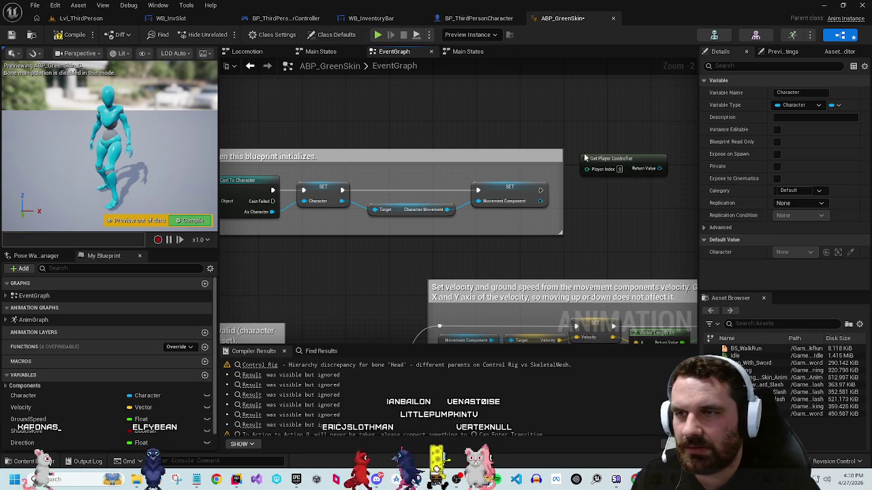
left_click_drag(649, 173, 660, 203)
type("cast to")
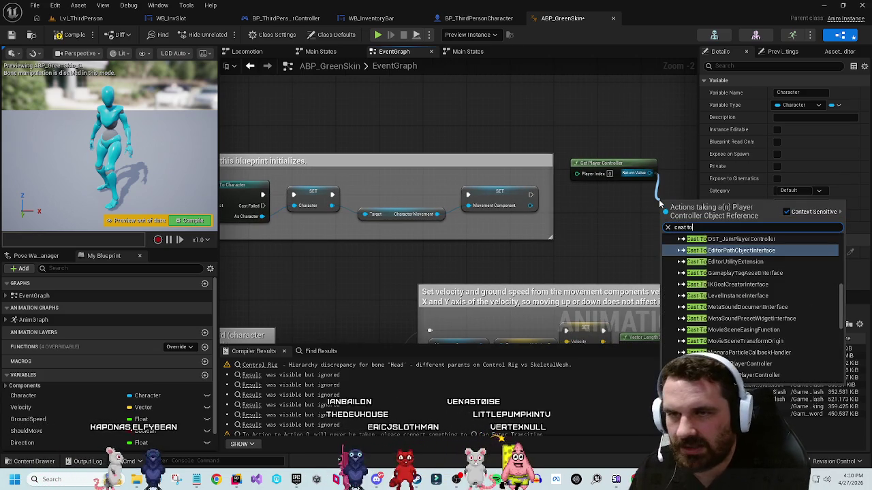
type(" thirdperson")
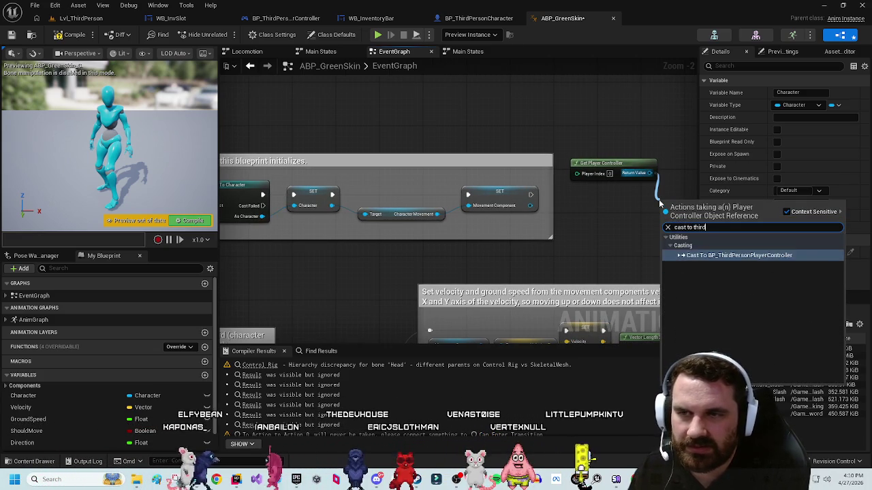
key("Return")
mouse_move(684, 200)
left_mouse_down()
mouse_move(591, 183)
mouse_move(576, 195)
left_mouse_up()
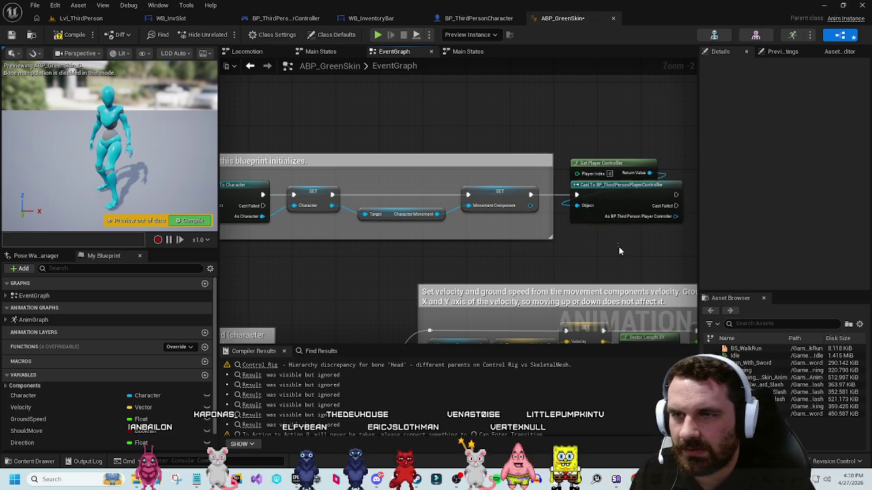
right_click(537, 215)
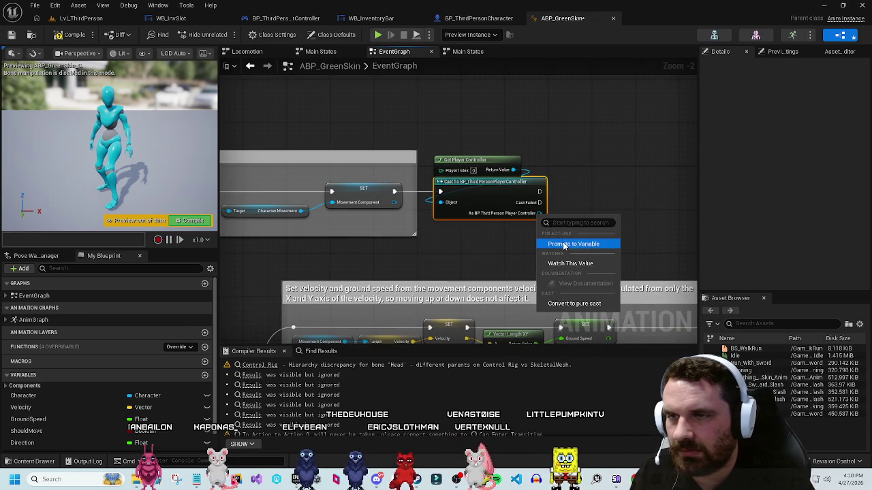
Step: Promote the cast output to a variable named PlayerController and delete the unused Character getter
left_click(572, 241)
double_click(102, 433)
type("PlayerContro")
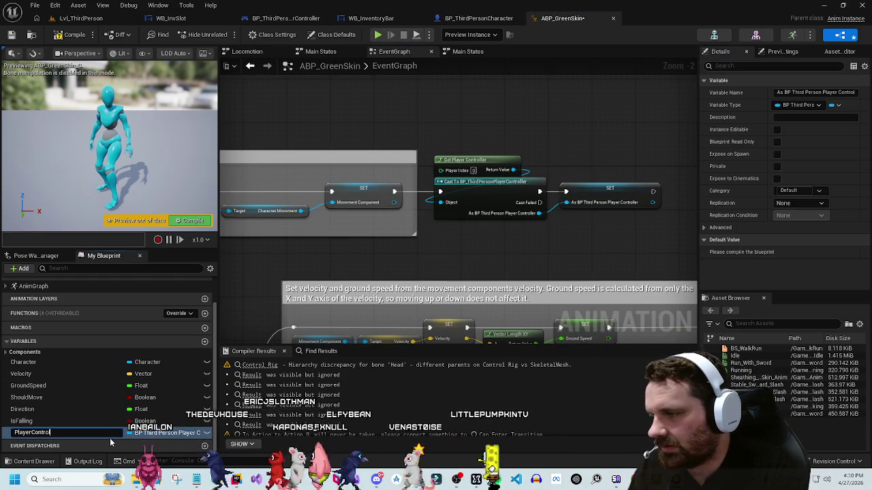
type("ler")
key("Return")
mouse_move(549, 238)
left_mouse_down()
mouse_move(514, 208)
mouse_move(438, 276)
left_mouse_up()
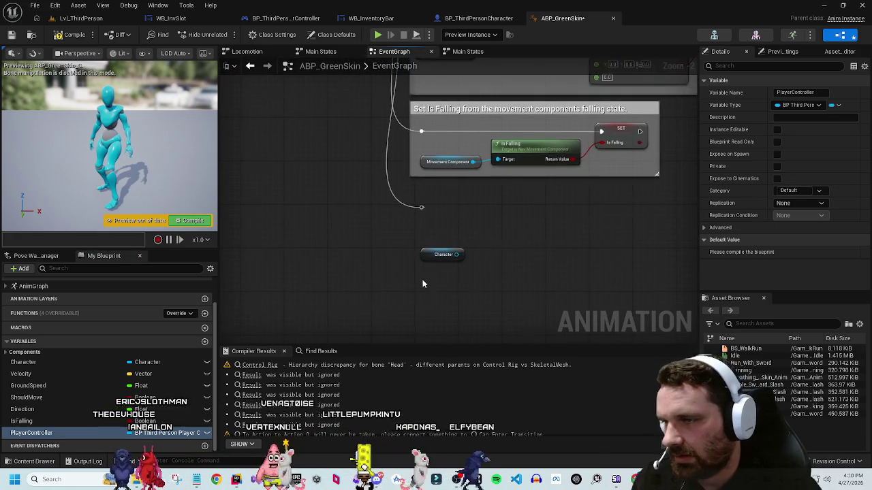
left_click(443, 254)
key("Delete")
Step: Place a PlayerController getter and attach a Selected Slot ID node to its output
left_click_drag(31, 433, 445, 223)
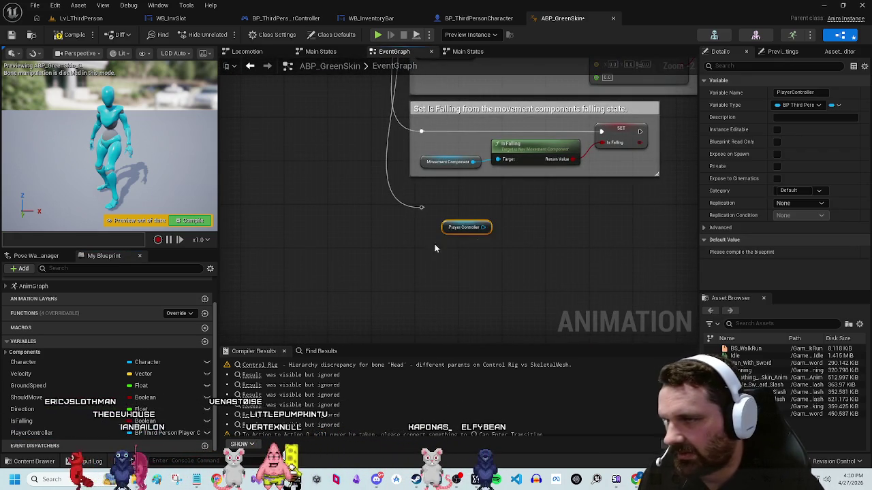
left_click(497, 207)
left_click(455, 232)
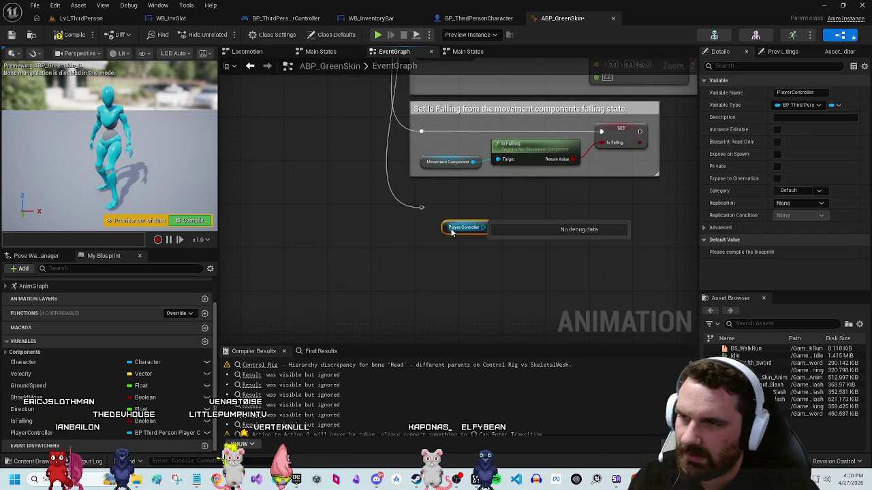
left_click(469, 261)
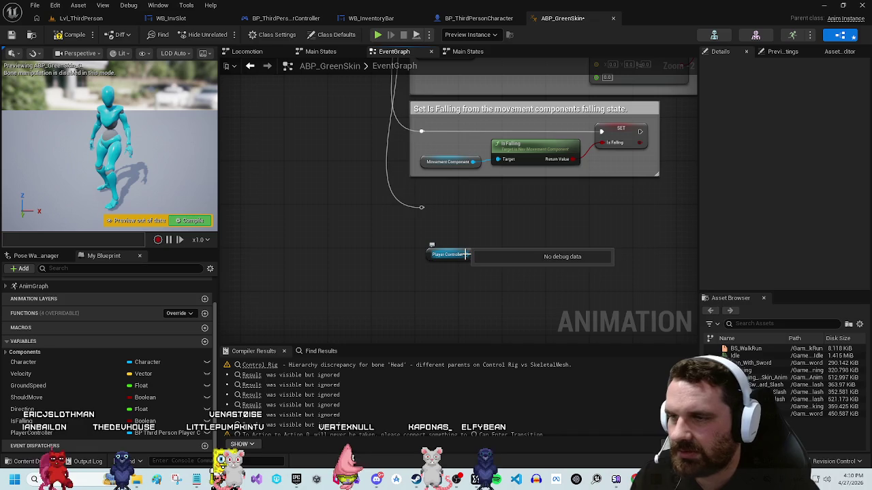
left_click_drag(465, 254, 494, 237)
type("get id")
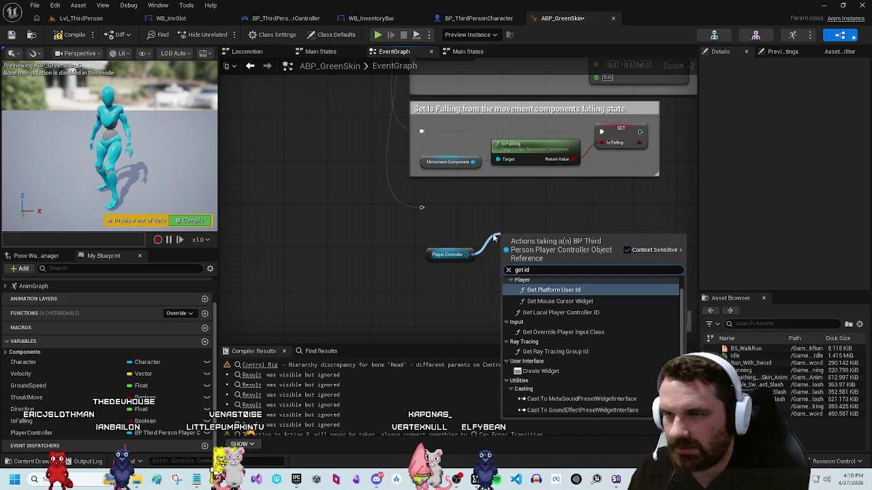
type("se")
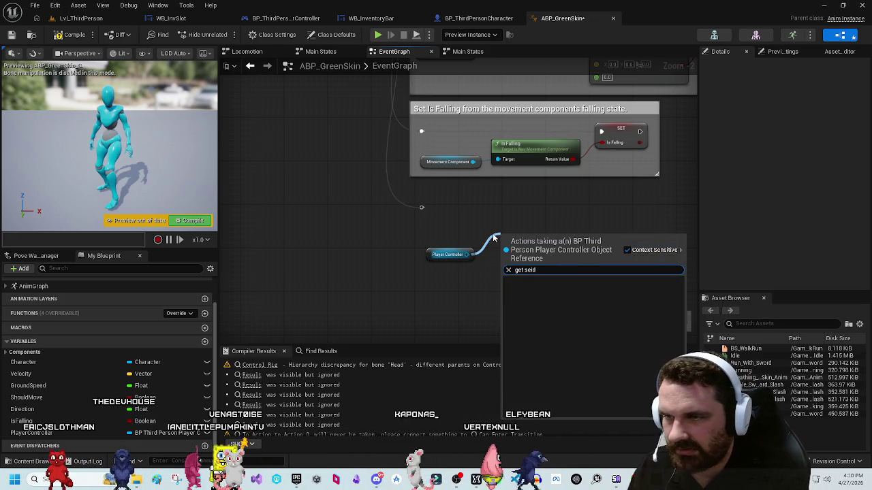
type("te")
key("Return")
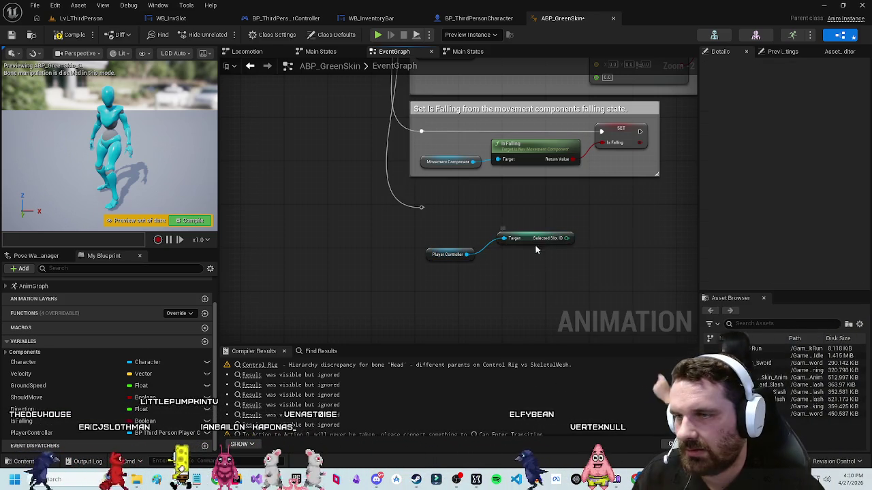
left_click_drag(537, 241, 527, 259)
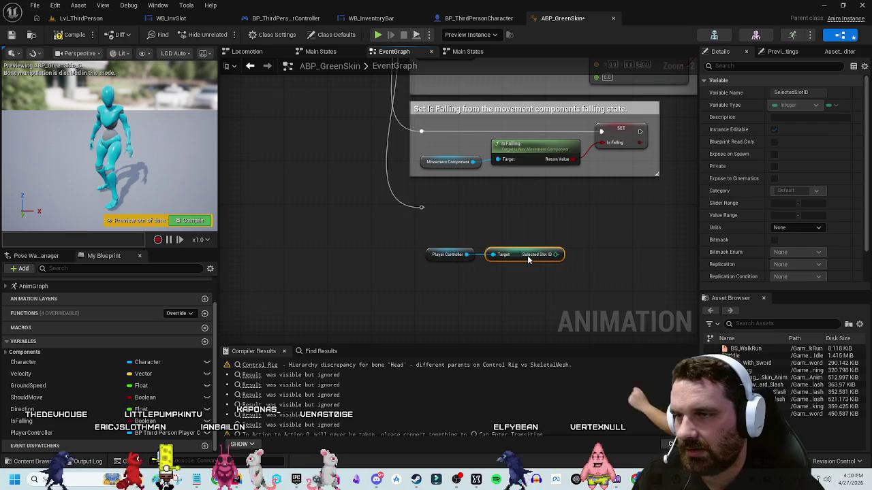
Step: Create a new Integer variable named SelectedSlotID in ABP_GreenSkin
left_click(204, 341)
type("Set")
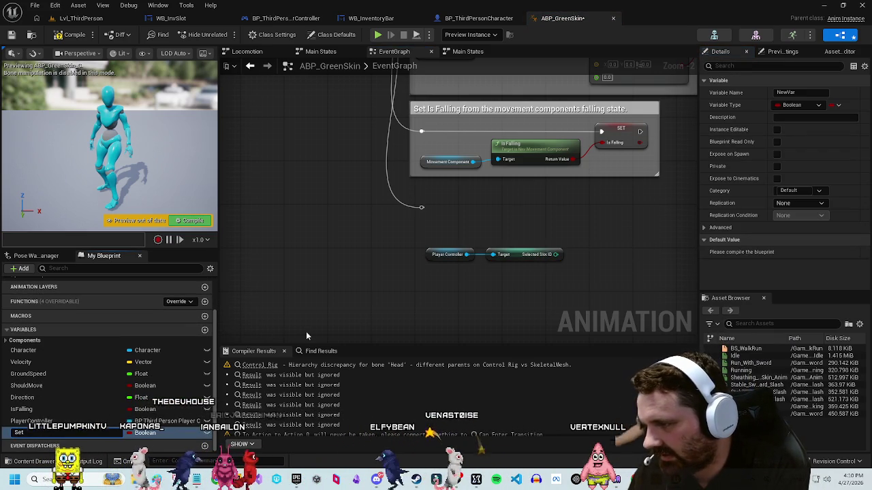
type("ector")
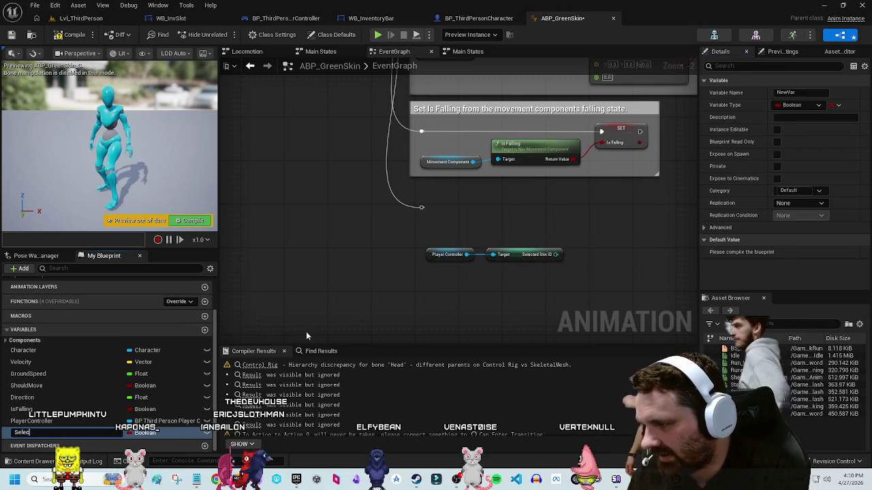
key("BackSpace")
key("BackSpace")
type("edSlot")
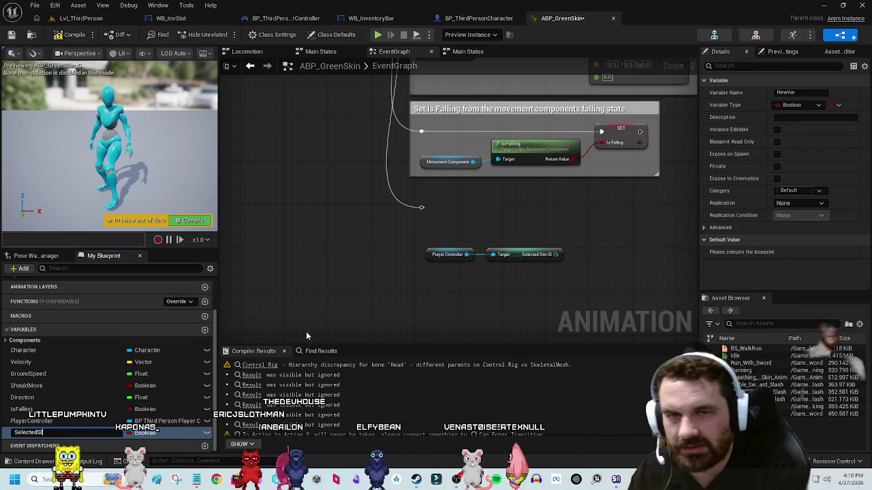
key("Return")
type("d")
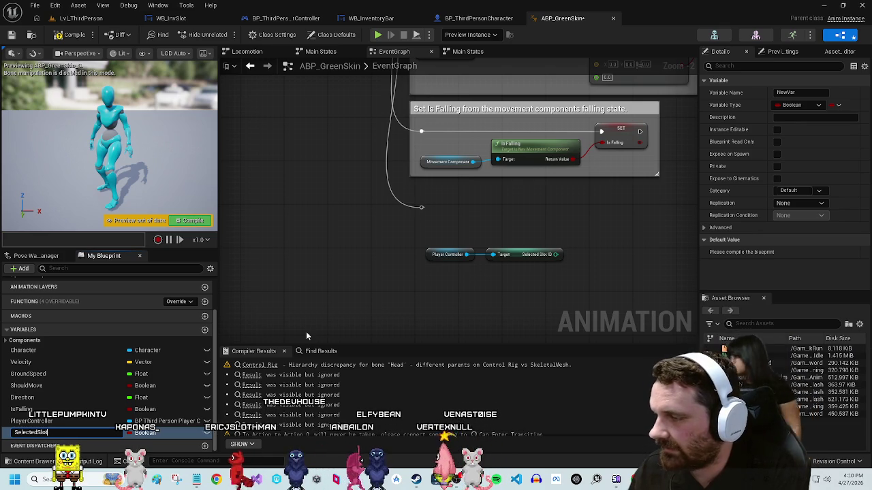
key("Return")
double_click(57, 434)
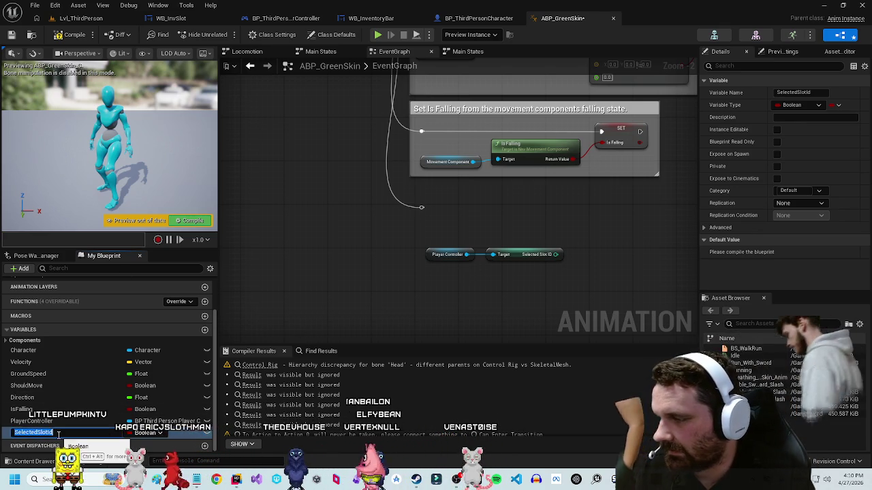
left_click(136, 433)
left_click(166, 285)
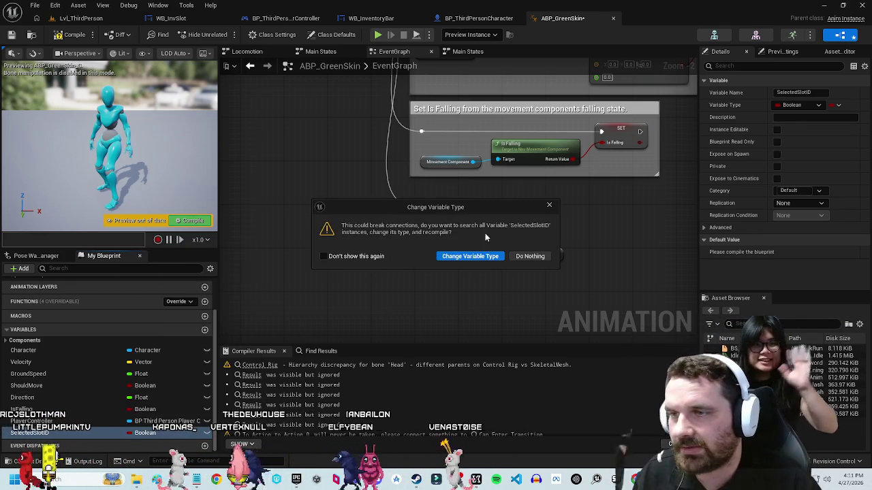
left_click(479, 258)
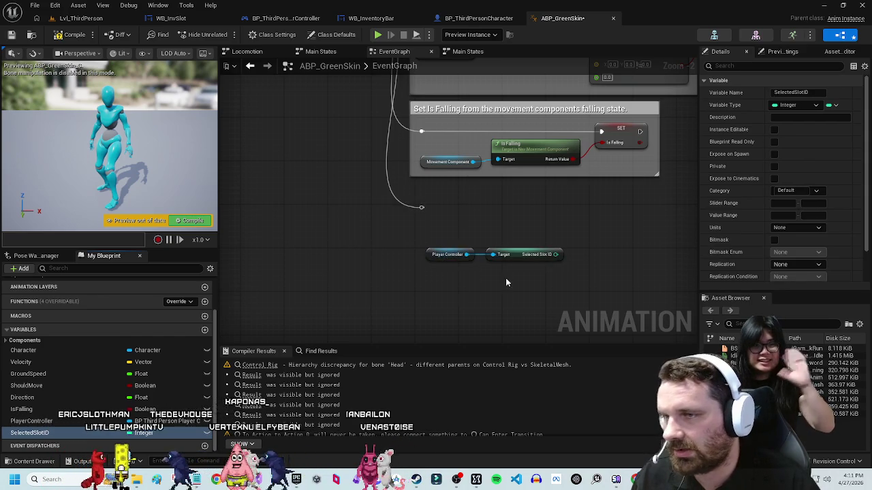
Step: Set SelectedSlotID from the controller's Selected Slot ID, driven by the reroute's execution wire
left_click_drag(421, 263, 447, 256)
left_click(447, 256)
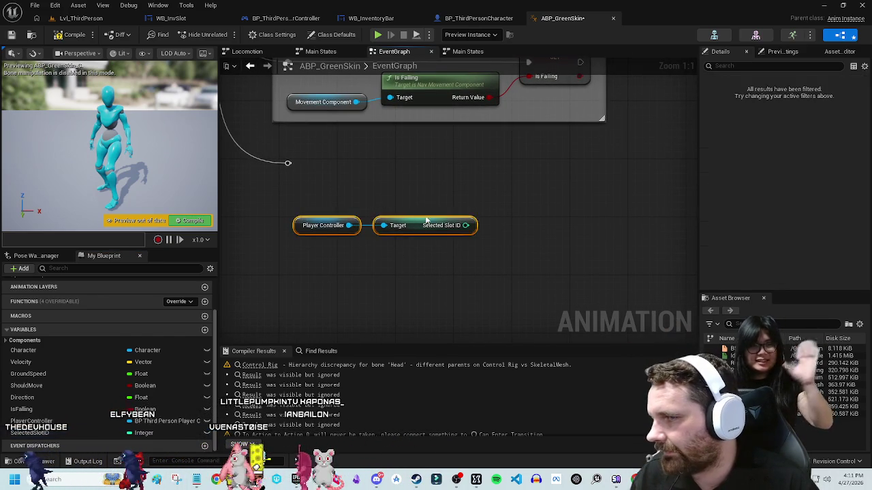
mouse_move(31, 433)
left_mouse_down()
mouse_move(504, 191)
mouse_move(495, 181)
mouse_move(465, 225)
left_mouse_up()
left_click_drag(277, 168, 489, 190)
mouse_move(313, 236)
left_mouse_down()
mouse_move(415, 200)
mouse_move(393, 221)
left_mouse_up()
left_click(409, 235, "shift")
left_click_drag(508, 189, 469, 187)
left_click(432, 281)
mouse_move(523, 185)
left_mouse_down()
mouse_move(435, 197)
mouse_move(451, 165)
left_mouse_up()
left_click(492, 231)
Step: Review the new SET and getter nodes, then bring up the Main States state machine
scroll(492, 232, "down", 2)
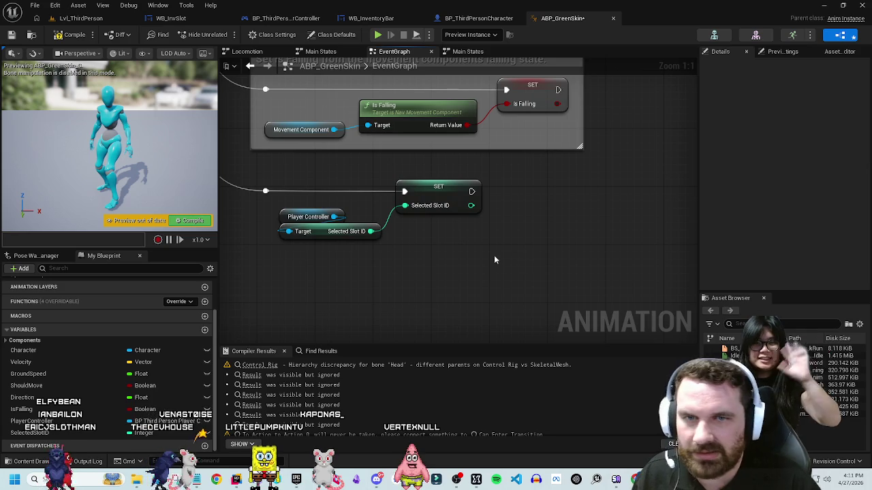
scroll(574, 273, "up", 2)
left_click_drag(575, 273, 621, 261)
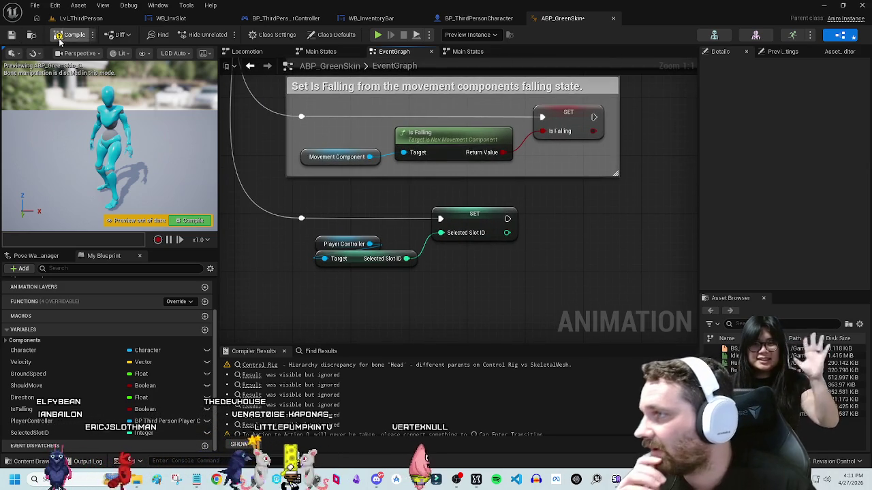
left_click(477, 224)
left_click(546, 281)
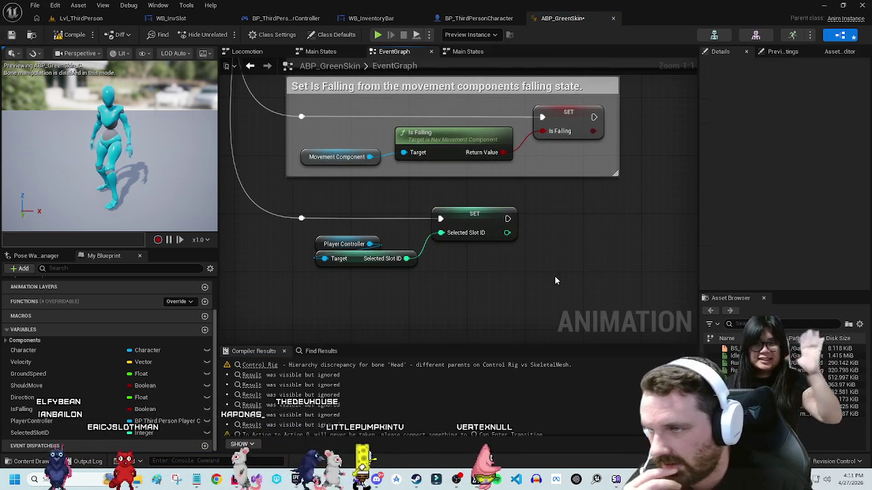
left_click_drag(546, 281, 468, 274)
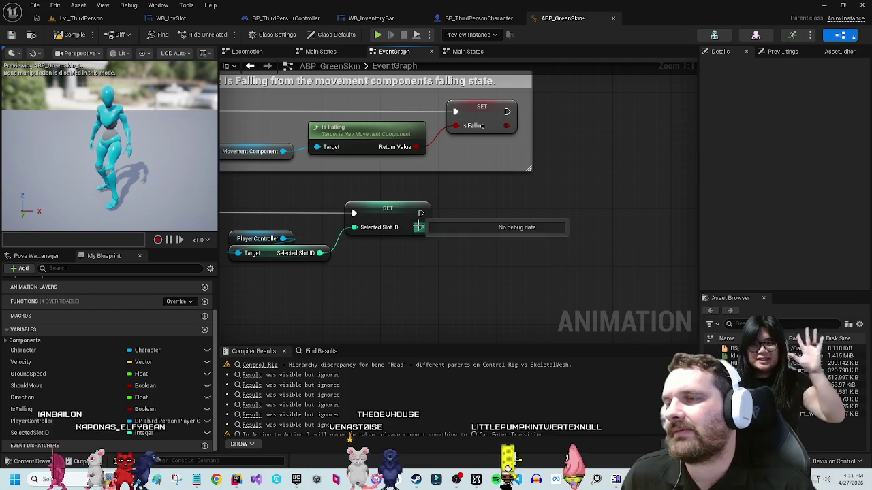
left_click(399, 214)
left_click(518, 231)
mouse_move(517, 231)
left_mouse_down()
mouse_move(596, 262)
mouse_move(568, 245)
mouse_move(515, 248)
mouse_move(521, 240)
left_mouse_up()
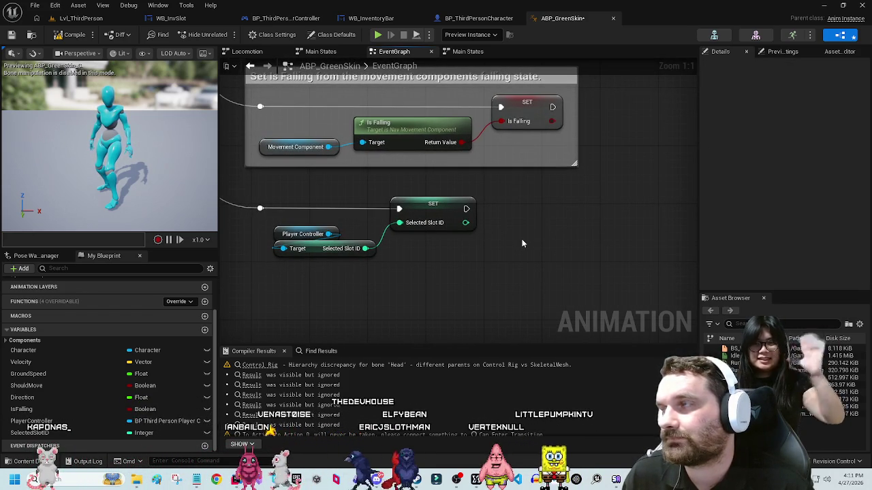
left_click_drag(505, 255, 591, 197)
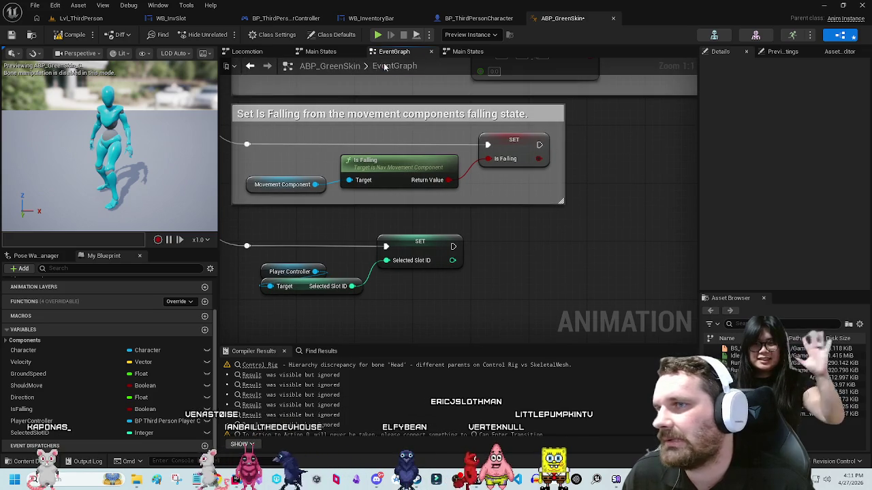
left_click_drag(524, 261, 539, 248)
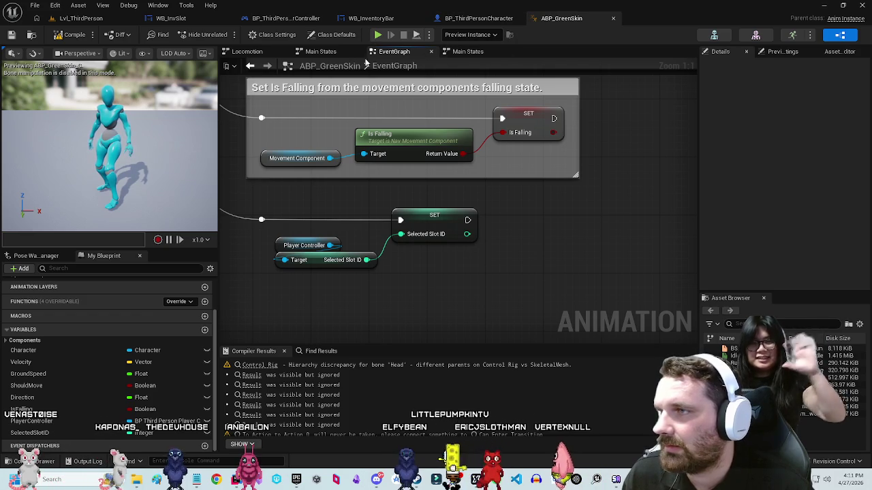
left_click(321, 52)
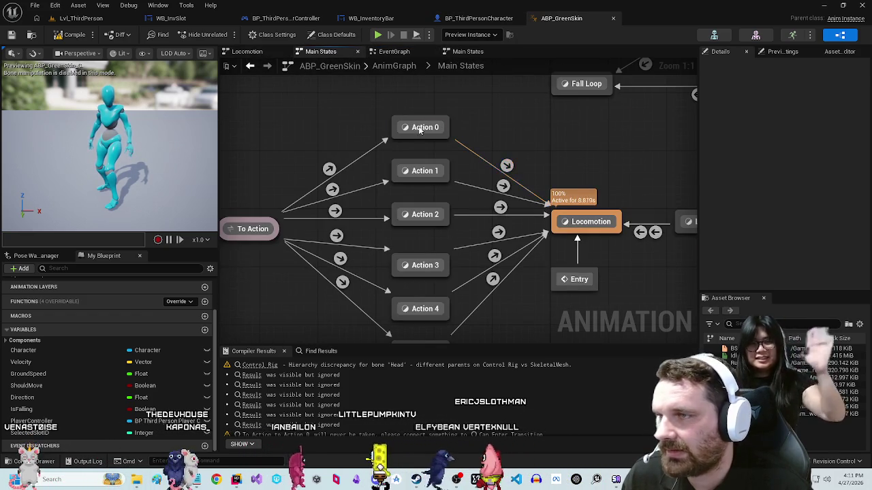
Step: Wire a Withdrawing_Sword sequence player into Action 0's Output Animation Pose Result and recompile
left_click(420, 129)
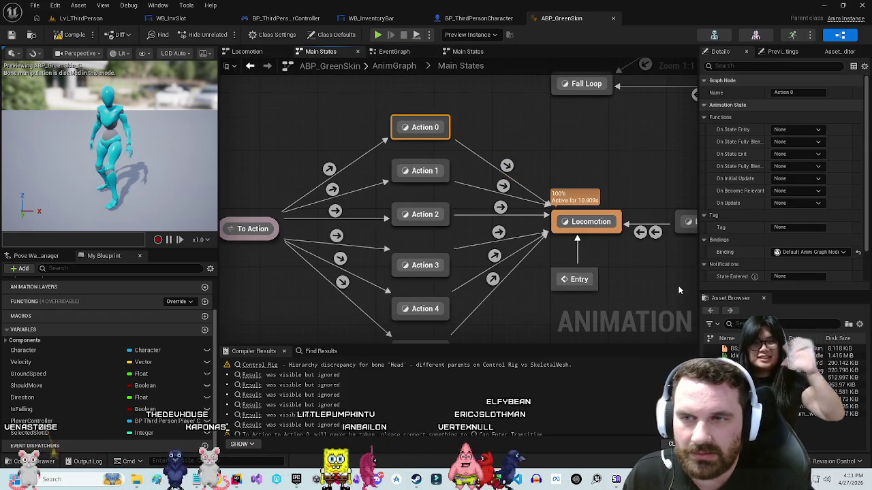
scroll(687, 289, "down", 2)
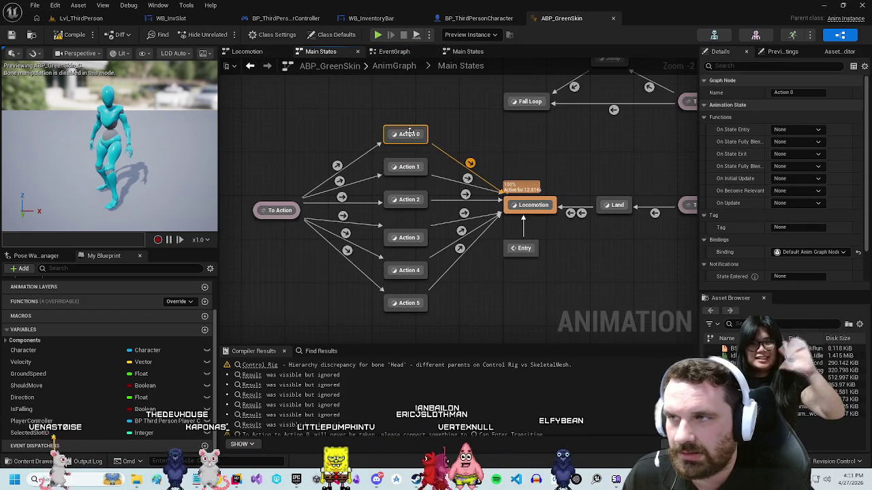
double_click(410, 133)
right_click(455, 219)
left_click(402, 261)
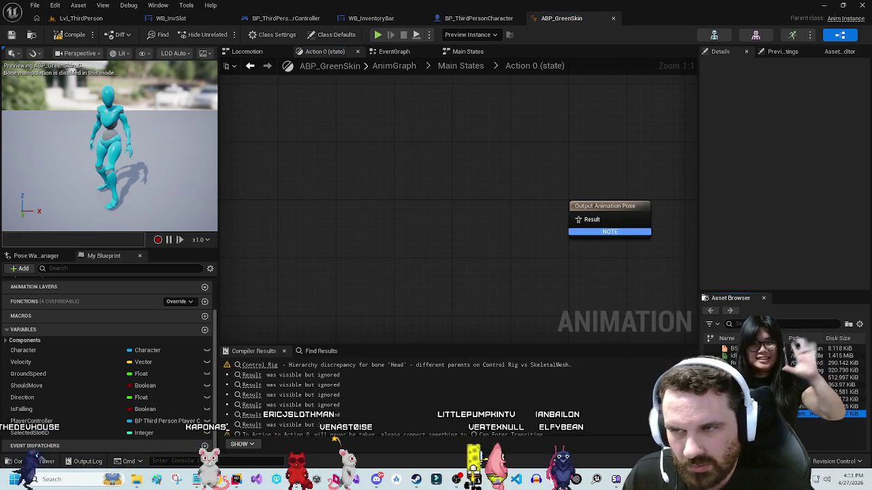
left_click_drag(827, 413, 481, 228)
left_click_drag(509, 262, 579, 219)
mouse_move(502, 247)
left_mouse_down()
mouse_move(488, 212)
mouse_move(509, 193)
left_mouse_up()
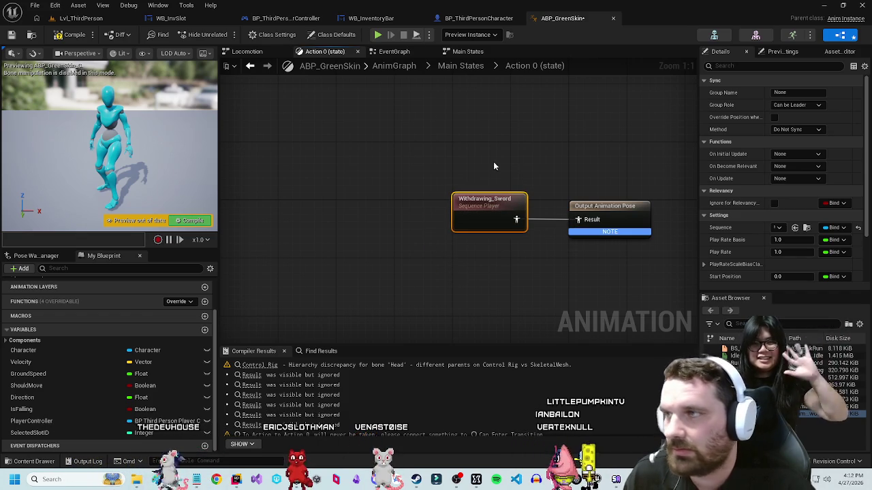
left_click(503, 177)
left_click(75, 35)
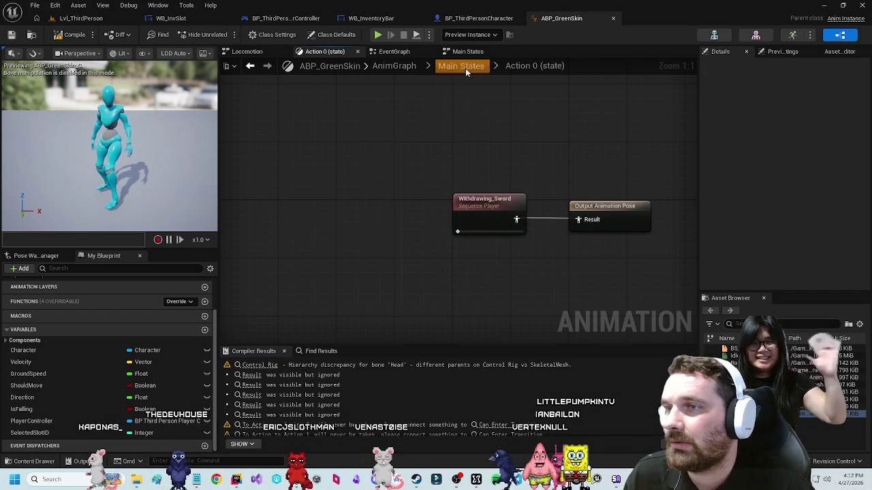
Step: Make Action 1 play Sheathing_Sword_With_Skin_Anim into its output pose and compile
left_click(461, 66)
double_click(373, 194)
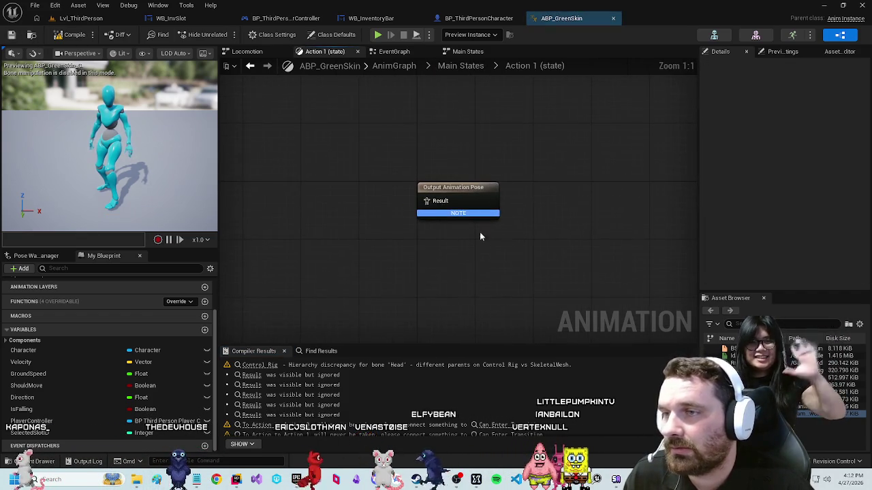
right_click(480, 259)
key("Escape")
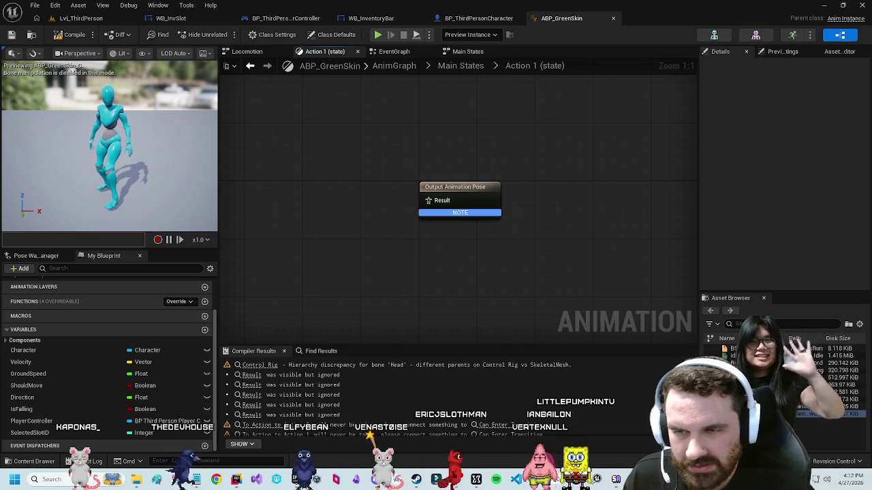
mouse_move(698, 171)
left_mouse_down()
mouse_move(619, 171)
mouse_move(630, 170)
left_mouse_up()
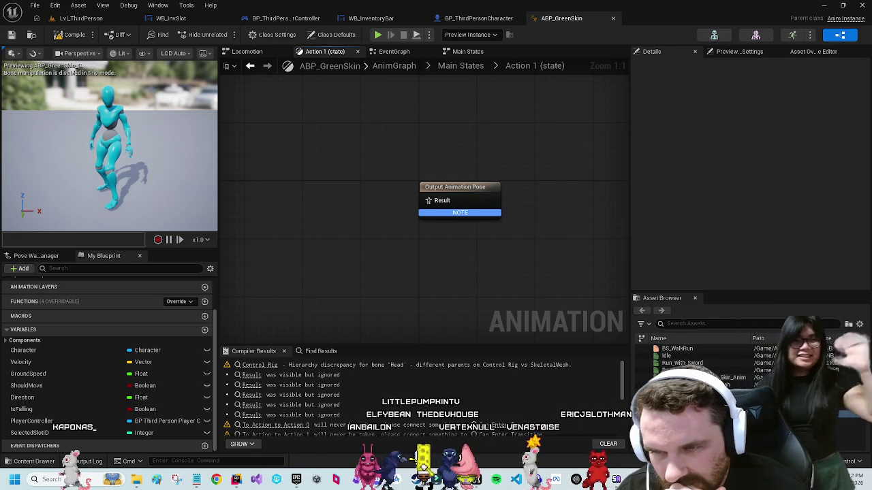
mouse_move(732, 377)
left_mouse_down()
mouse_move(446, 288)
mouse_move(324, 222)
left_mouse_up()
mouse_move(423, 246)
left_mouse_down()
mouse_move(376, 229)
mouse_move(428, 200)
left_mouse_up()
mouse_move(348, 218)
left_mouse_down()
mouse_move(349, 197)
mouse_move(325, 193)
left_mouse_up()
left_click(334, 157)
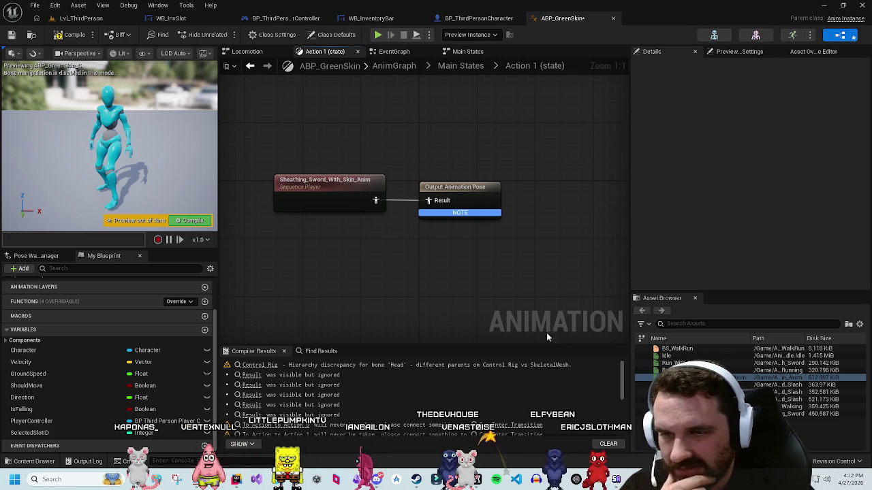
left_click(58, 36)
mouse_move(546, 238)
left_mouse_down()
mouse_move(501, 200)
mouse_move(560, 246)
left_mouse_up()
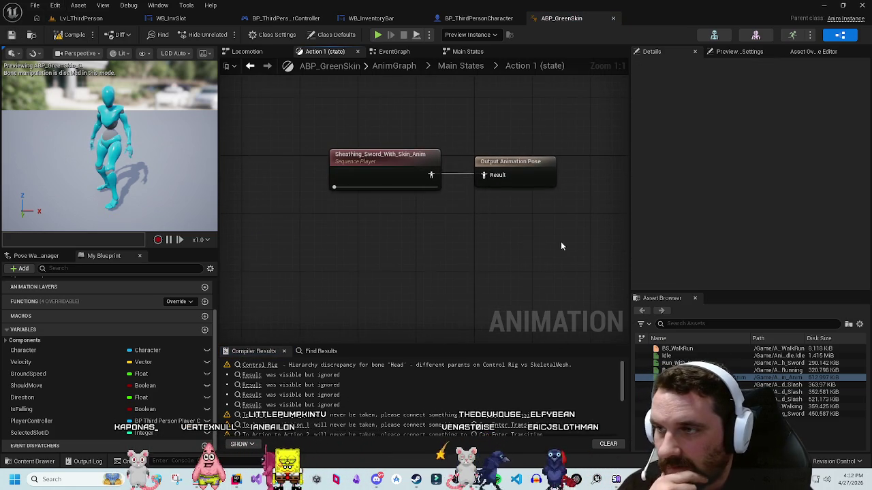
Step: Make Action 2 play Stable_Sword_Inward_Slash, save the blueprint, and open Action 3
left_click(464, 66)
double_click(367, 213)
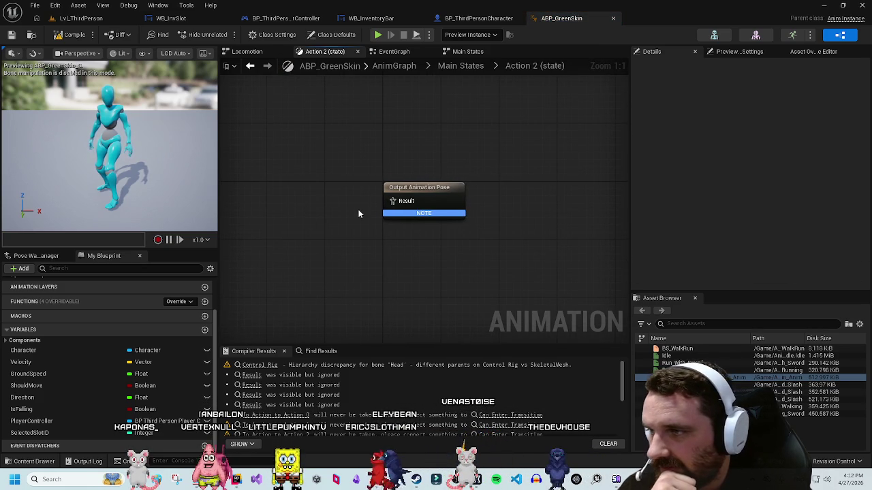
mouse_move(783, 385)
left_mouse_down()
mouse_move(613, 307)
mouse_move(334, 225)
mouse_move(343, 205)
mouse_move(320, 205)
mouse_move(325, 196)
mouse_move(392, 200)
left_mouse_up()
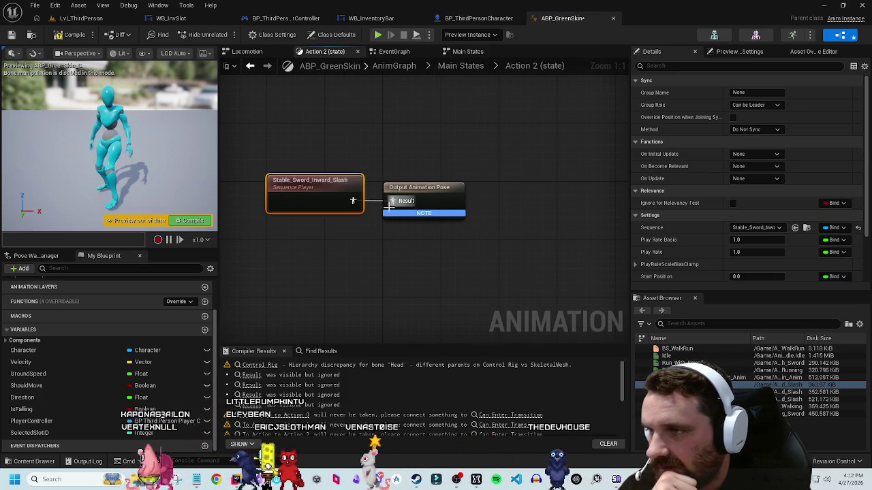
left_click(303, 111)
left_click(11, 35)
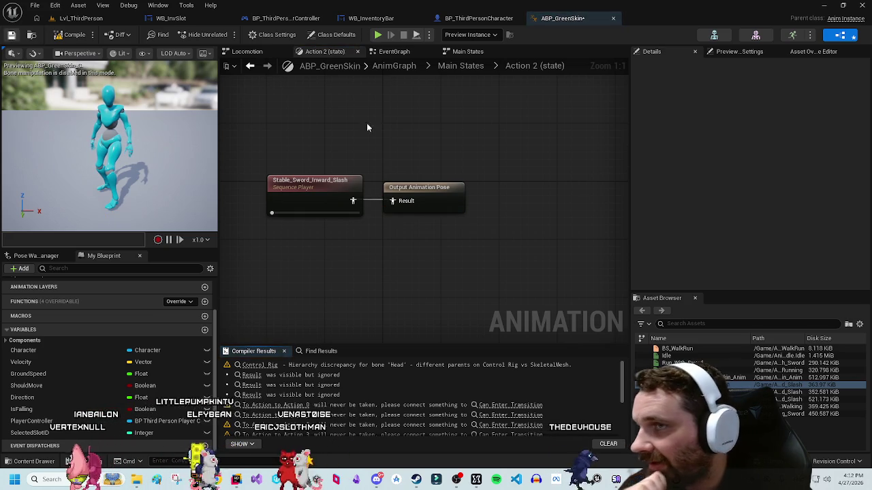
left_click(460, 66)
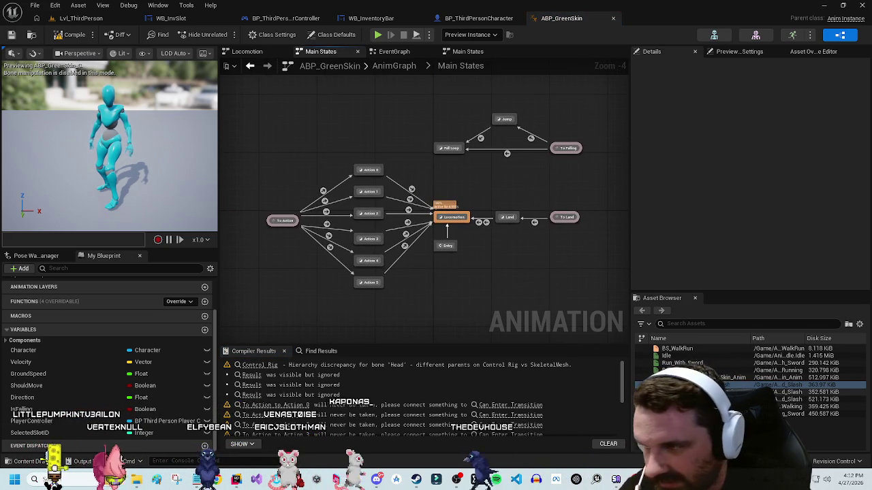
double_click(368, 238)
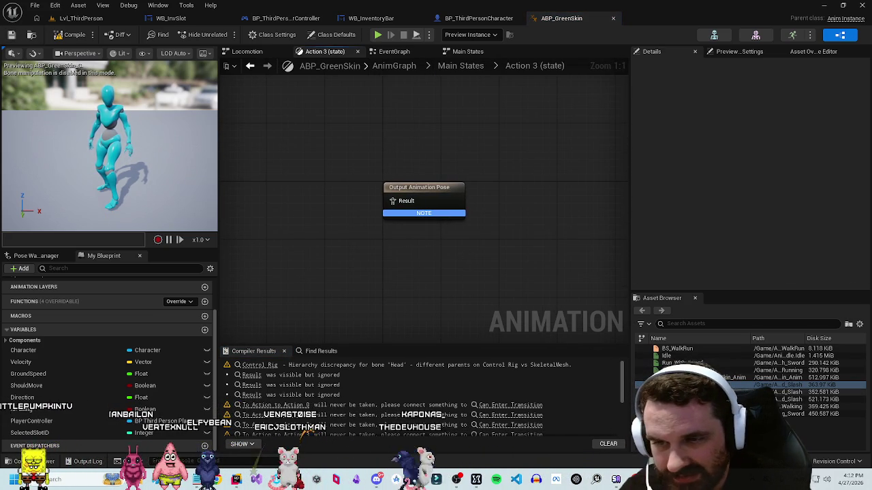
Step: Wire a Stable_Sword_Outward_Slash sequence player into Action 3's output pose and compile
left_click(817, 399)
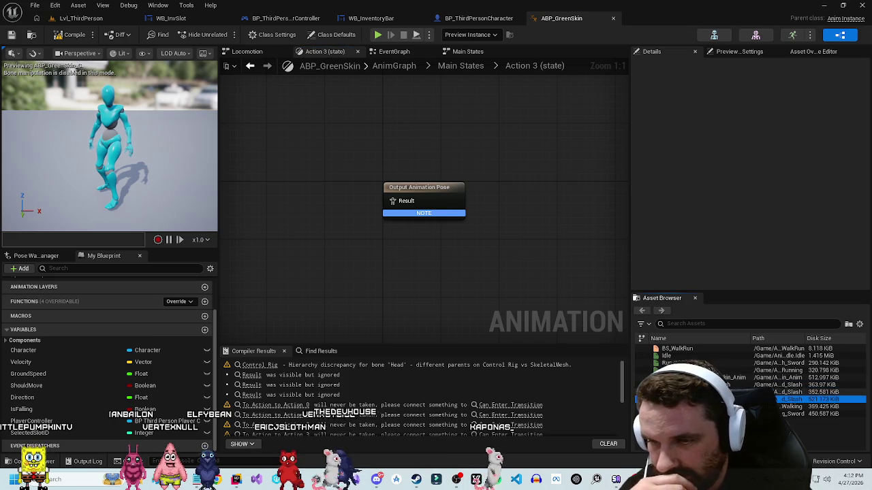
mouse_move(818, 392)
left_mouse_down()
mouse_move(352, 243)
mouse_move(279, 190)
mouse_move(309, 190)
left_mouse_up()
mouse_move(430, 260)
left_mouse_down()
mouse_move(378, 145)
mouse_move(355, 147)
left_mouse_up()
key("F7")
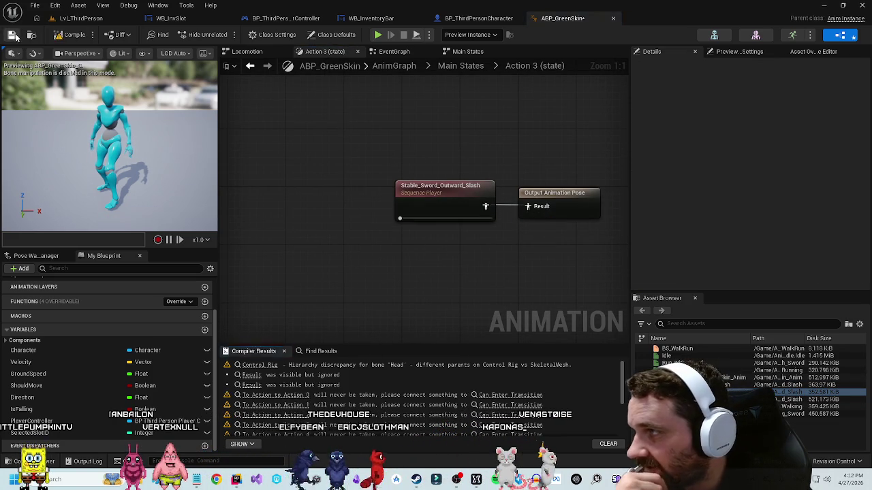
left_click_drag(460, 167, 393, 125)
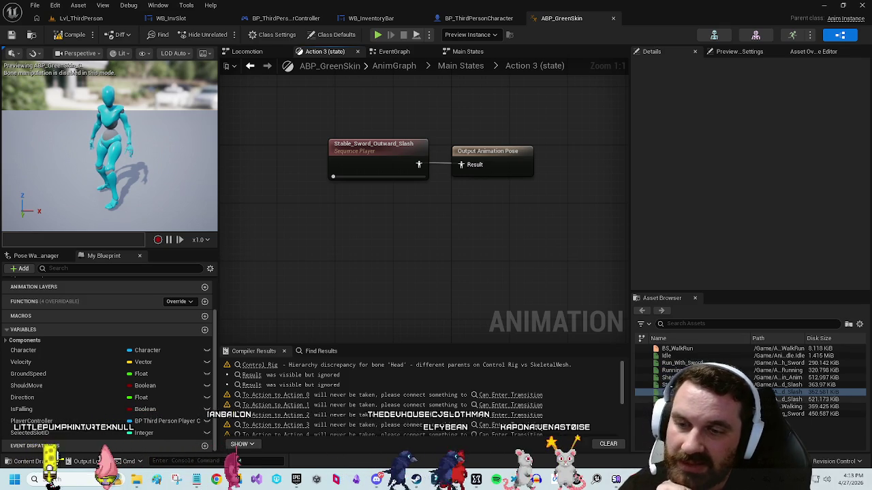
left_click(818, 399)
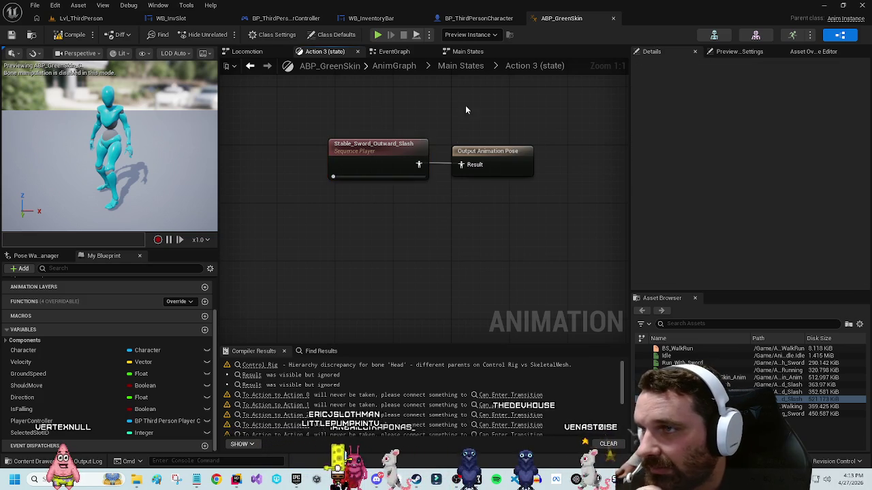
Step: Give Action 4 a Sword_And_Shield_Slash sequence player, compile, and return to Main States
left_click(465, 66)
double_click(371, 259)
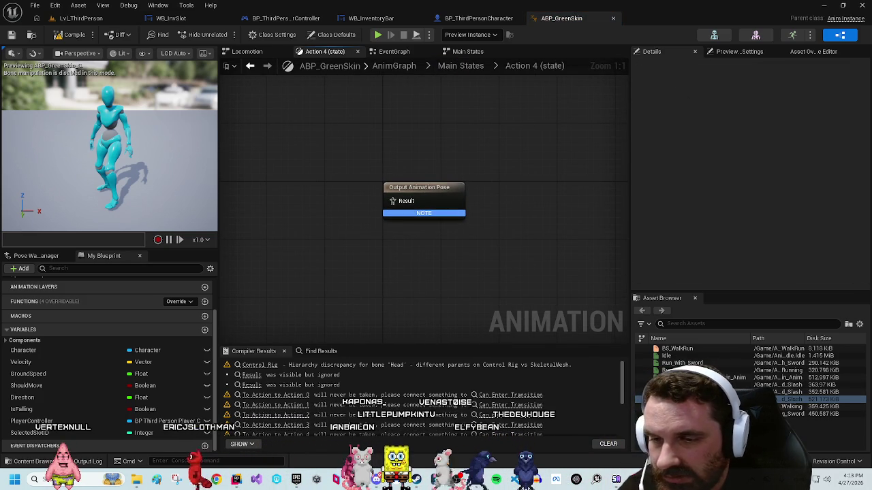
mouse_move(559, 381)
left_mouse_down()
mouse_move(407, 248)
mouse_move(321, 198)
mouse_move(328, 209)
mouse_move(310, 184)
left_mouse_up()
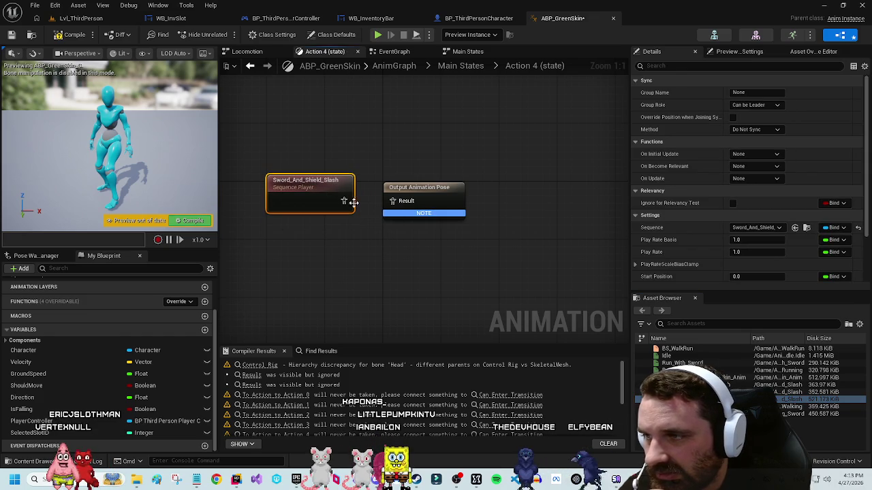
left_click(248, 104)
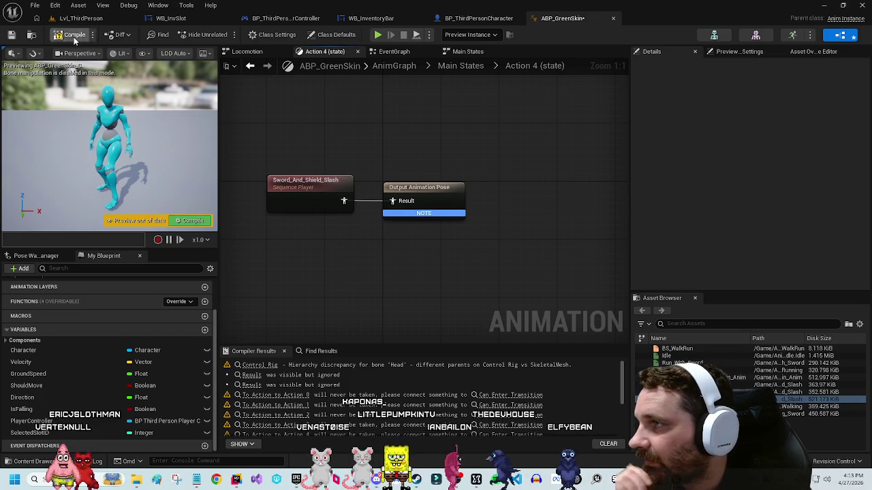
left_click(74, 36)
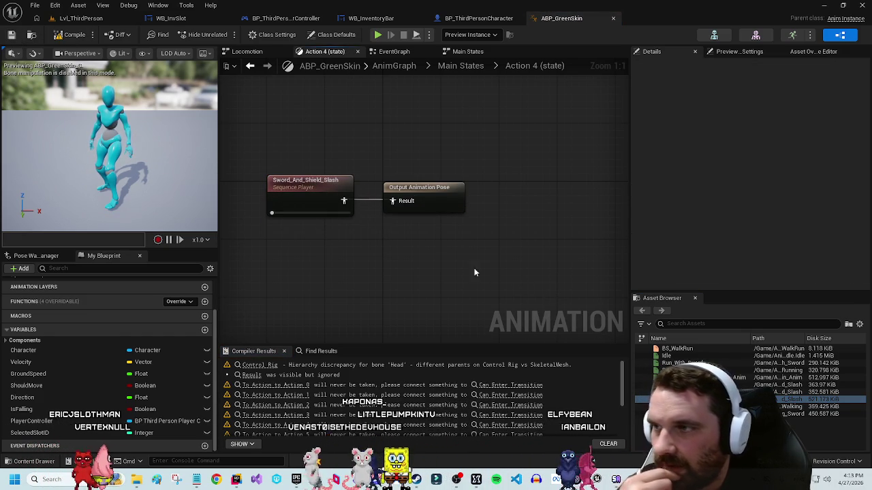
left_click(462, 65)
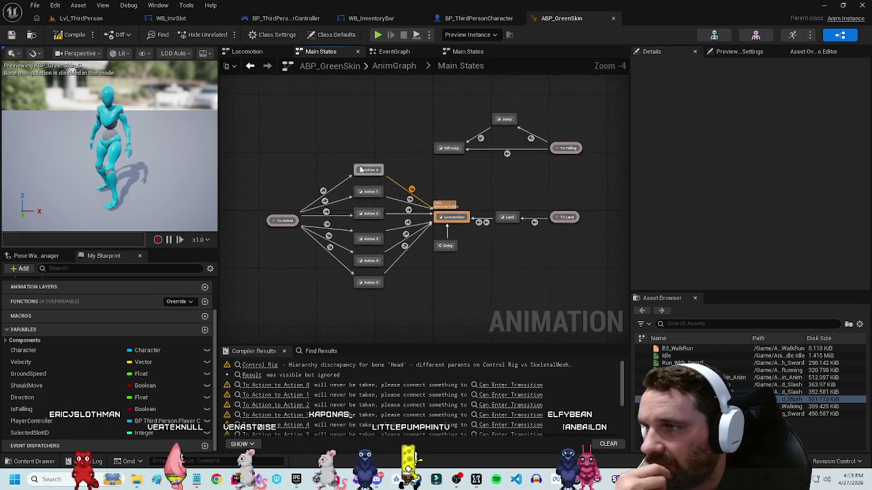
Step: Check the Action 0, 3 and 4 states and the Action 3 to Locomotion transition
double_click(365, 172)
key("alt+Left")
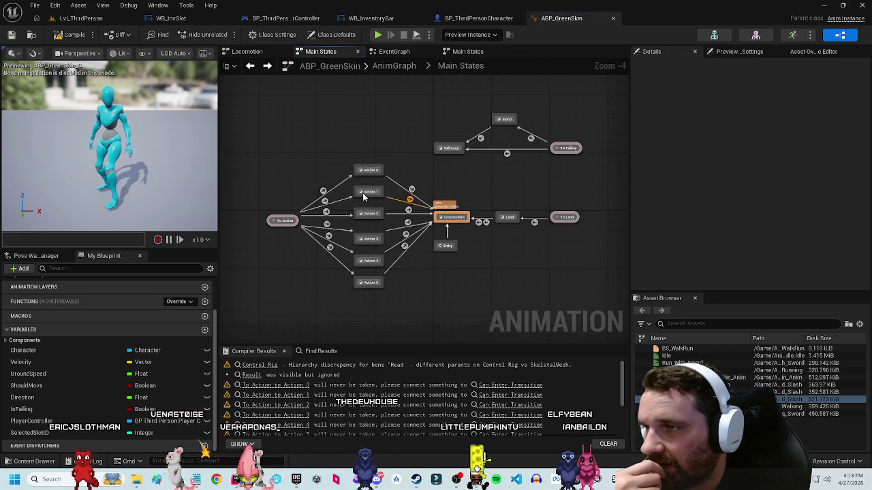
key("alt+Right")
key("alt+Left")
double_click(406, 223)
key("alt+Left")
double_click(366, 238)
key("alt+Left")
double_click(367, 263)
key("alt+Left")
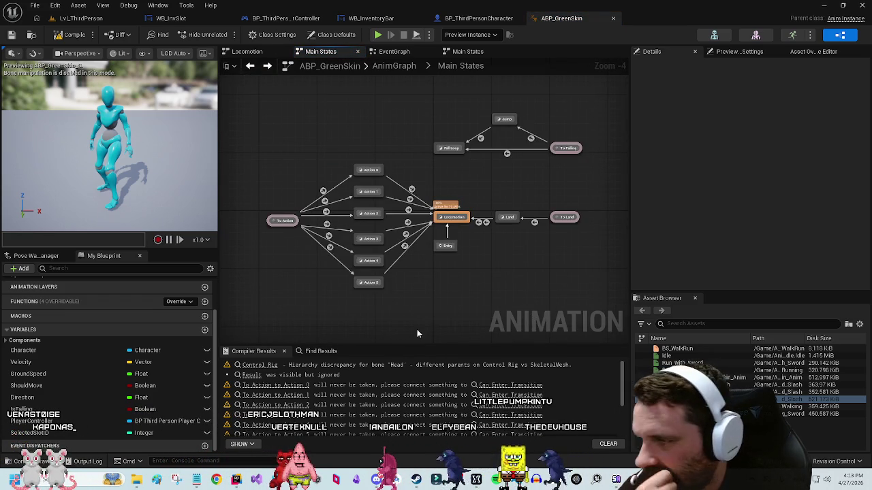
Step: Make Action 5 play Run_With_Sword, recompile ABP_GreenSkin, and switch to WB_InvSlot
double_click(370, 283)
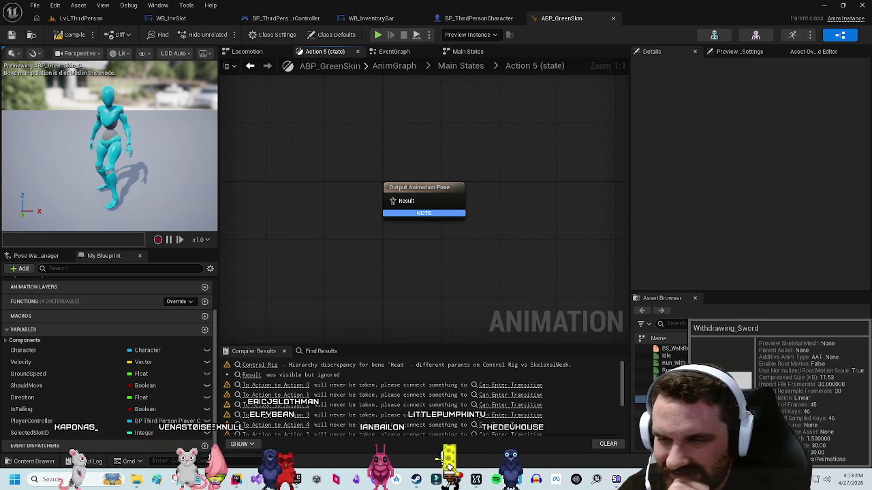
mouse_move(681, 407)
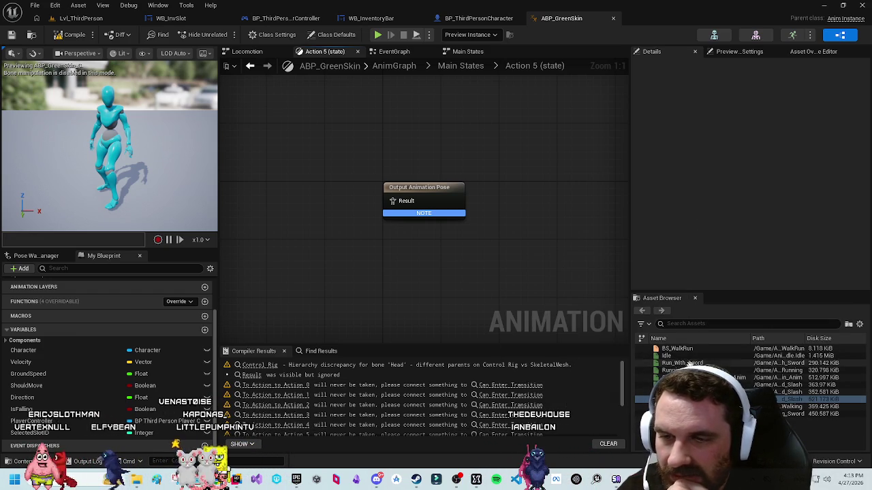
mouse_move(681, 363)
mouse_move(682, 363)
left_mouse_down()
mouse_move(568, 337)
mouse_move(387, 225)
mouse_move(299, 192)
left_mouse_up()
left_click(331, 226)
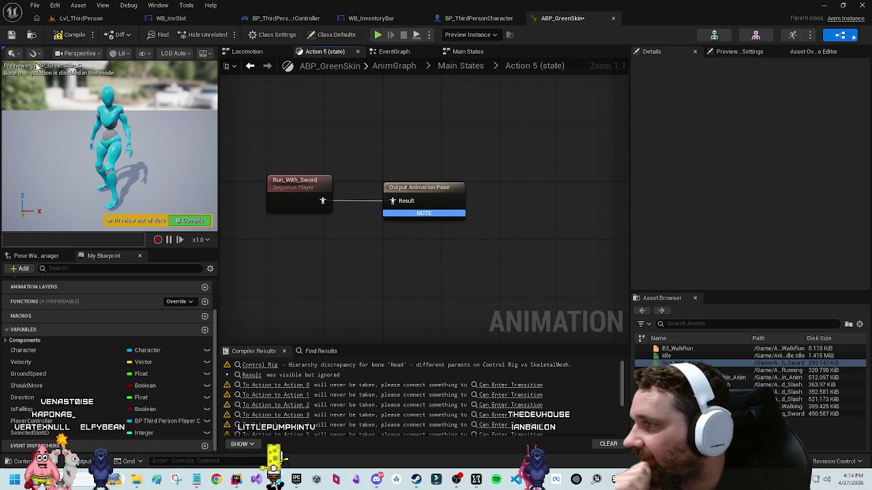
left_click(72, 18)
left_click(533, 22)
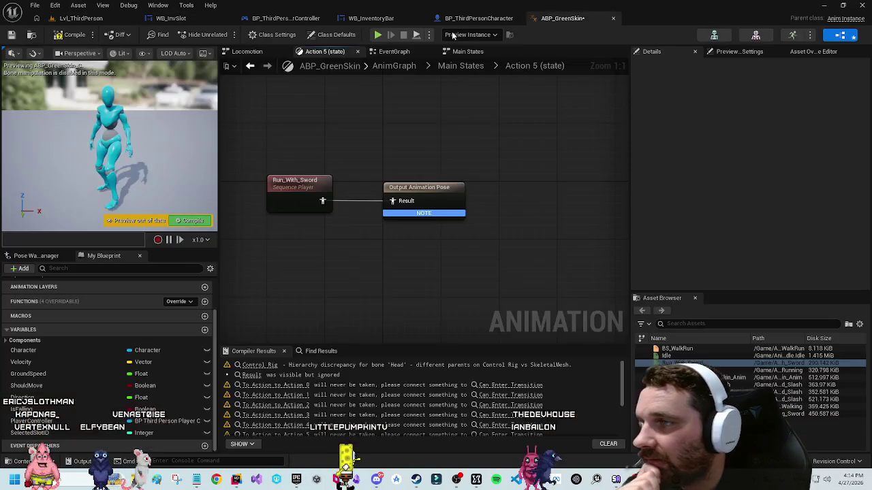
left_click(68, 32)
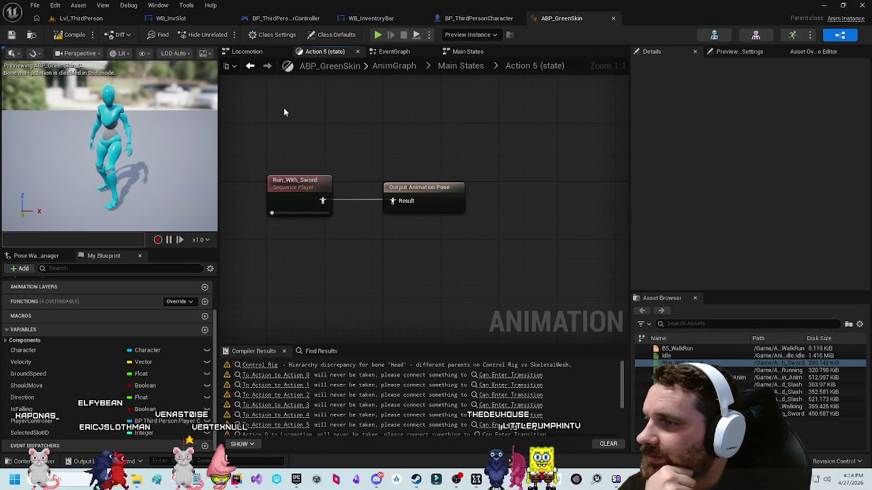
left_click(180, 20)
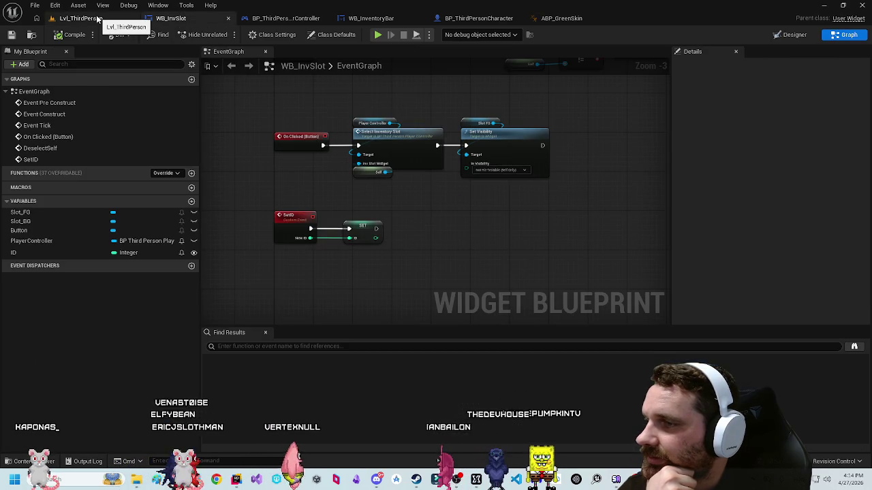
Step: Go to BP_ThirdPersonCharacter's event graph and bring the Switch on Int node into view
left_click(98, 20)
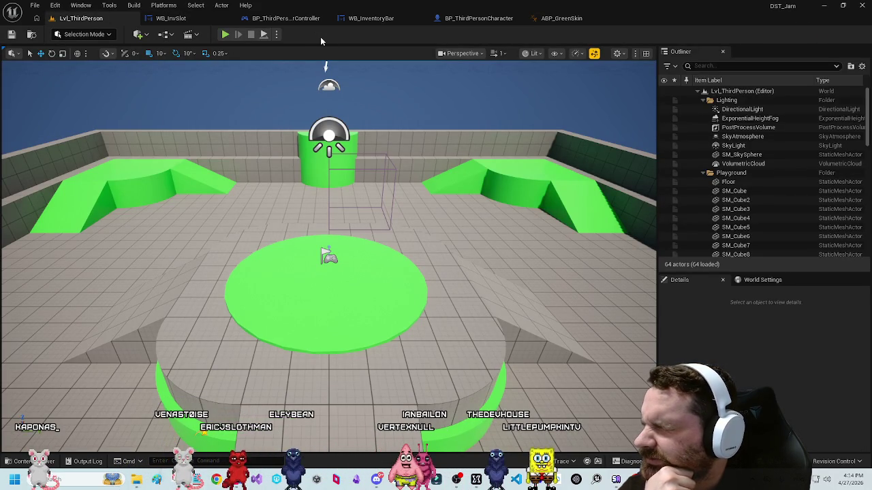
left_click(477, 18)
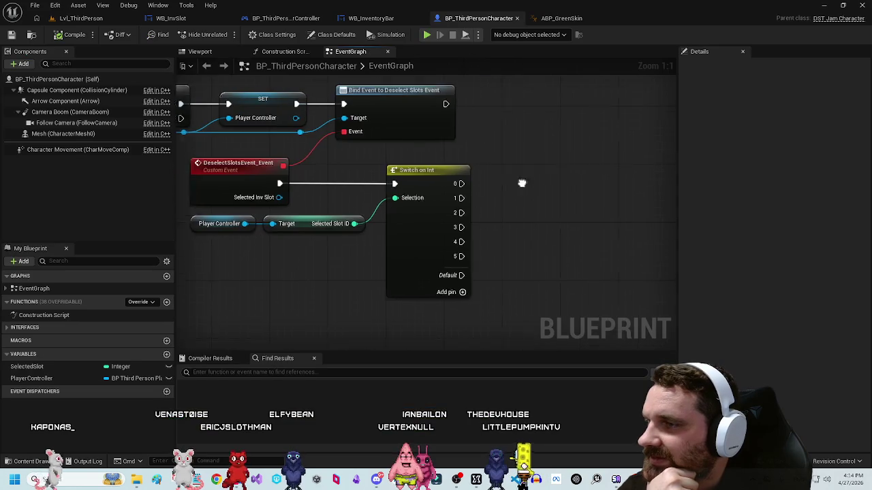
left_click(290, 173)
left_click(224, 184)
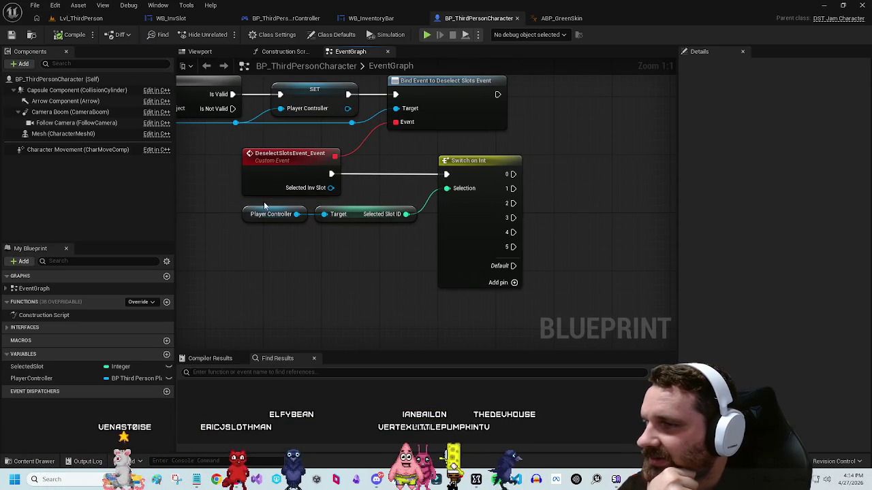
left_click_drag(223, 188, 176, 151)
left_click_drag(371, 268, 341, 294)
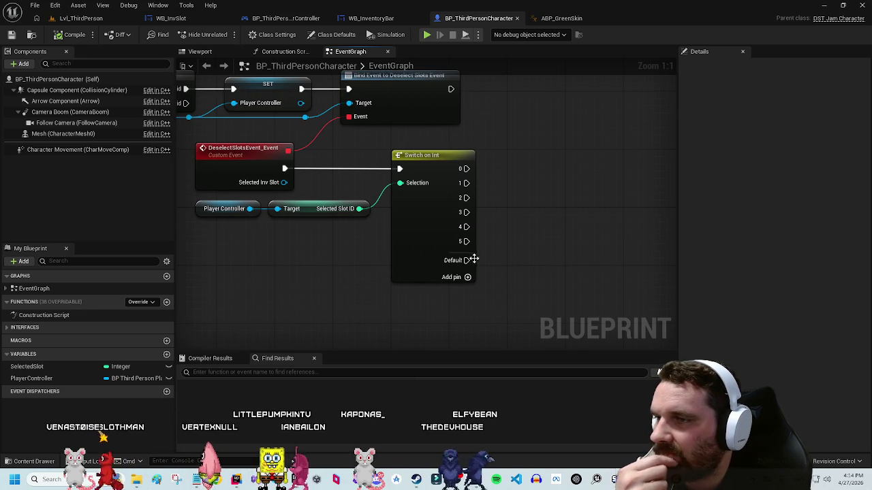
left_click_drag(534, 276, 510, 280)
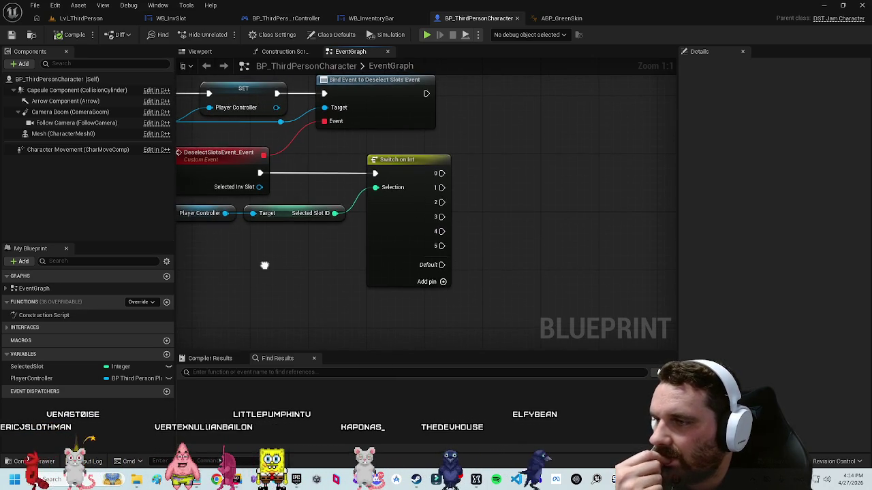
left_click_drag(267, 269, 275, 274)
Step: Attach a 0.2-second Delay to Switch on Int's 0 output, then show the content folders
mouse_move(446, 178)
left_mouse_down()
mouse_move(467, 188)
mouse_move(509, 184)
left_mouse_up()
type("del")
key("BackSpace")
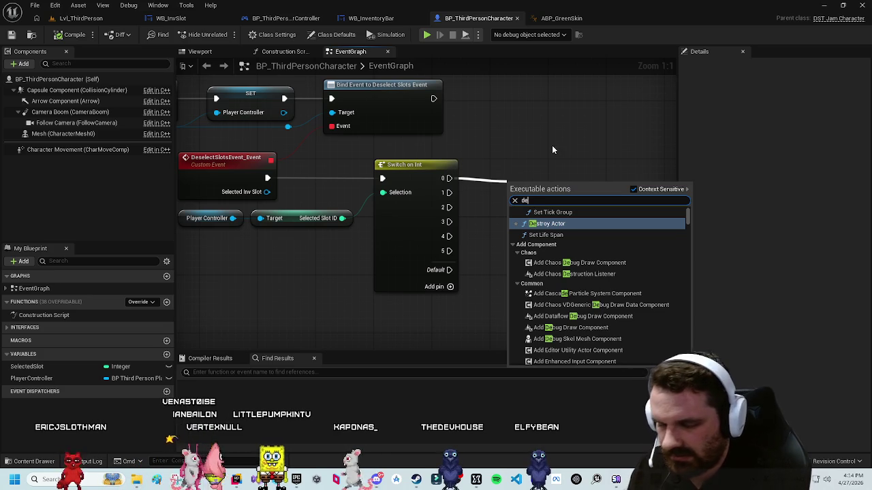
type("l")
key("Return")
left_click_drag(559, 192, 580, 159)
left_click_drag(477, 161, 486, 169)
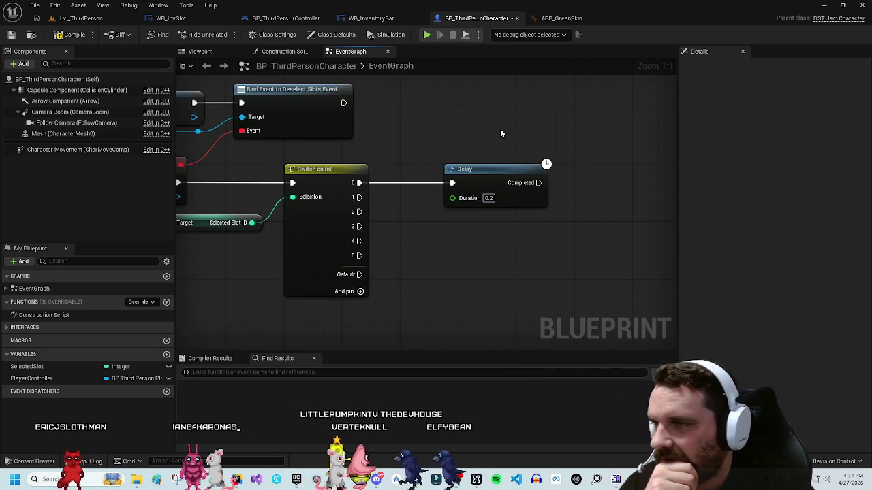
left_click(500, 129)
key("ctrl+space")
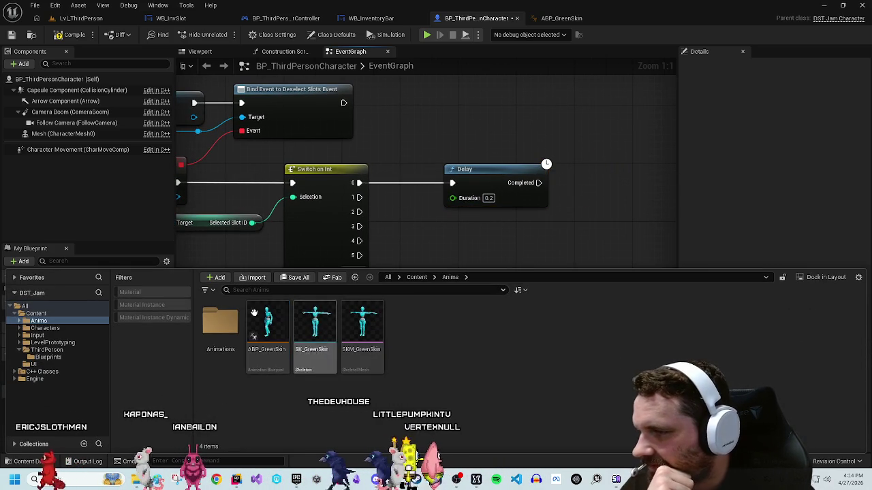
Step: Preview Sheathing_Sword_With_Skin_Anim from the Animations folder in the Animation editor, then reopen the Content Drawer
double_click(220, 324)
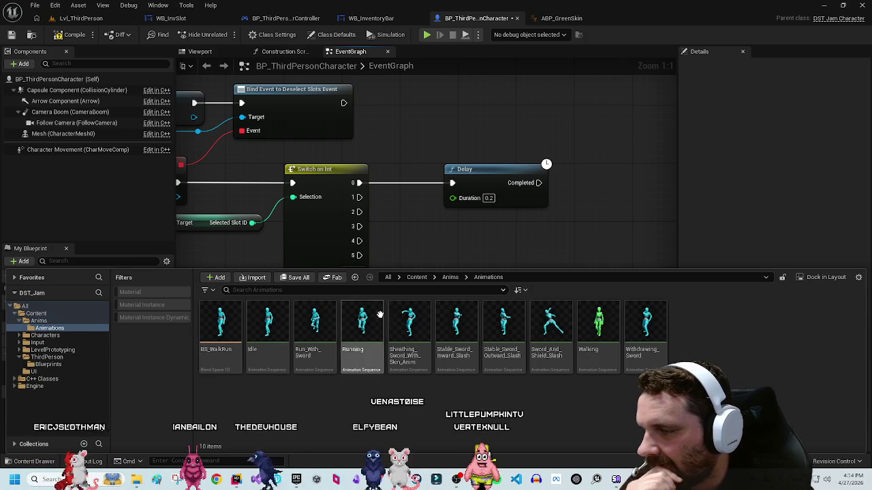
left_click(408, 326)
key("Return")
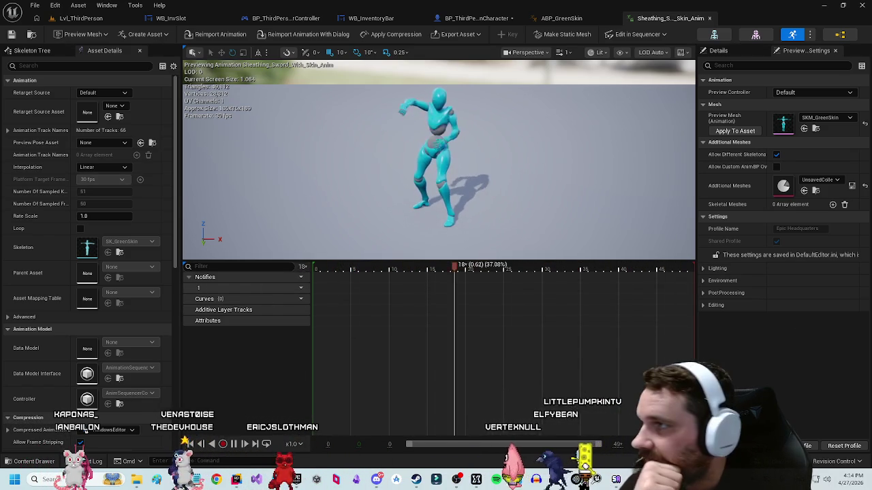
scroll(51, 228, "down", 6)
scroll(41, 235, "down", 3)
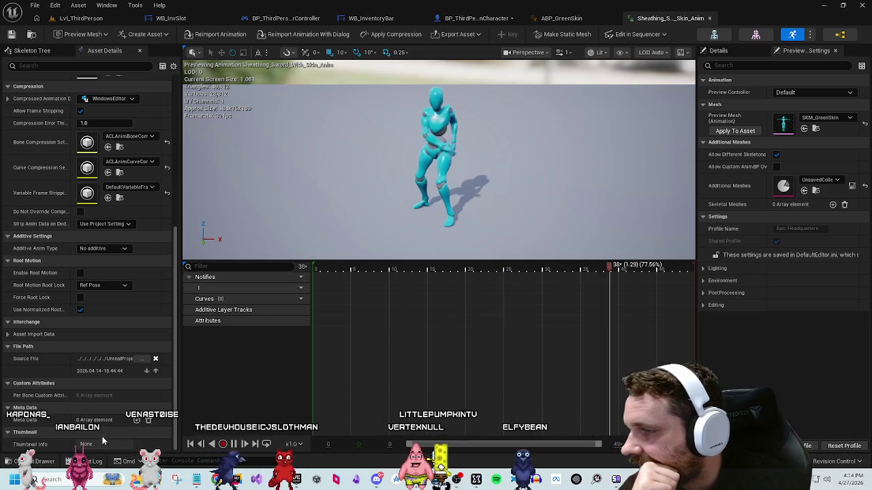
key("ctrl+space")
mouse_move(401, 402)
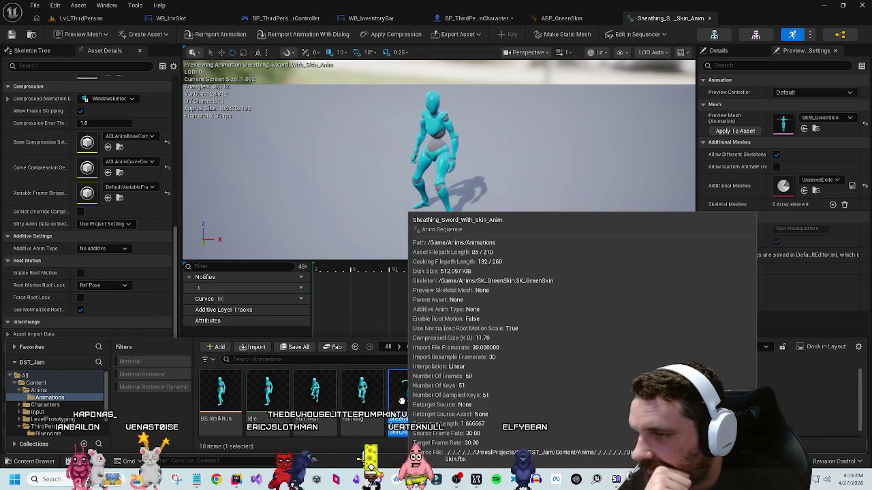
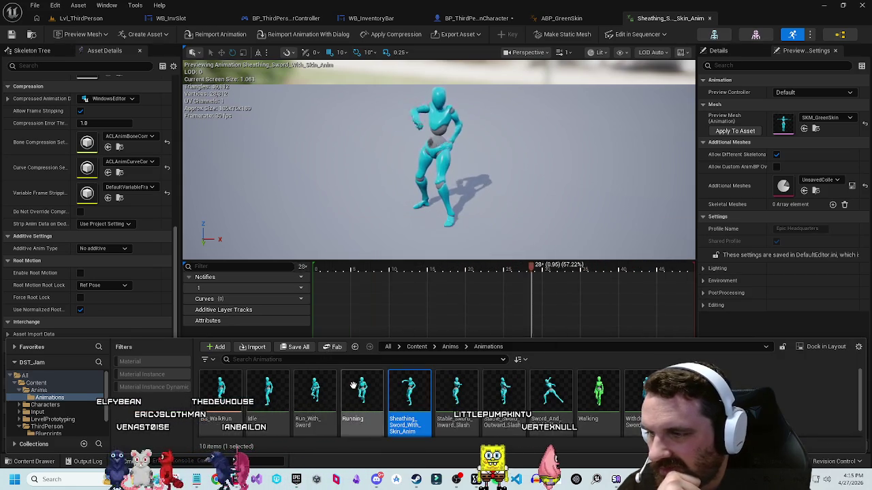
Step: Open Sword_And_Shield_Slash and set its Rate Scale to 2.0 in Asset Details
left_click(205, 437)
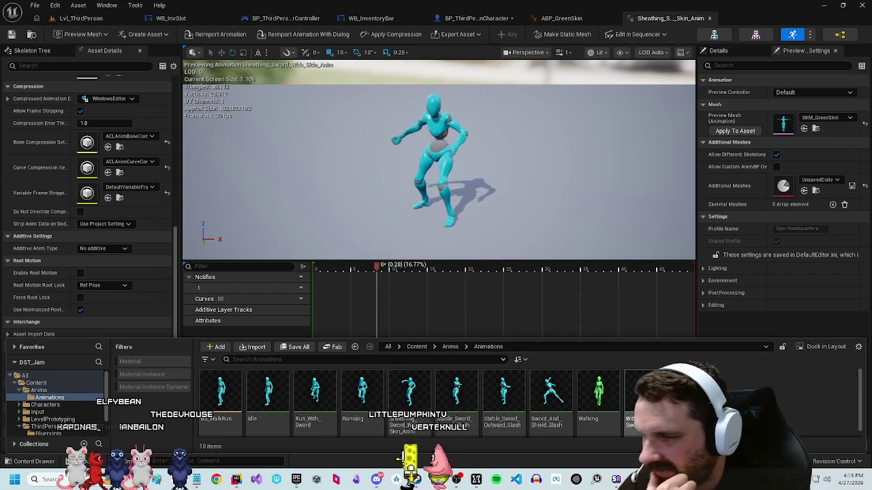
left_click(549, 388)
double_click(549, 388)
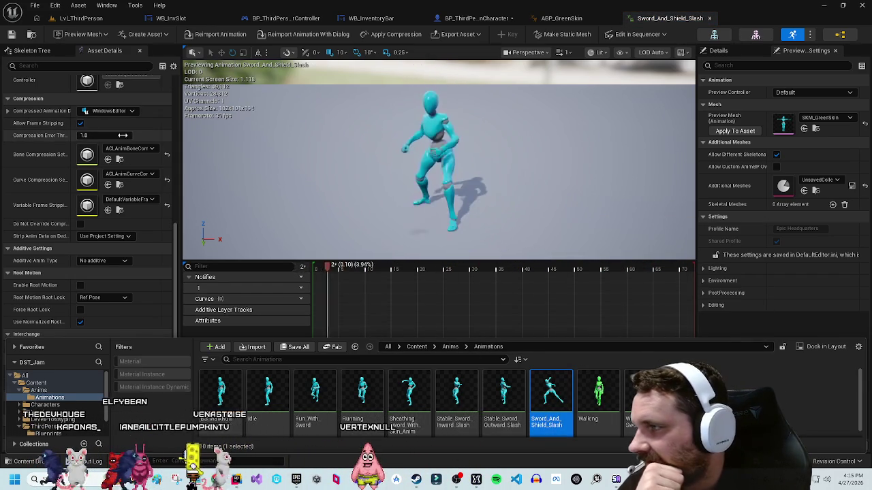
scroll(82, 289, "down", 1)
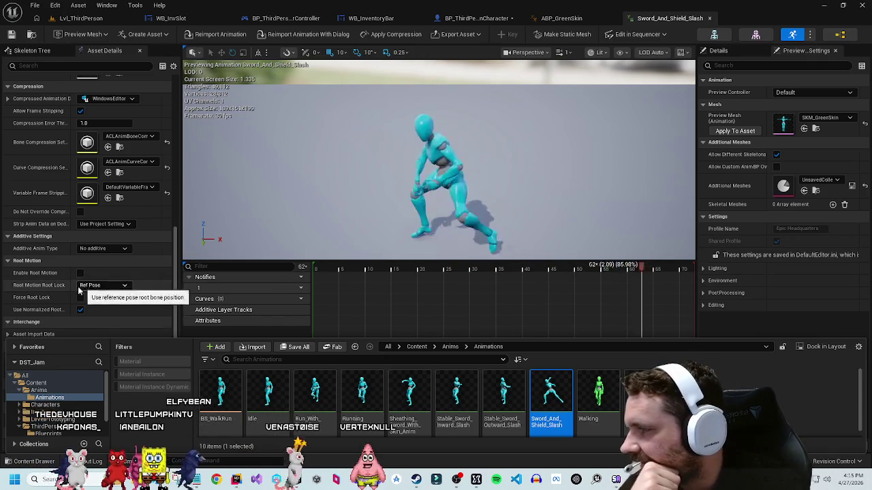
scroll(81, 290, "up", 10)
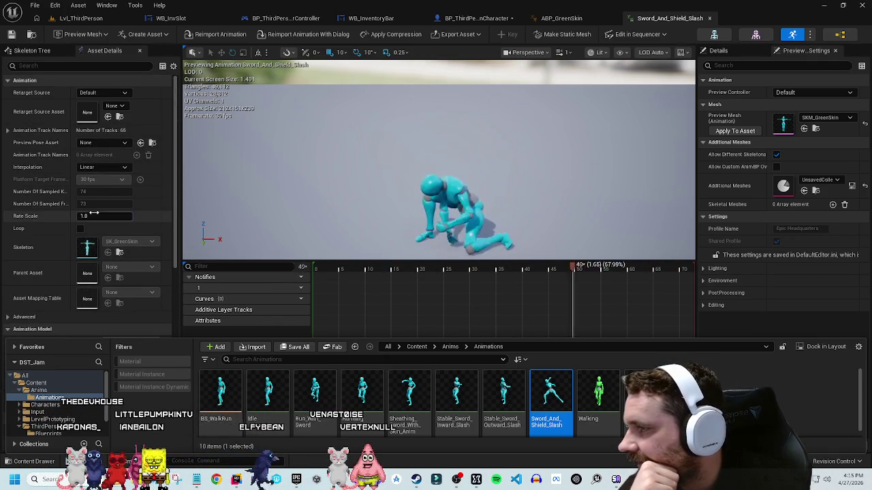
left_click_drag(94, 216, 113, 226)
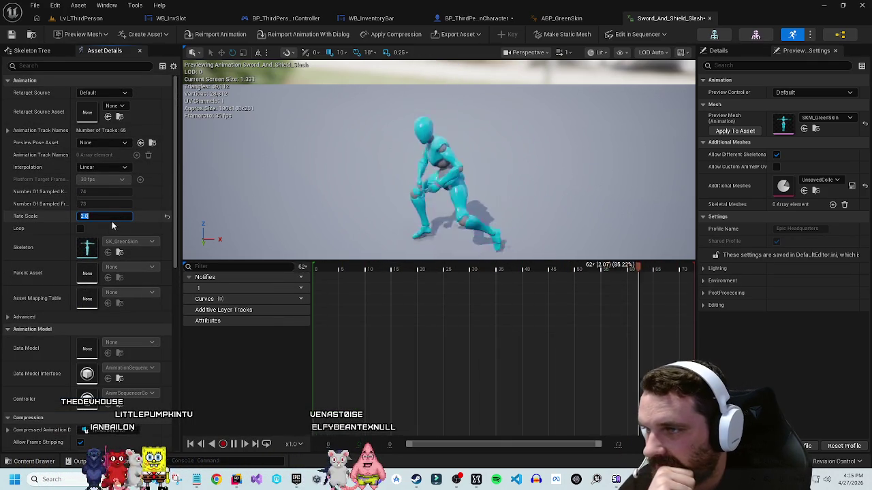
left_click(756, 369)
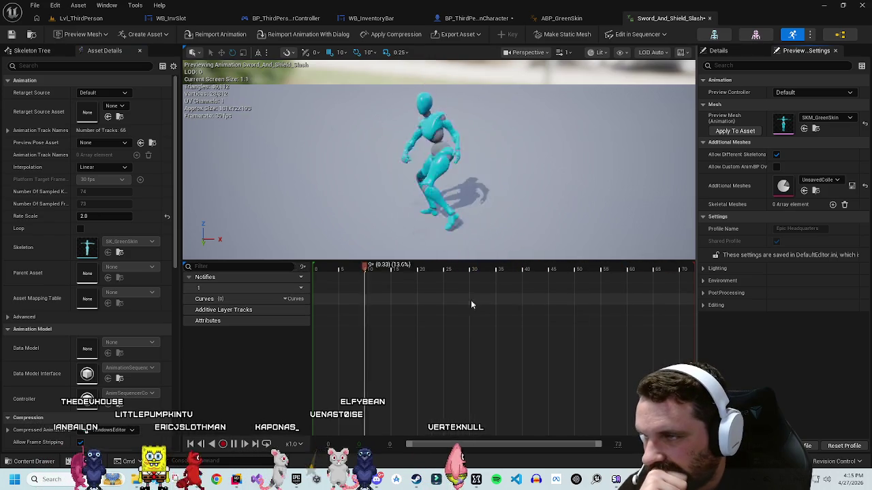
left_click(31, 461)
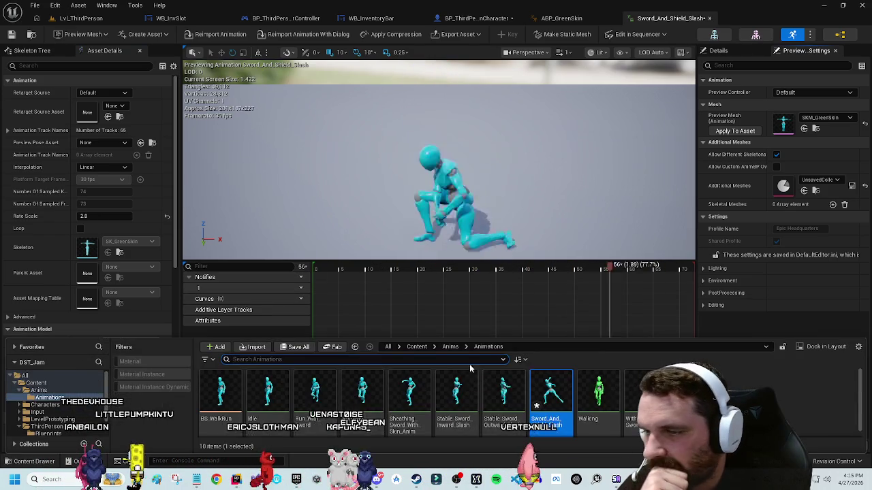
Step: Open Stable_Sword_Inward_Slash and set its Rate Scale to 2.0
double_click(458, 393)
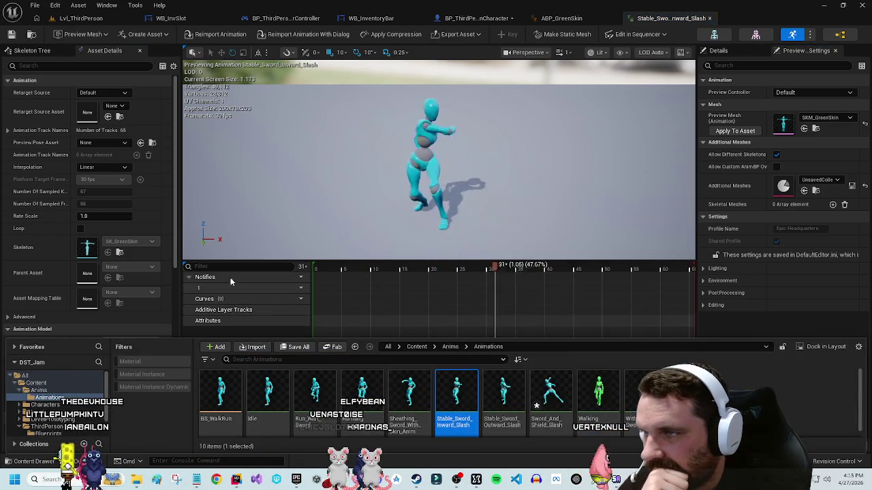
left_click(96, 217)
type("2")
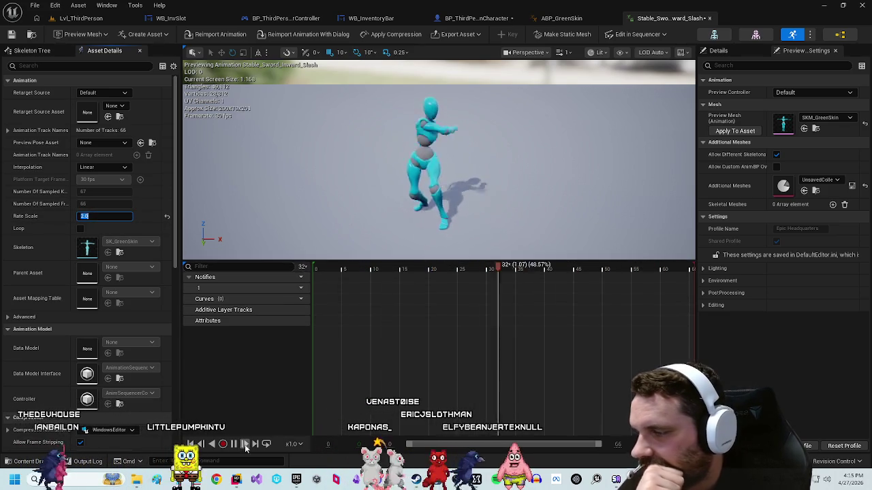
key("ctrl+space")
left_click(91, 216)
key("Return")
Step: Preview the Sheathing_Sword and Withdrawing_Sword animations, then open the BS_WalkRun blend space
left_click(44, 462)
double_click(408, 394)
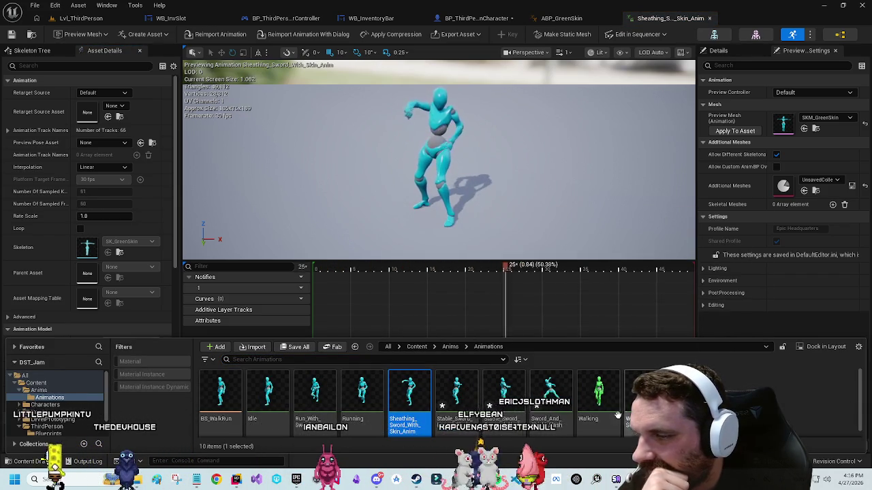
left_click(643, 399)
double_click(644, 399)
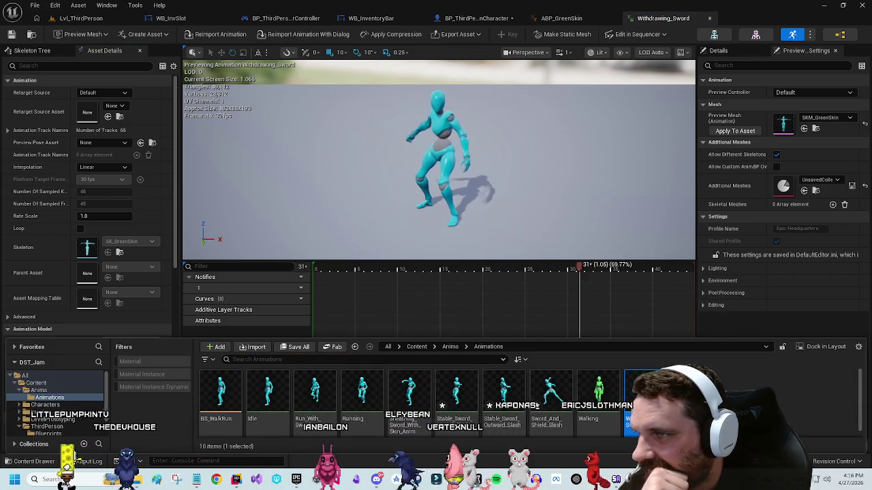
left_click(540, 393, "shift")
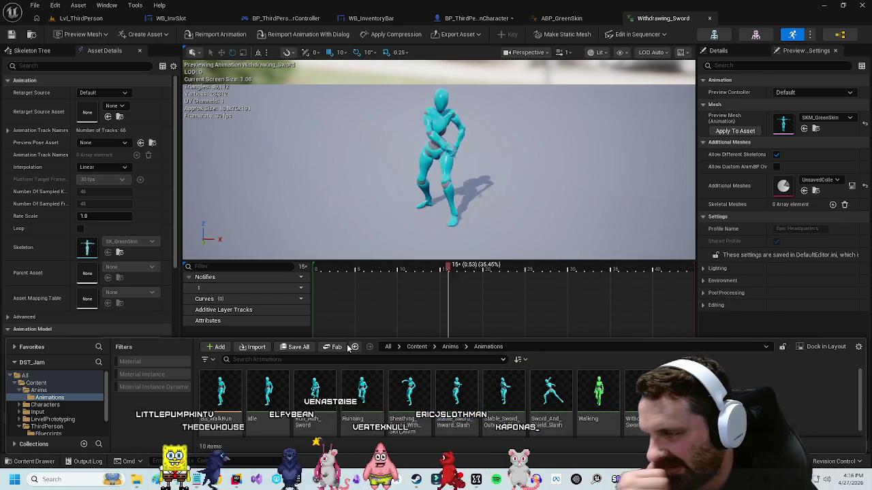
double_click(220, 396)
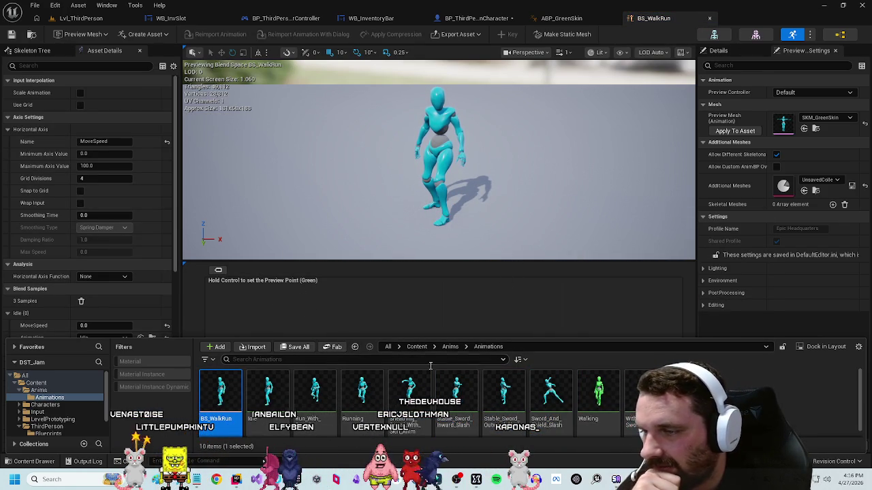
Step: Drop the Walking animation onto the BS_WalkRun grid as a MoveSpeed sample
mouse_move(603, 394)
left_mouse_down()
mouse_move(416, 294)
mouse_move(274, 340)
left_mouse_up()
mouse_move(232, 355)
left_mouse_down()
mouse_move(210, 350)
mouse_move(394, 348)
mouse_move(333, 350)
left_mouse_up()
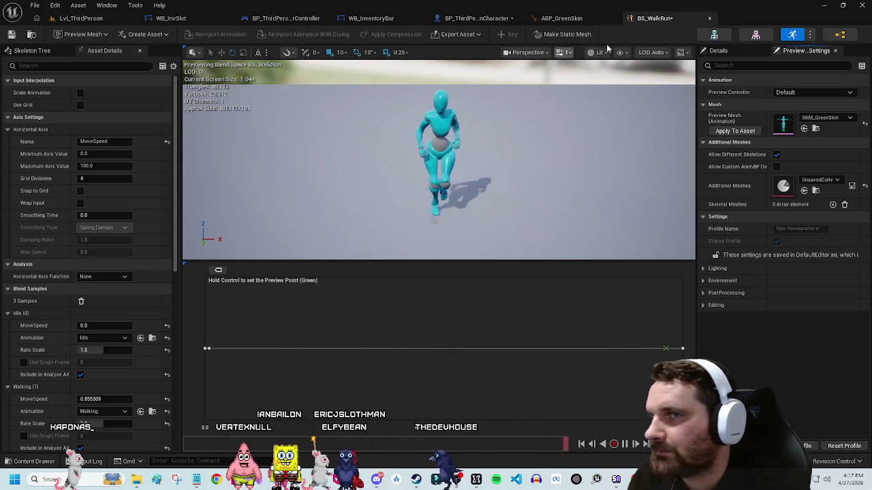
left_click(551, 19)
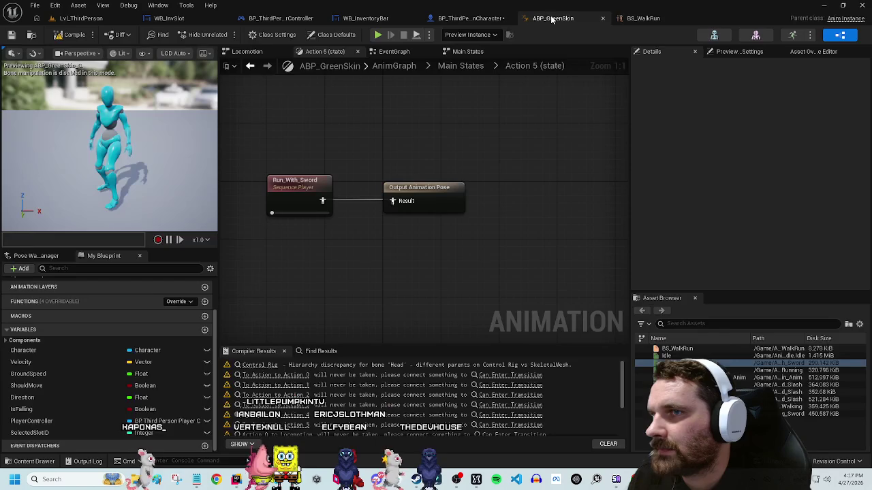
Step: Go through Main States > Locomotion > Walk/Run to BS_WalkRun and delete its Idle sample
left_click(451, 66)
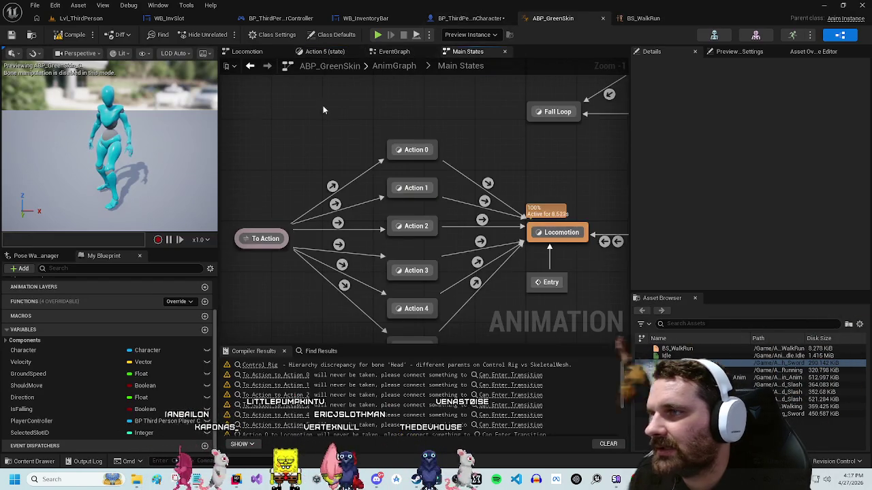
double_click(439, 183)
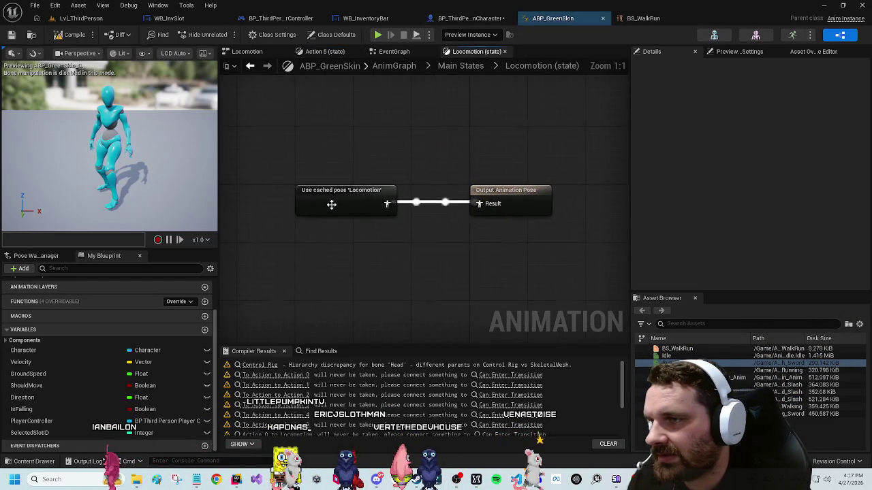
double_click(359, 202)
double_click(328, 191)
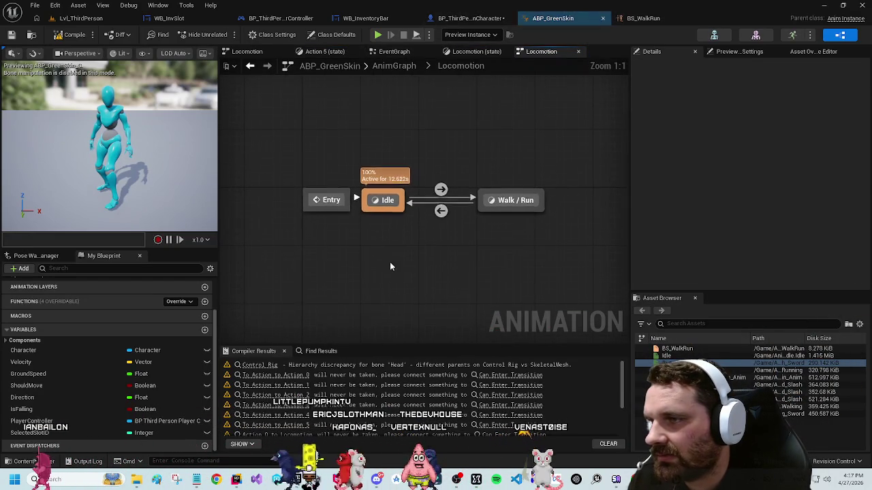
double_click(513, 205)
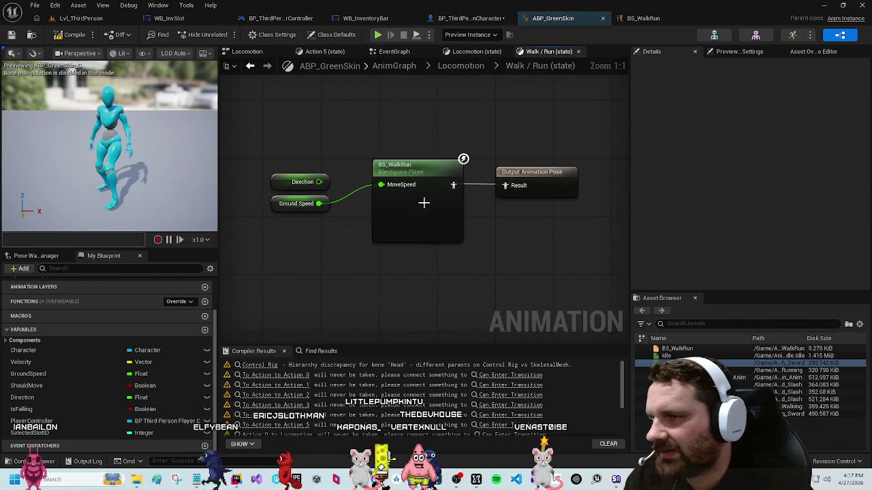
double_click(422, 200)
left_click(206, 348)
key("Delete")
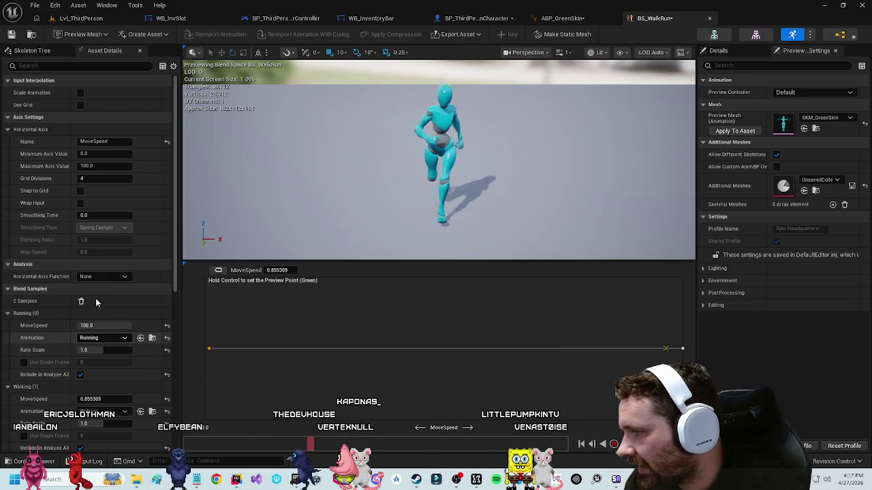
Step: Enter 0 as the Walking sample's MoveSpeed in Blend Samples, then return to Lvl_ThirdPerson
left_click(102, 154)
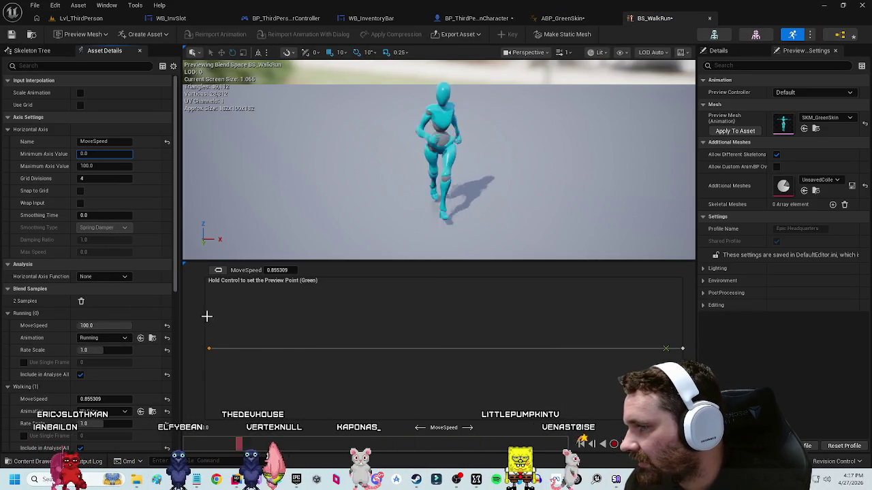
scroll(41, 351, "down", 3)
left_click(96, 327)
type("0")
key("Return")
left_click(43, 315)
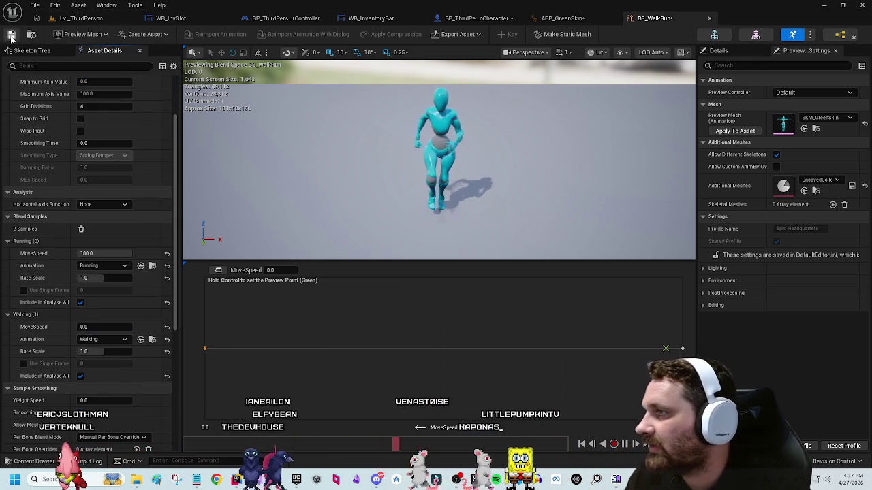
left_click(102, 19)
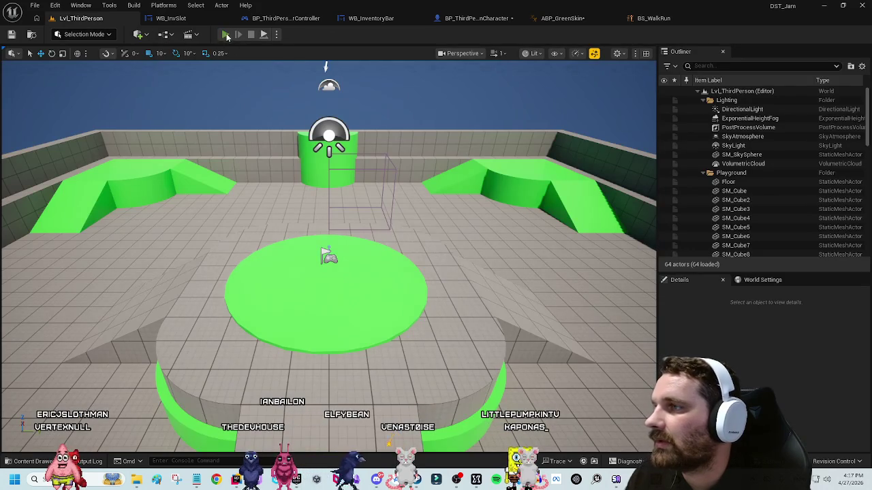
Step: Play the level, run the cyan character past the ramp onto the round green platform, then stop
left_click(226, 34)
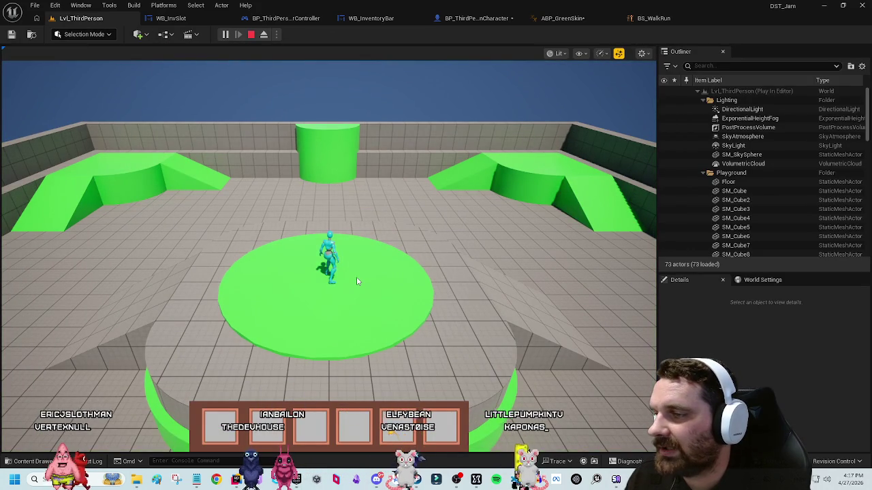
key("w")
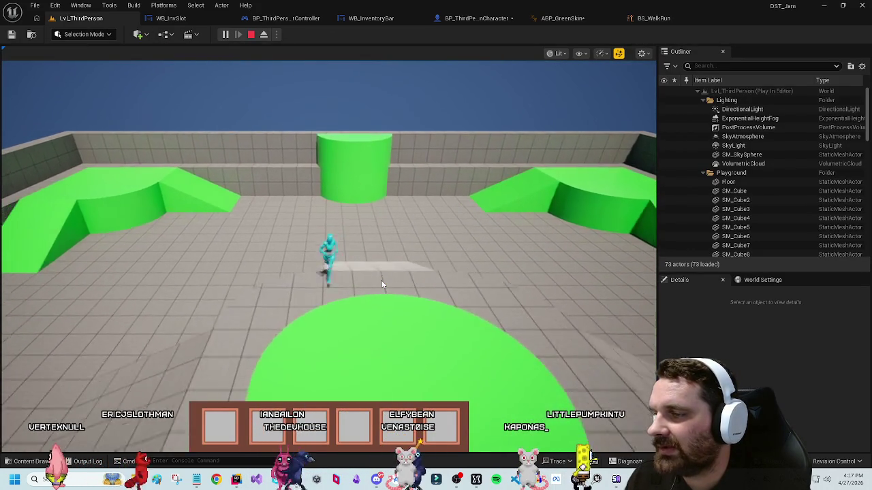
key("w")
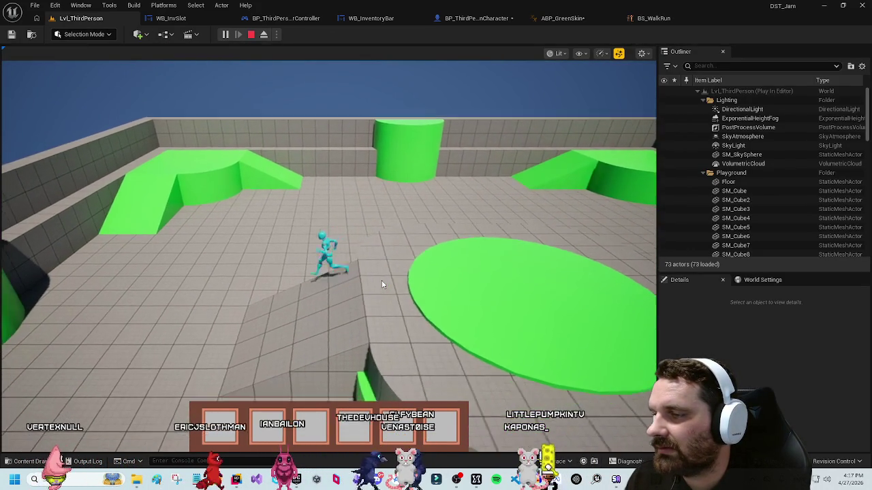
key("w")
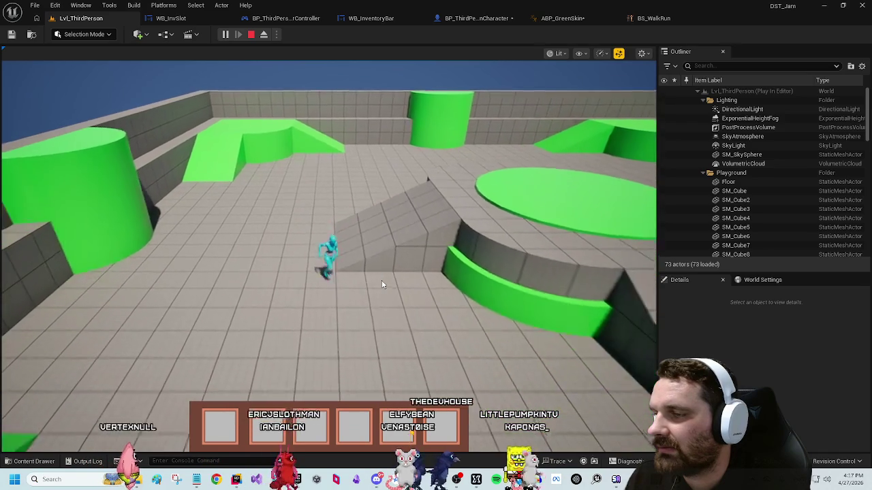
key("w")
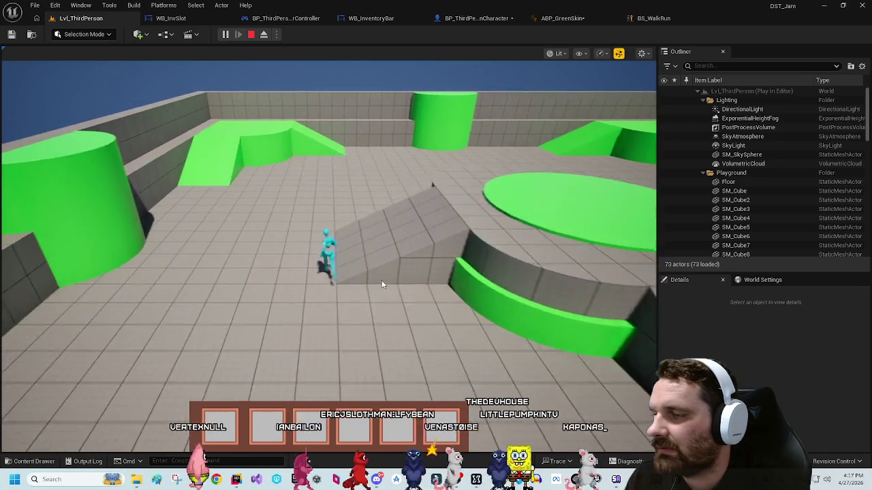
key("w")
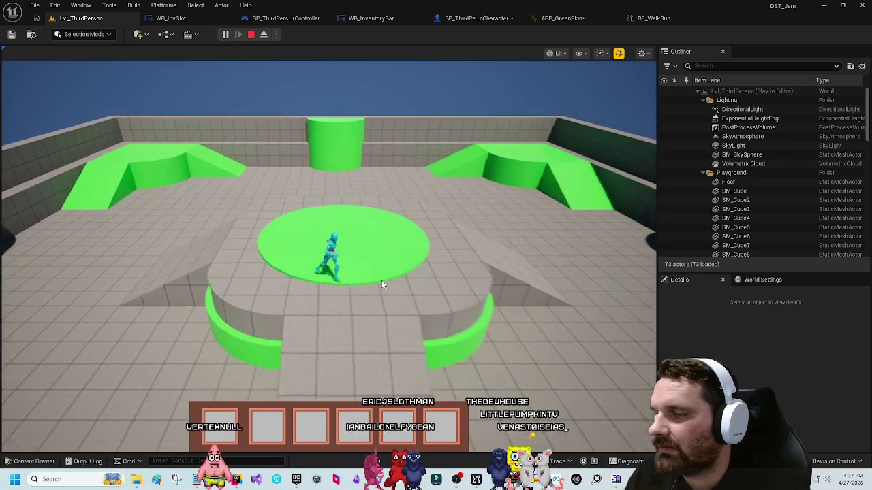
key("w")
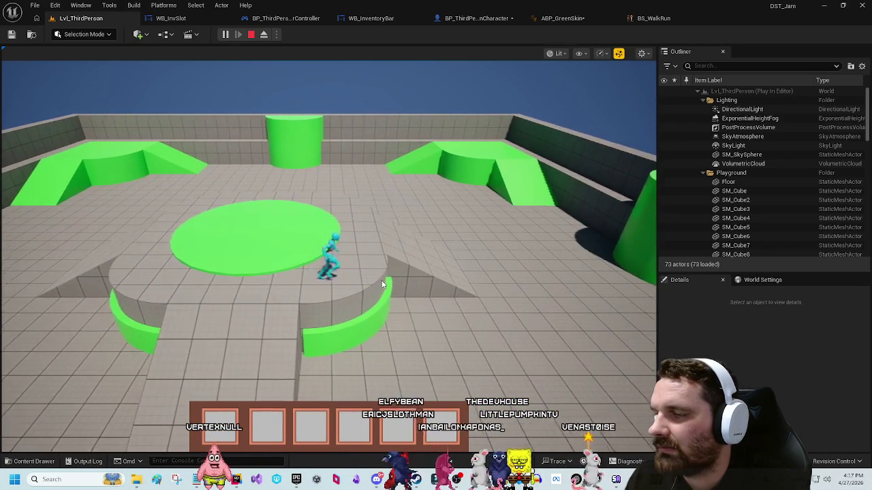
key("w")
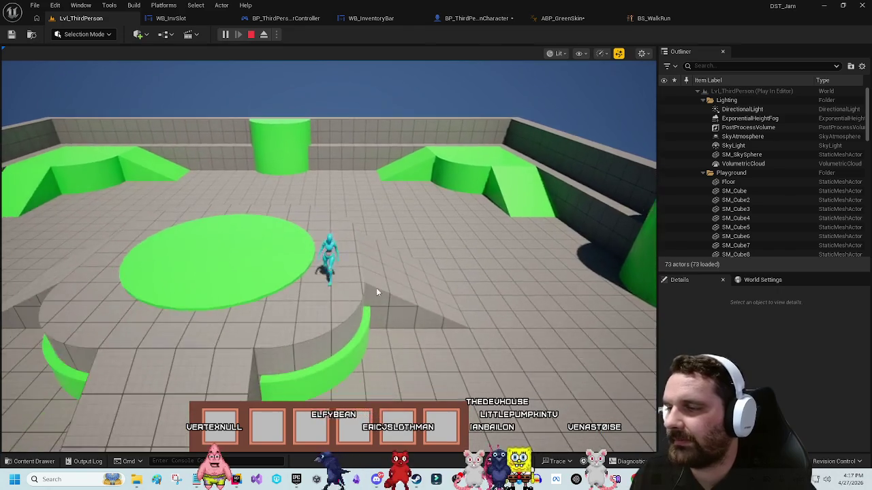
key("Escape")
left_click(477, 19)
Step: Save, shift the Delay node right and add a reroute point on its wire
key("ctrl+s")
mouse_move(483, 180)
left_mouse_down()
mouse_move(608, 184)
mouse_move(494, 143)
mouse_move(583, 153)
mouse_move(535, 184)
mouse_move(435, 198)
mouse_move(440, 191)
left_mouse_up()
type("rer")
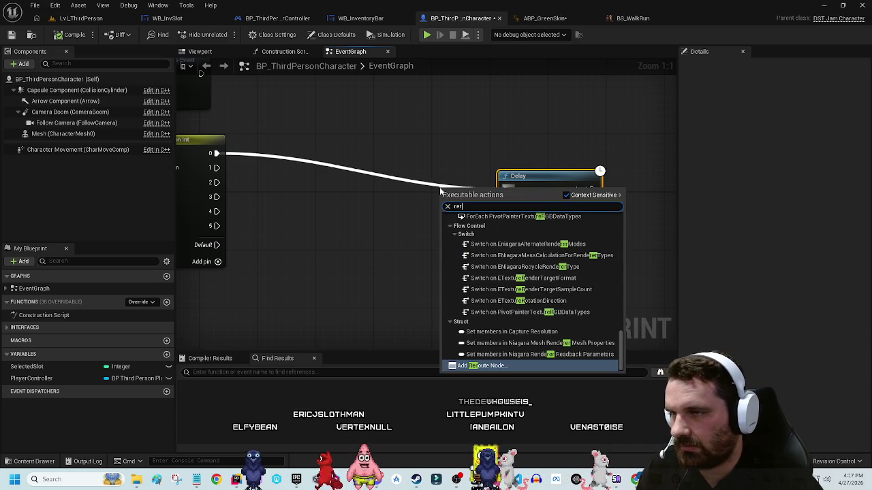
key("Return")
Step: Break the Switch on Int 0 output's link to the Delay and compile the blueprint
left_click_drag(419, 233, 465, 218)
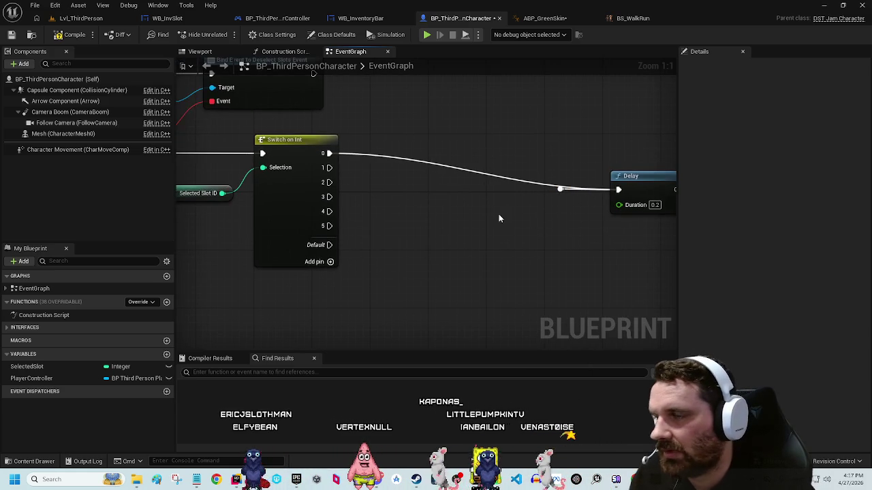
left_click_drag(588, 207, 558, 209)
right_click(301, 154)
left_click(348, 178)
left_click_drag(391, 204, 528, 206)
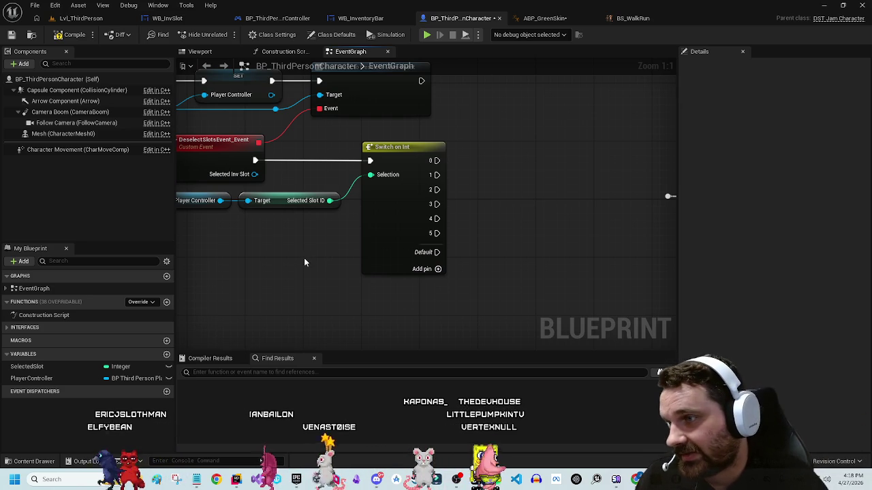
left_click(71, 41)
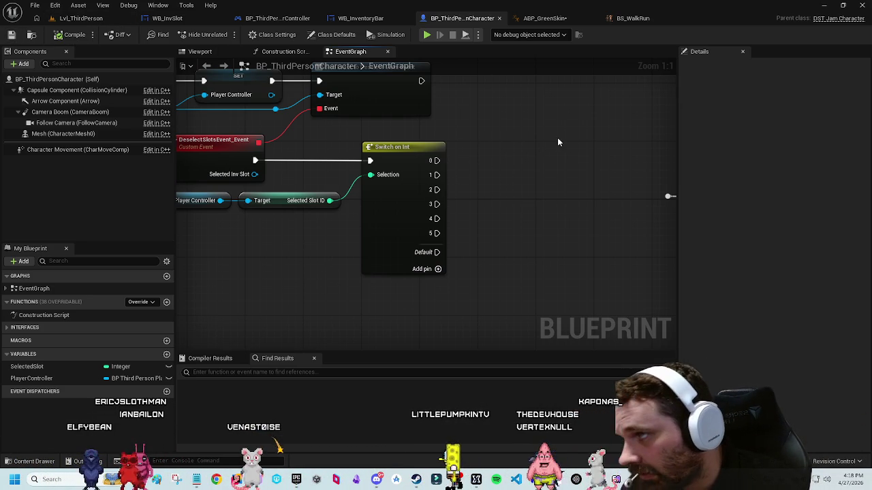
Step: In ABP_GreenSkin's EventGraph, delete the Player Controller getter and add a Character getter
left_click(566, 19)
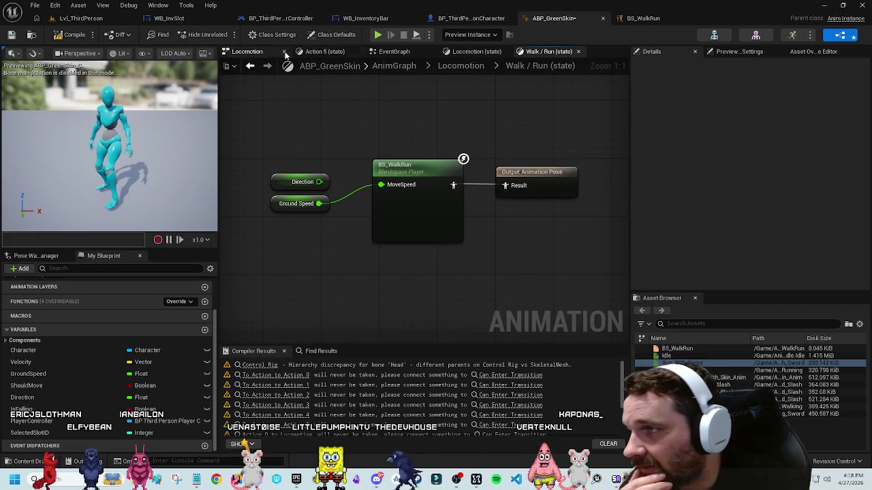
left_click(406, 54)
left_click(389, 204)
key("Delete")
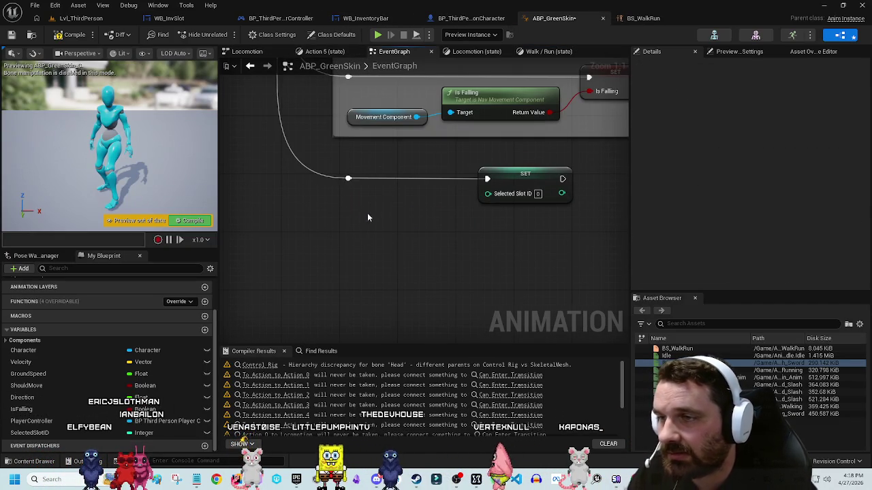
mouse_move(59, 350)
left_mouse_down()
mouse_move(310, 226)
mouse_move(353, 263)
left_mouse_up()
type("cast")
left_click(351, 216)
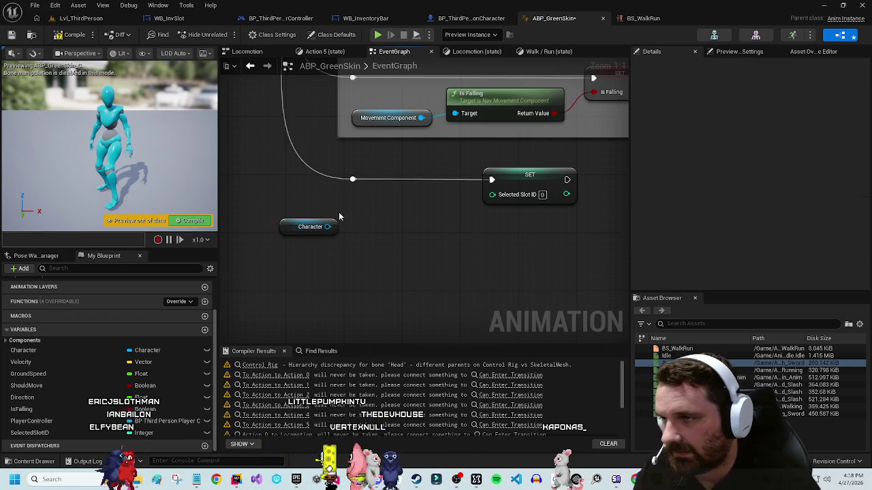
Step: Replace Cast To Character with Cast To BP_ThirdPersonCharacter, wired from Try Get Pawn Owner into SET Character
mouse_move(308, 154)
left_mouse_down()
mouse_move(560, 241)
mouse_move(547, 212)
mouse_move(557, 208)
left_mouse_up()
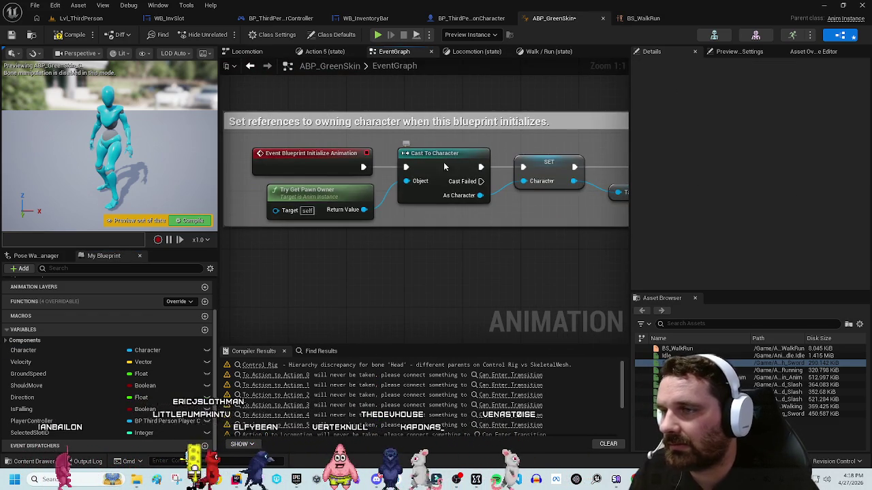
key("Delete")
left_click_drag(364, 167, 419, 169)
key("Escape")
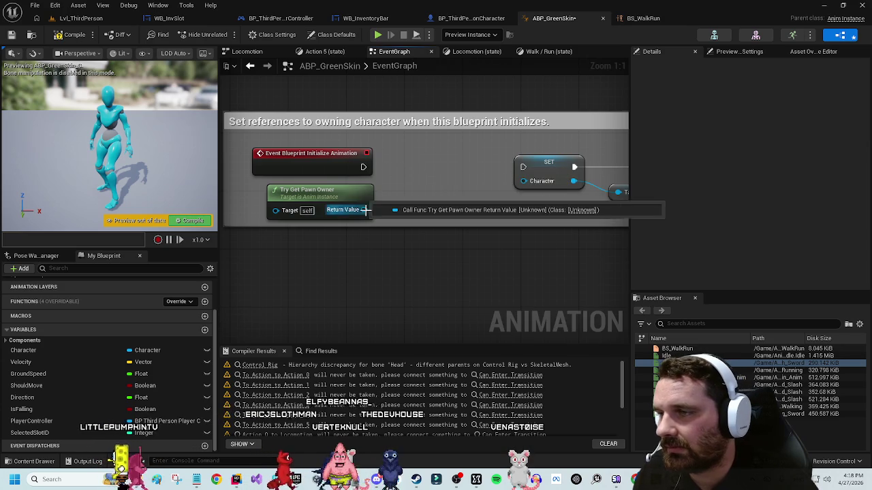
left_click_drag(365, 172, 410, 170)
type("cast to third")
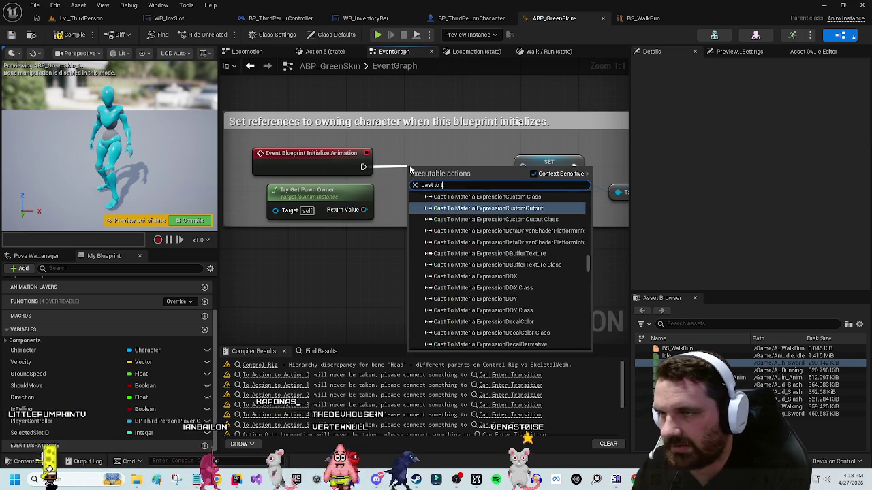
key("Up")
key("Up")
key("Return")
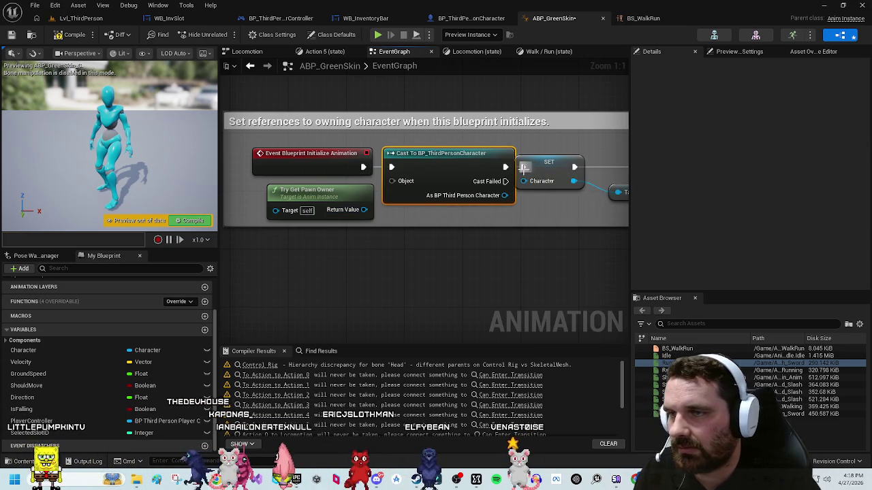
left_click_drag(505, 196, 523, 181)
left_click_drag(364, 210, 391, 181)
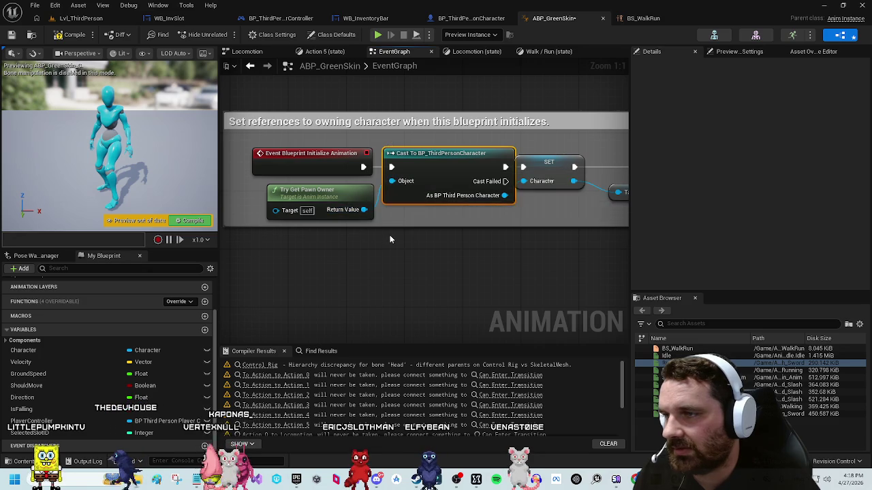
Step: Move the Character getter beside the Selected Slot ID setter and search for an id getter
mouse_move(512, 233)
left_mouse_down()
mouse_move(363, 204)
mouse_move(406, 231)
mouse_move(383, 230)
mouse_move(440, 257)
left_mouse_up()
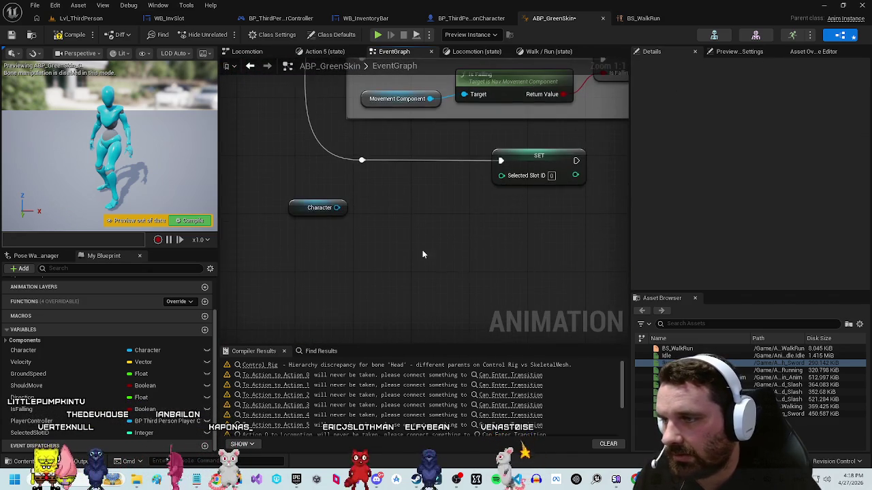
left_click_drag(301, 213, 414, 232)
type("get id")
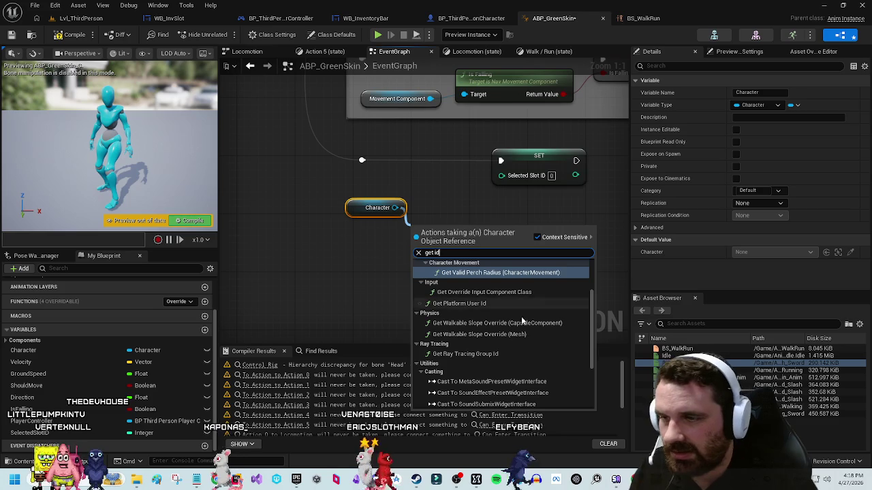
scroll(542, 338, "down", 5)
scroll(541, 344, "up", 5)
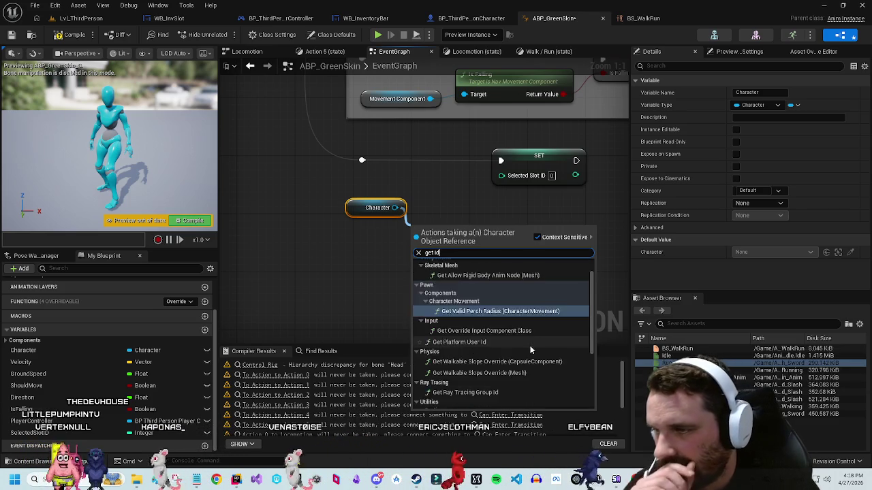
left_click(266, 136)
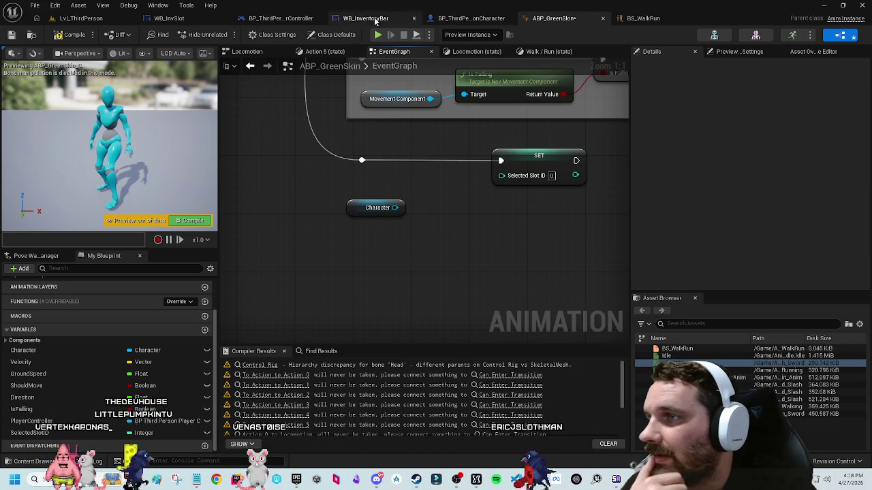
Step: Check the slot variable name in BP_ThirdPersonCharacter, compile ABP_GreenSkin, and search Character for 'get id'
left_click(470, 18)
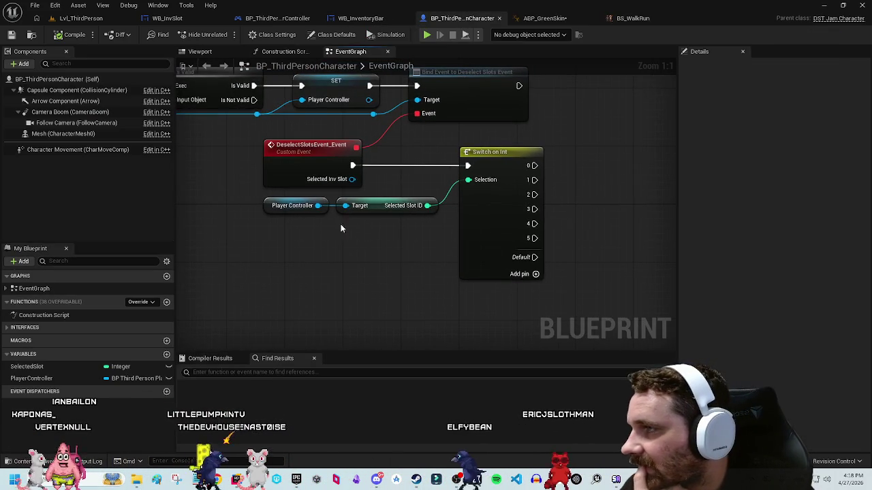
left_click(555, 19)
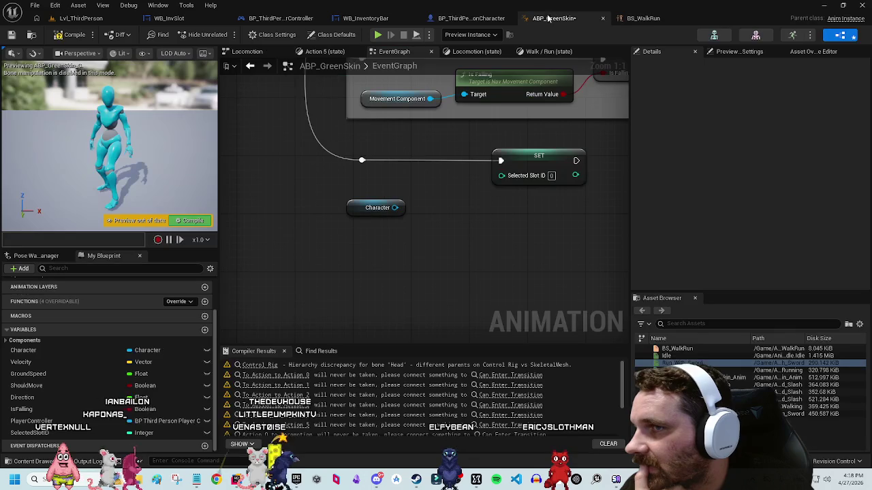
left_click(58, 35)
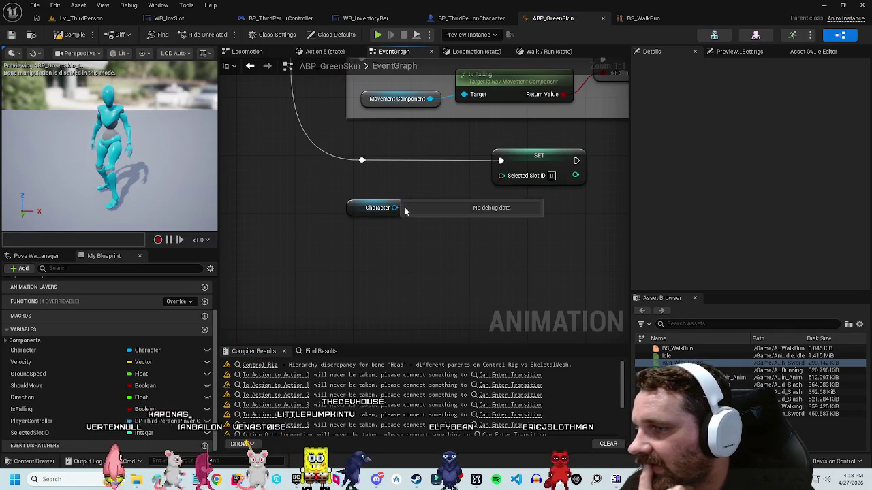
left_click_drag(395, 208, 420, 238)
type("get id")
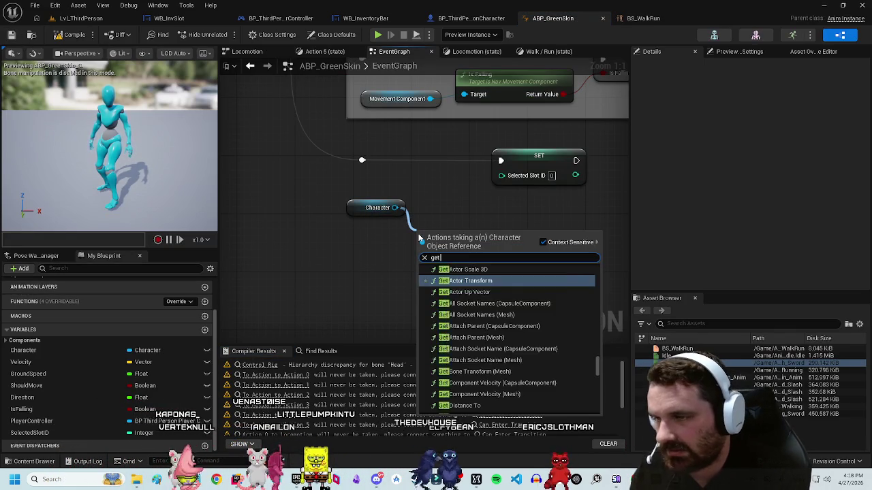
scroll(491, 341, "down", 5)
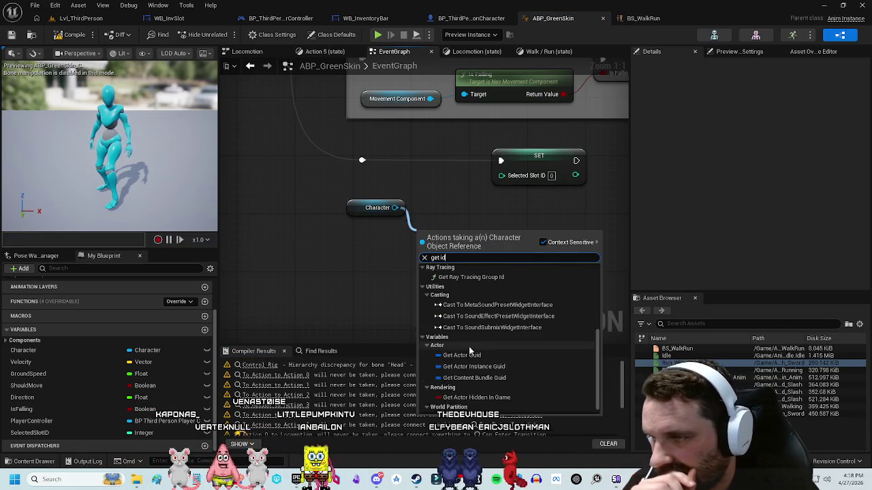
left_click(335, 307)
left_click(463, 19)
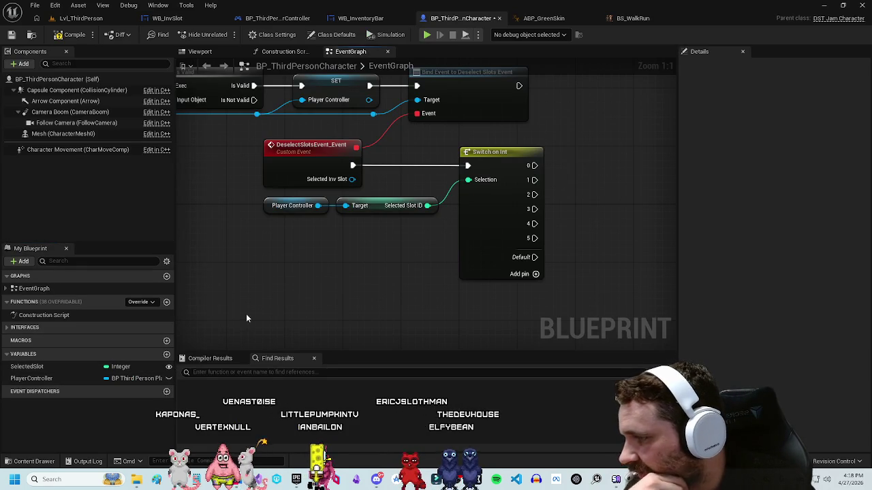
Step: Select the SelectedSlot integer in My Blueprint and start renaming it to SelectedSlotID
left_click(31, 366)
key("F2")
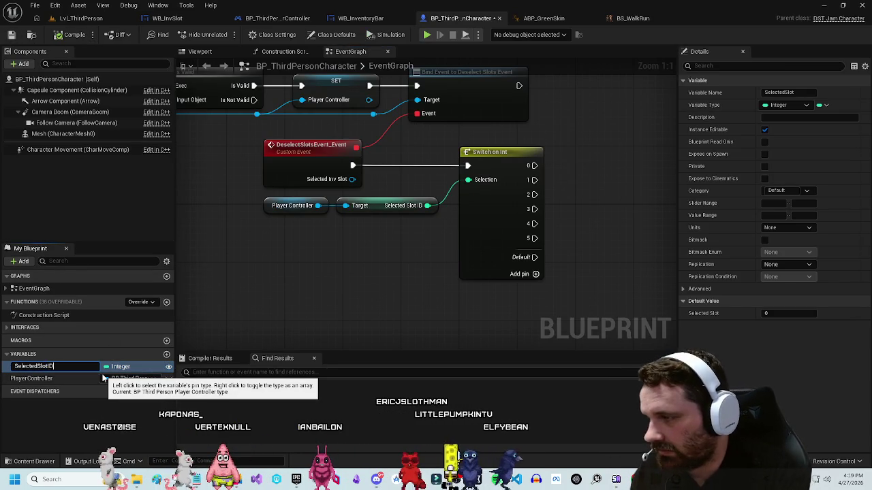